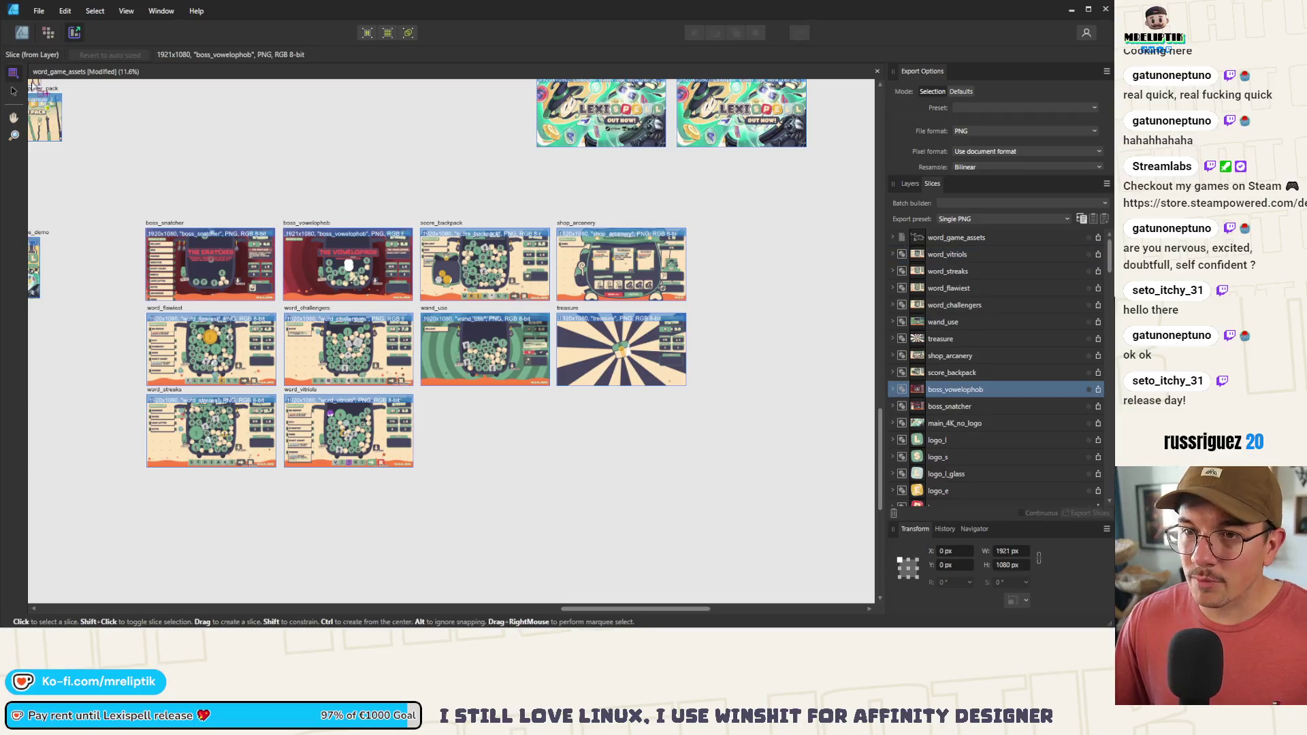
# - Export all ten selected gameplay screenshot slices as PNGs into the steam > store > screenshot folder
pyautogui.moveTo(104, 175)
pyautogui.mouseDown()
pyautogui.moveTo(759, 531)
pyautogui.moveTo(774, 564)
pyautogui.mouseUp()
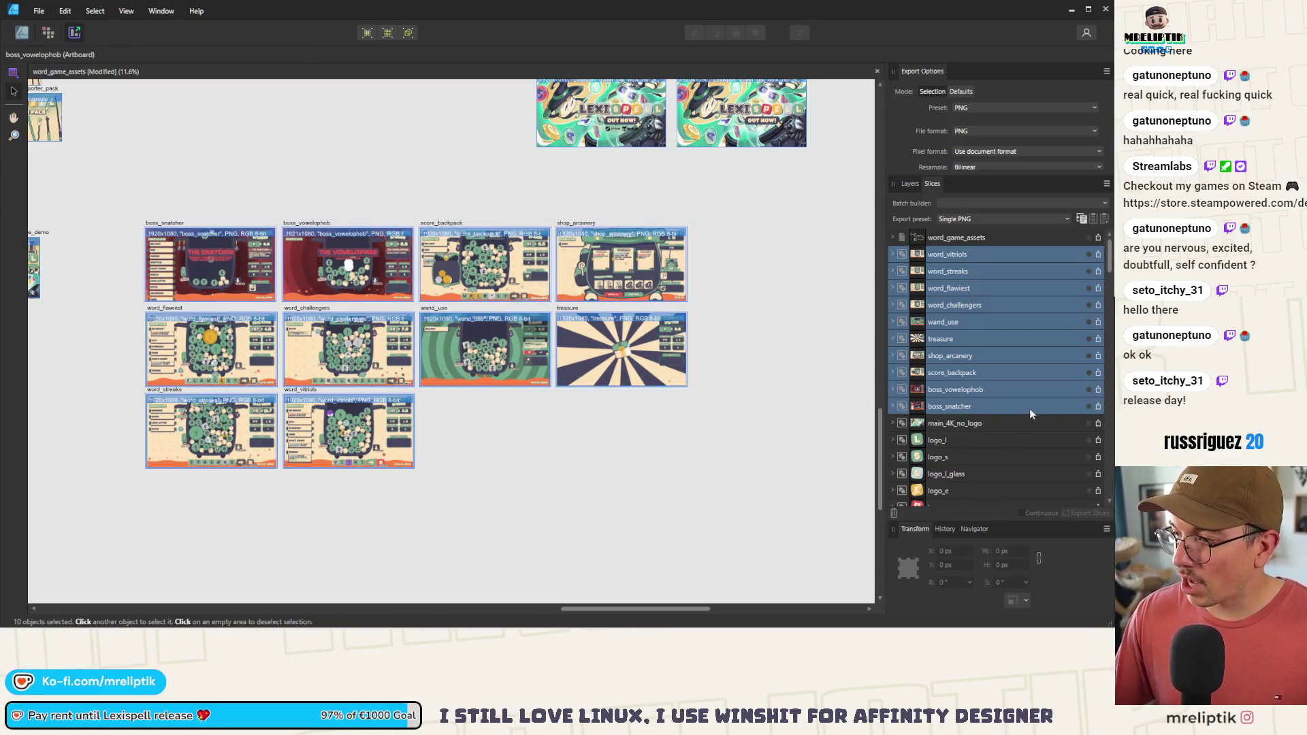
pyautogui.click(1077, 512)
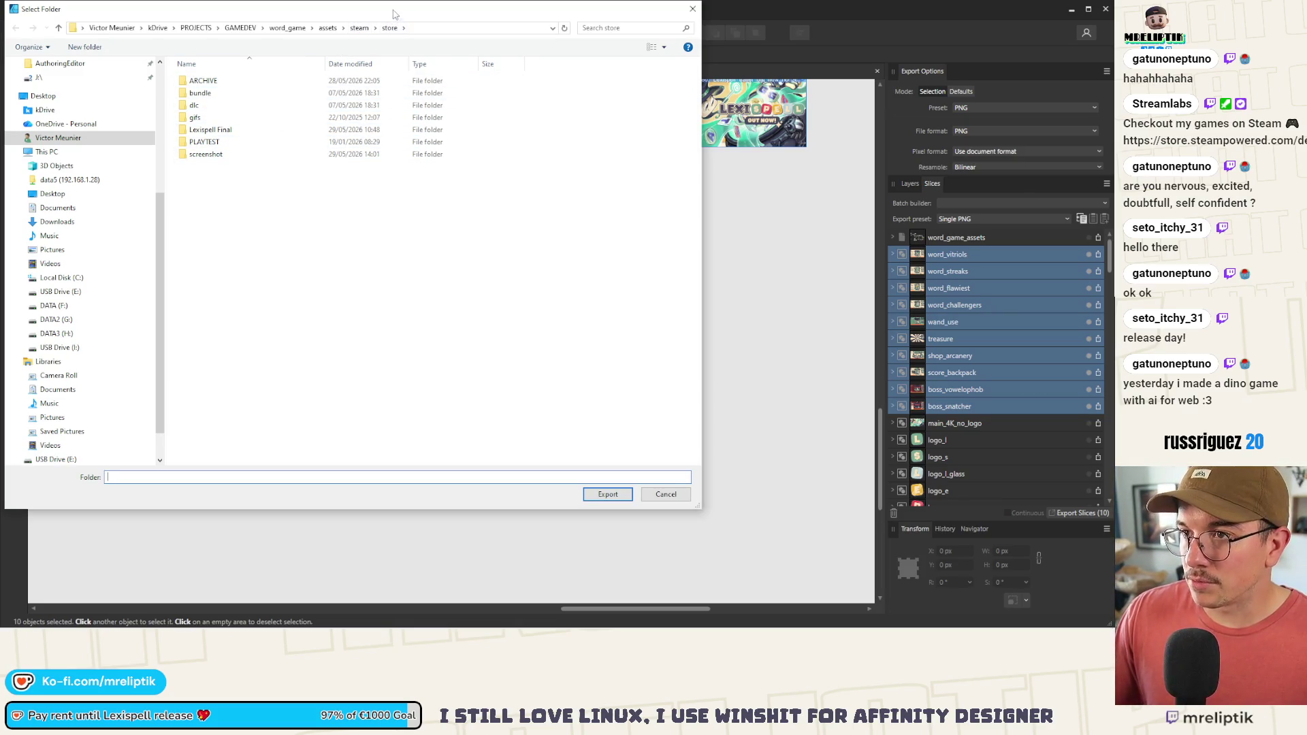
pyautogui.moveTo(392, 14); pyautogui.dragTo(433, 67)
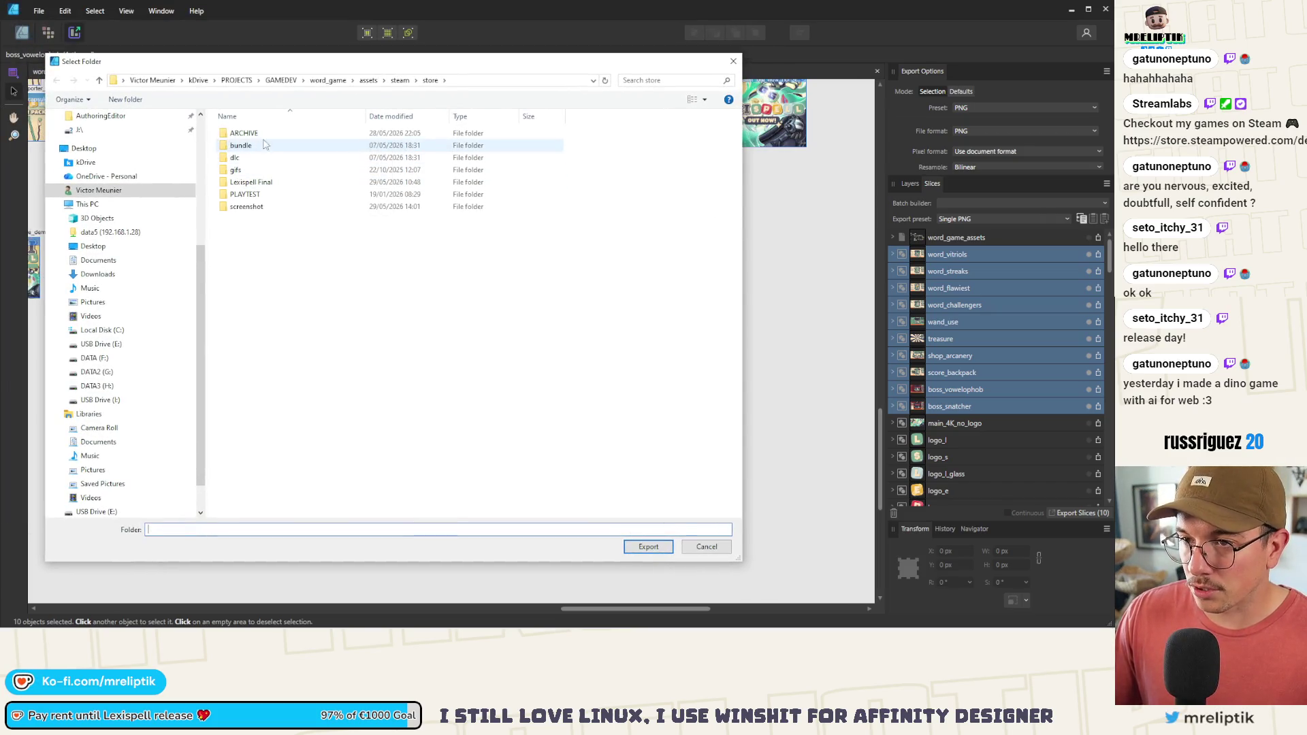
pyautogui.click(400, 80)
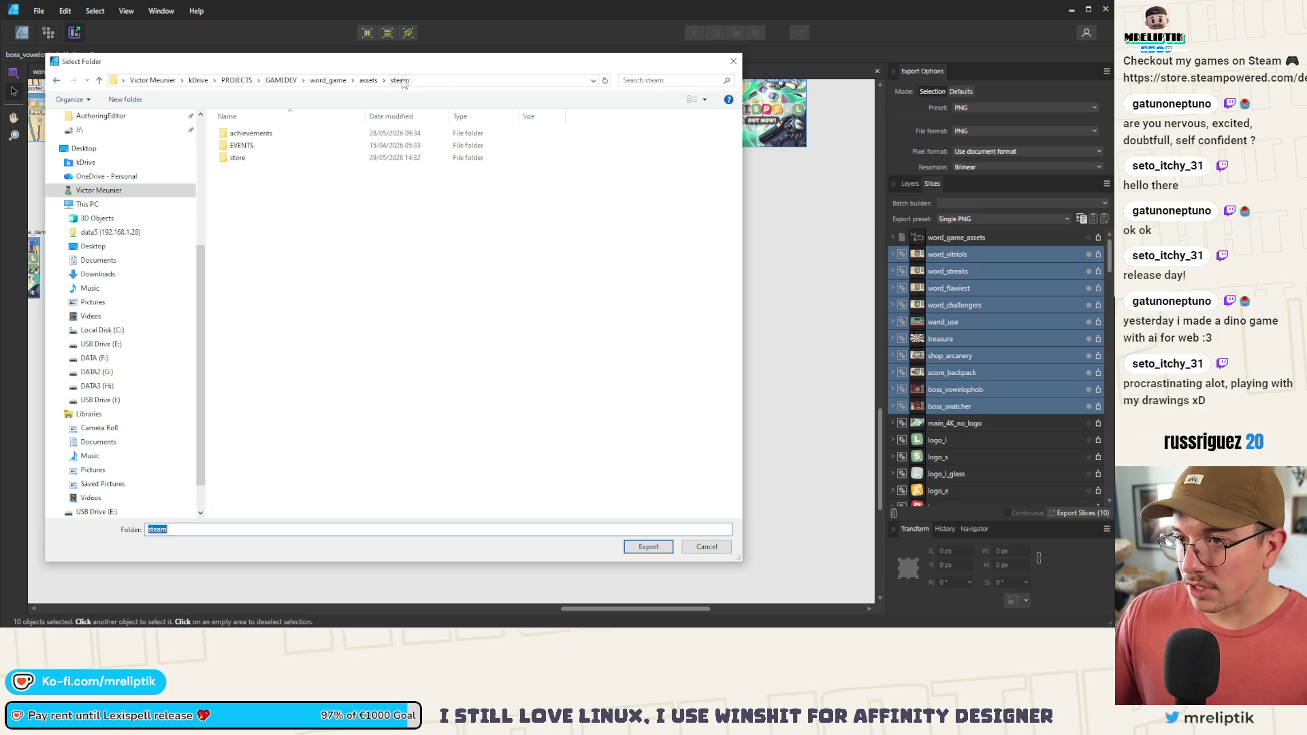
pyautogui.doubleClick(297, 145)
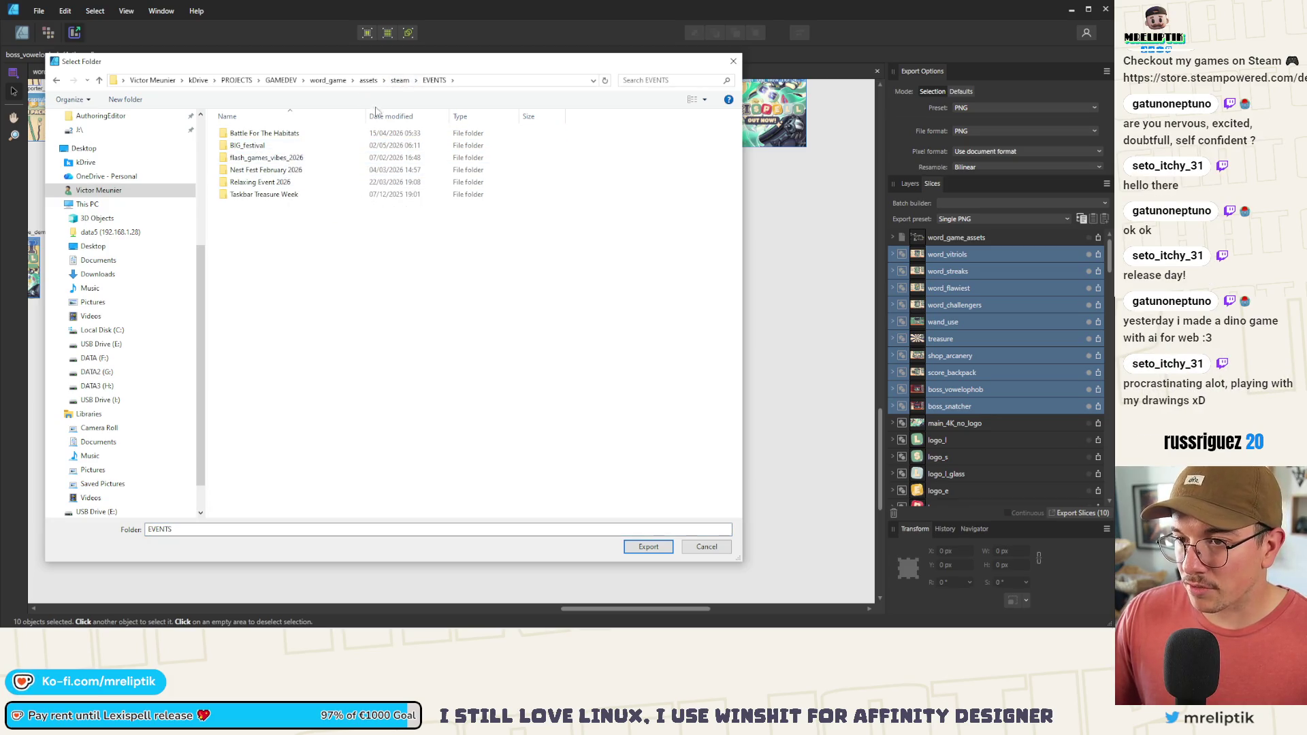
pyautogui.click(400, 81)
pyautogui.doubleClick(257, 158)
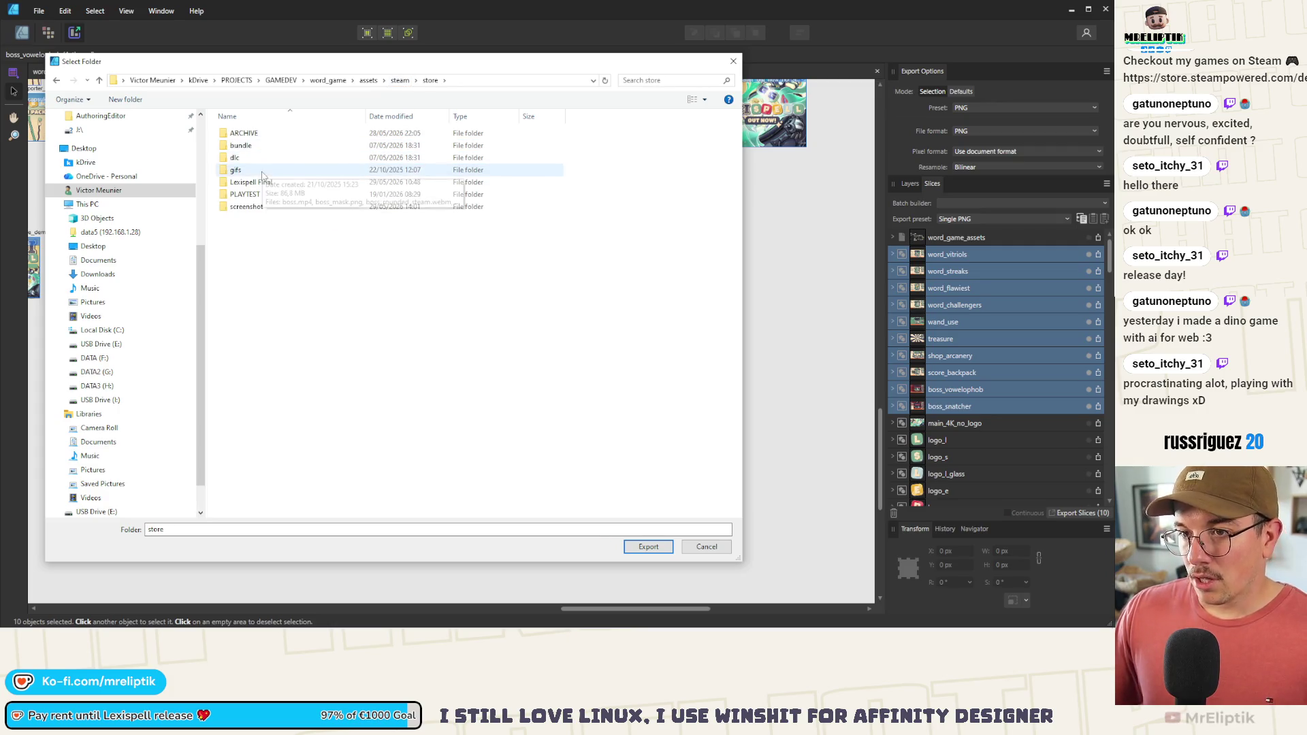
pyautogui.doubleClick(269, 207)
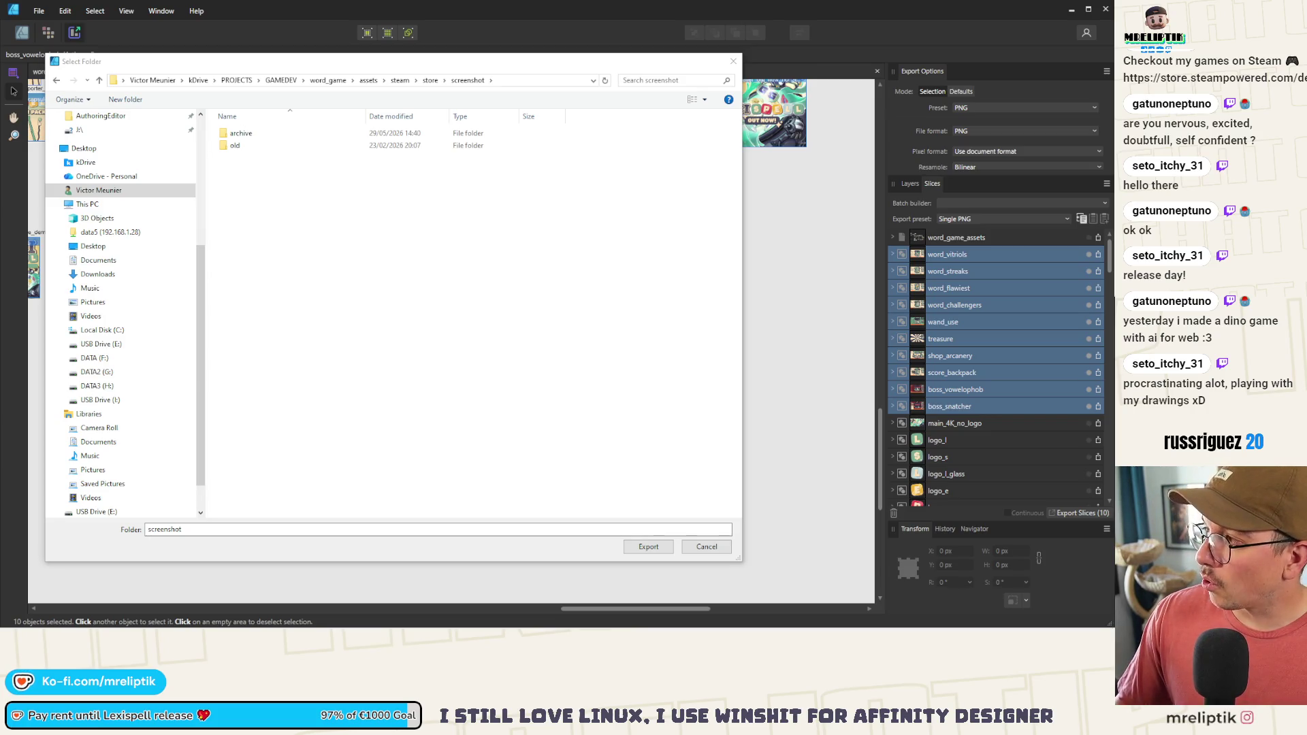
pyautogui.click(630, 550)
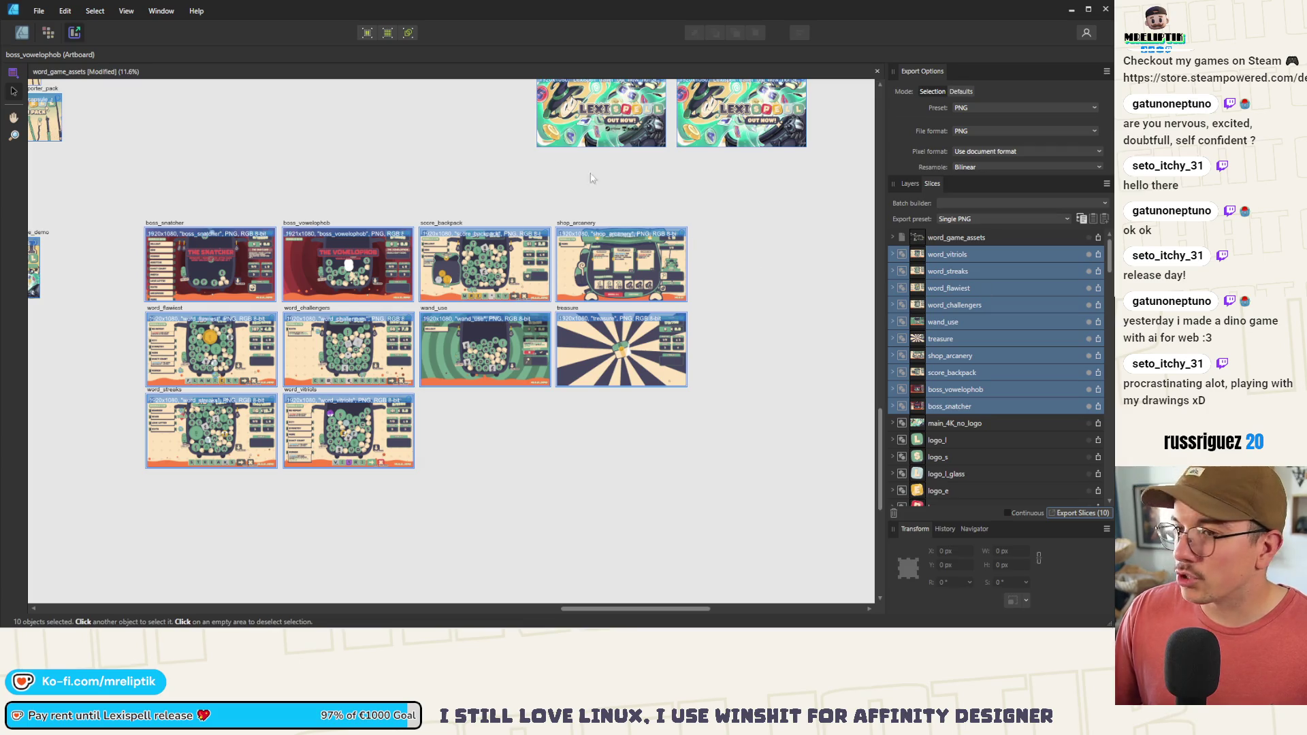
pyautogui.click(1076, 8)
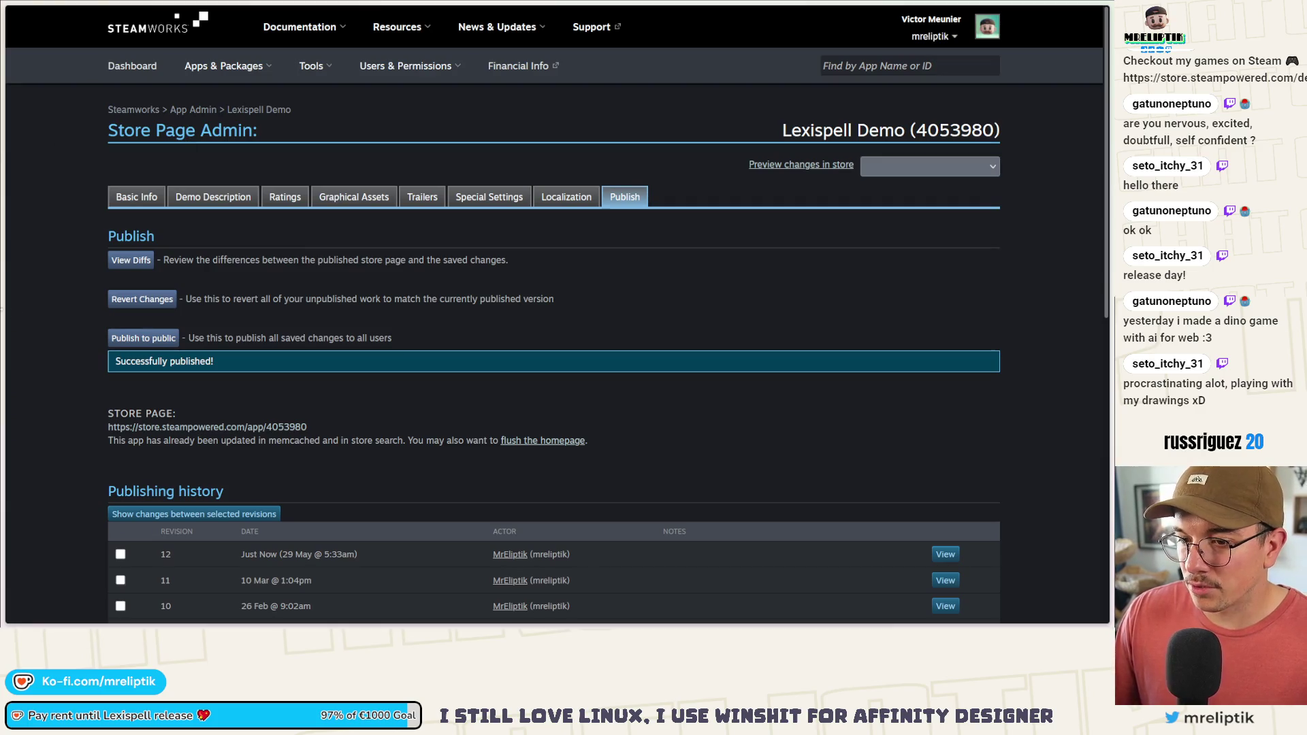
# - Open the Lexispell app page from the Steamworks home dashboard in its own tab
pyautogui.moveTo(60, 225)
pyautogui.click(39, 198)
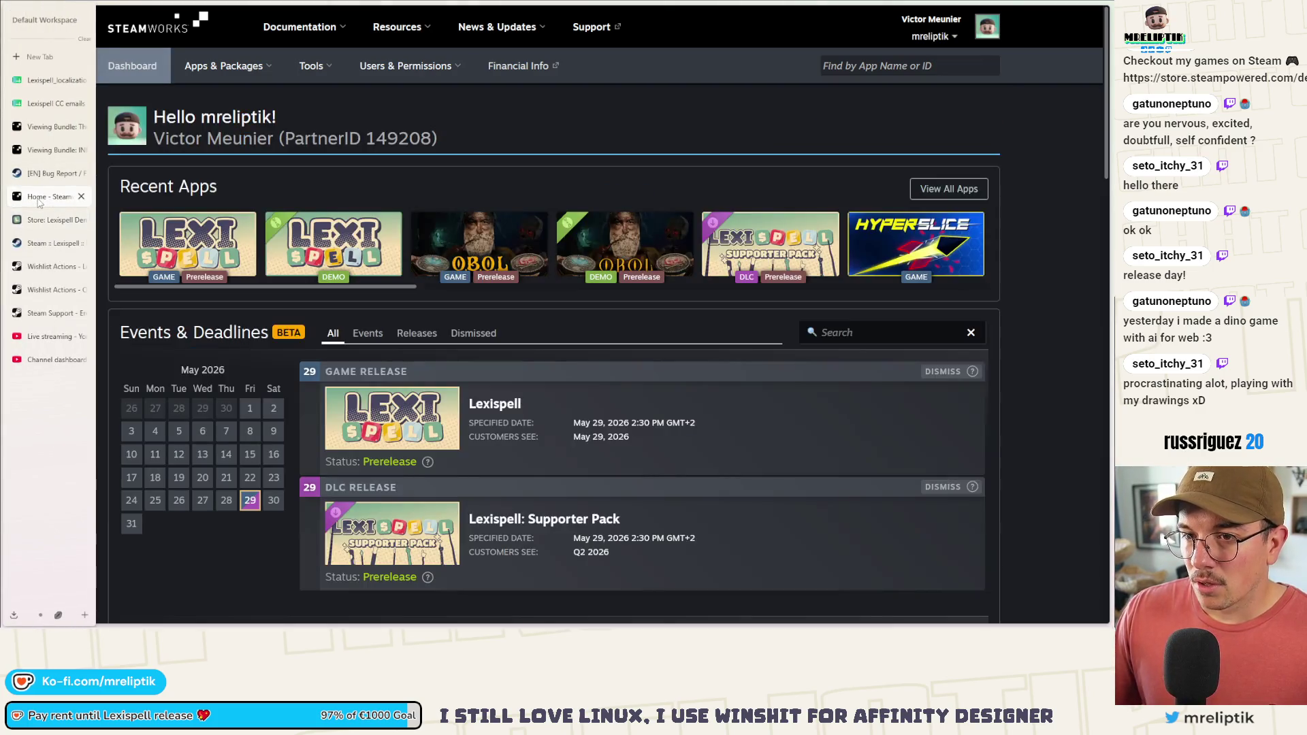
pyautogui.click(47, 244)
pyautogui.click(43, 217)
pyautogui.click(42, 204)
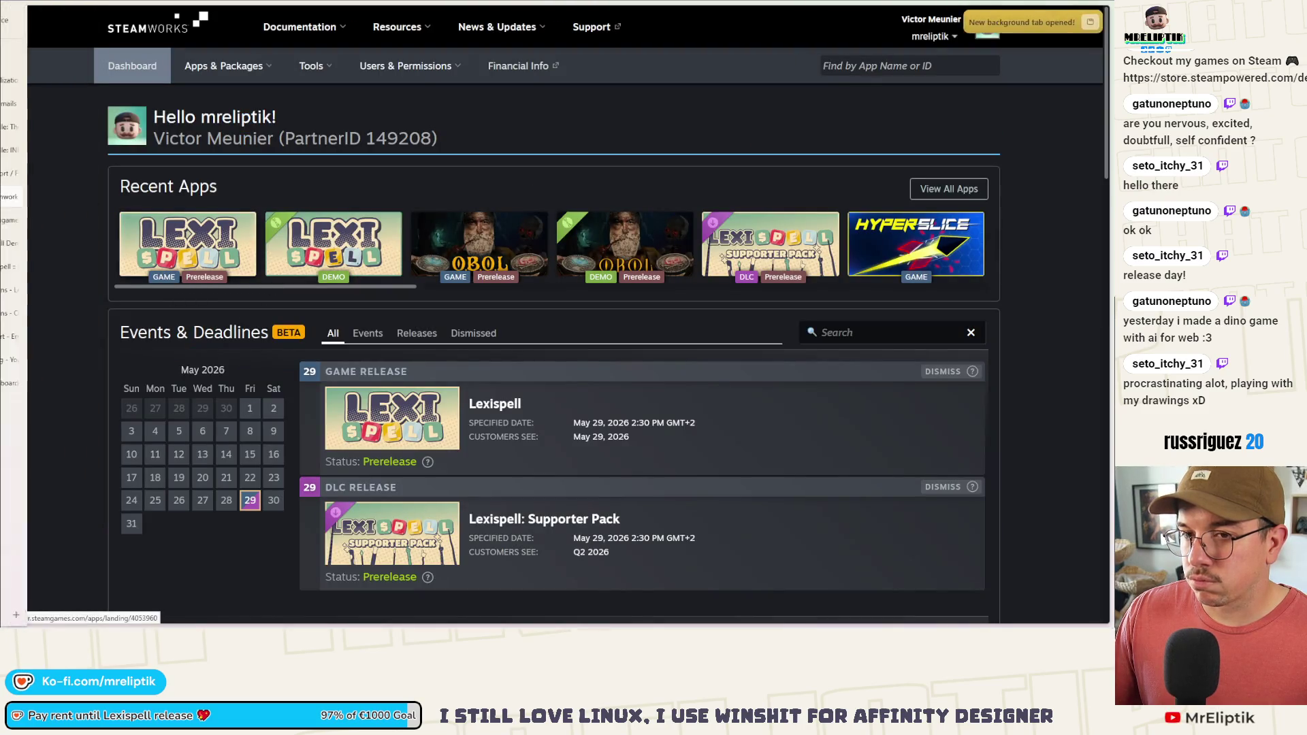
pyautogui.click(51, 220)
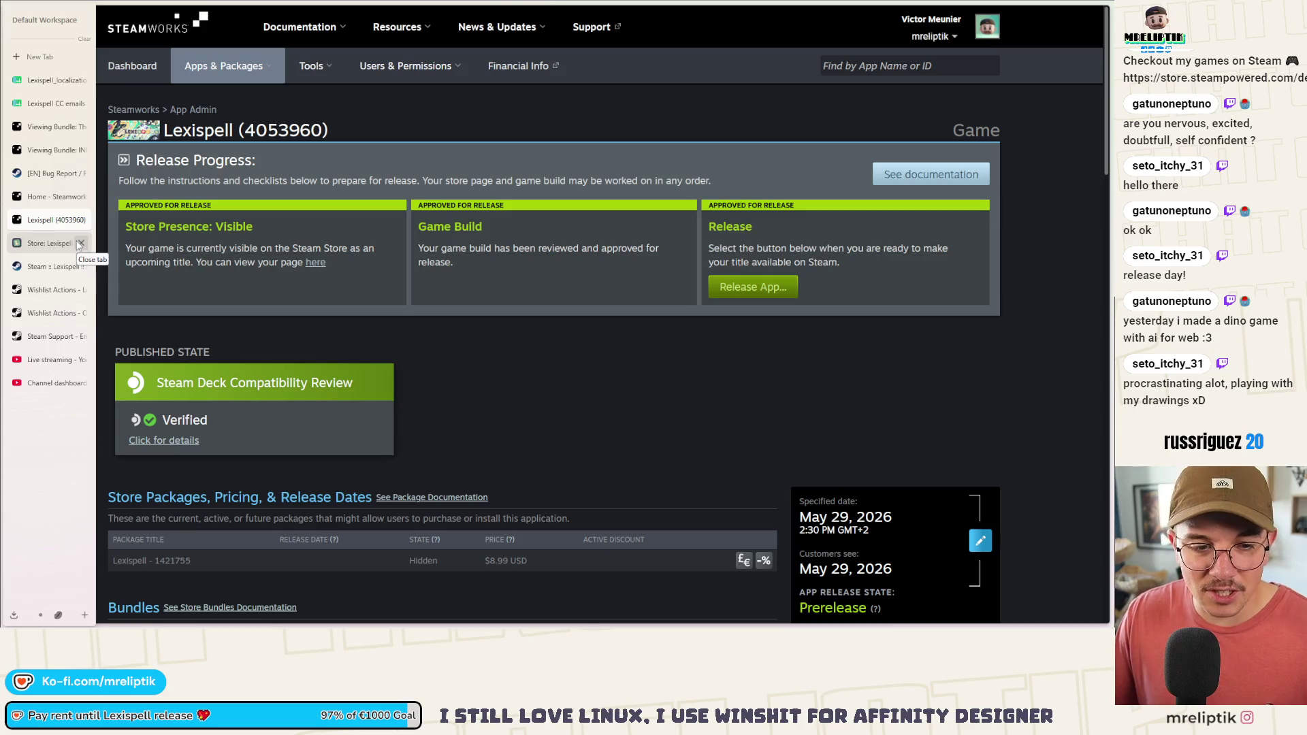
# - Find Store Presence on the Lexispell app page and launch Edit Store Page
pyautogui.scroll(-5, 496, 296)
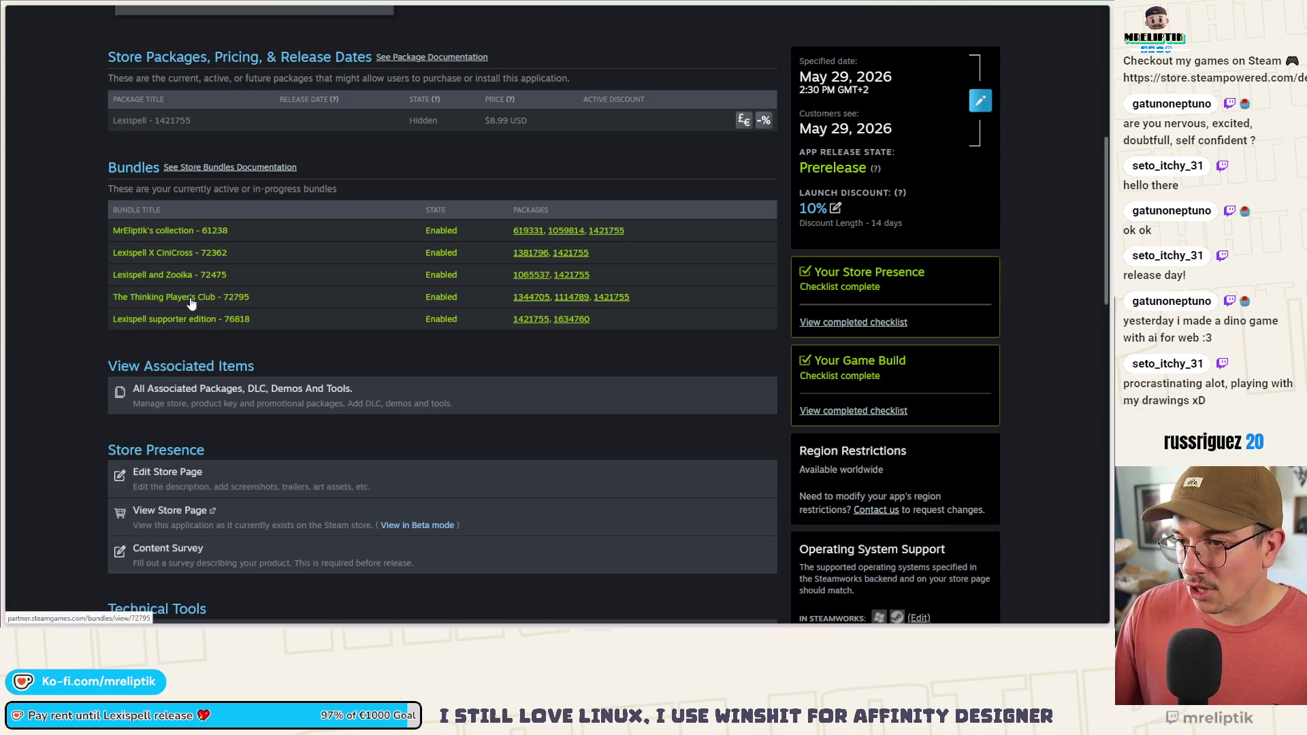
pyautogui.scroll(5, 191, 303)
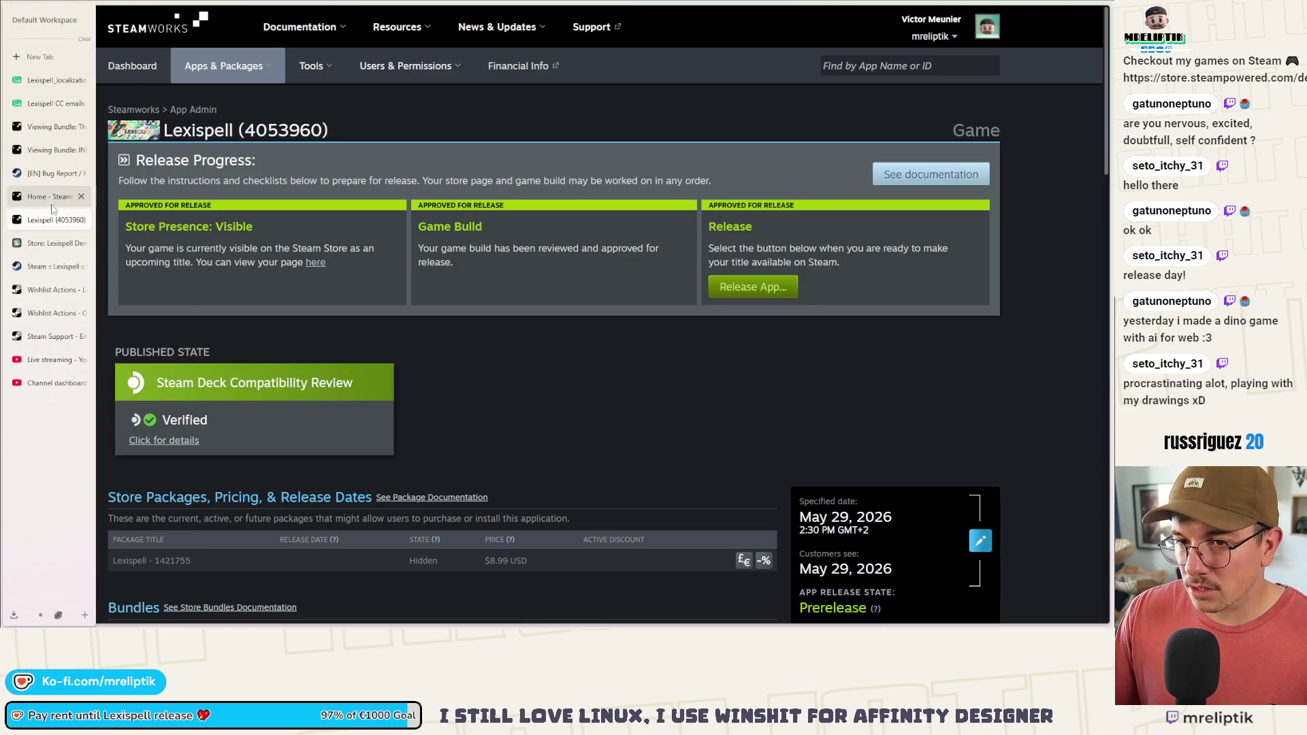
pyautogui.scroll(-6, 207, 340)
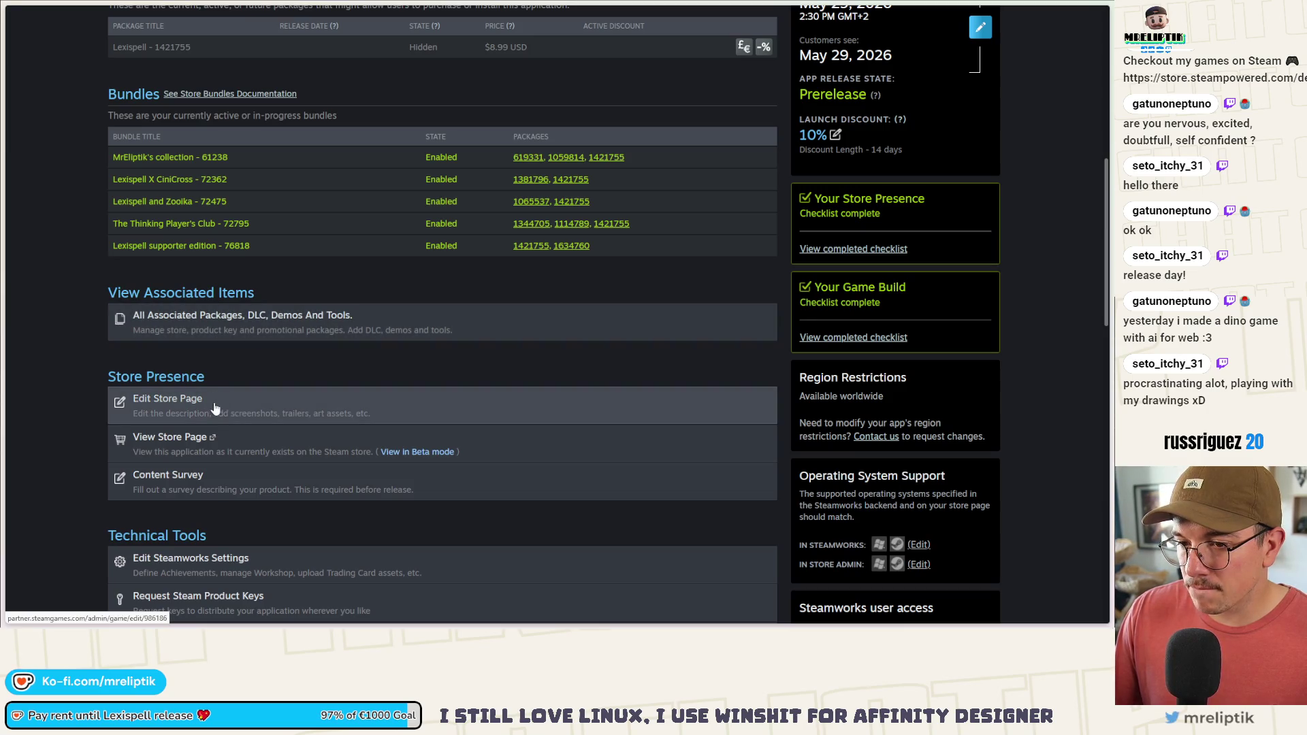
pyautogui.click(360, 310)
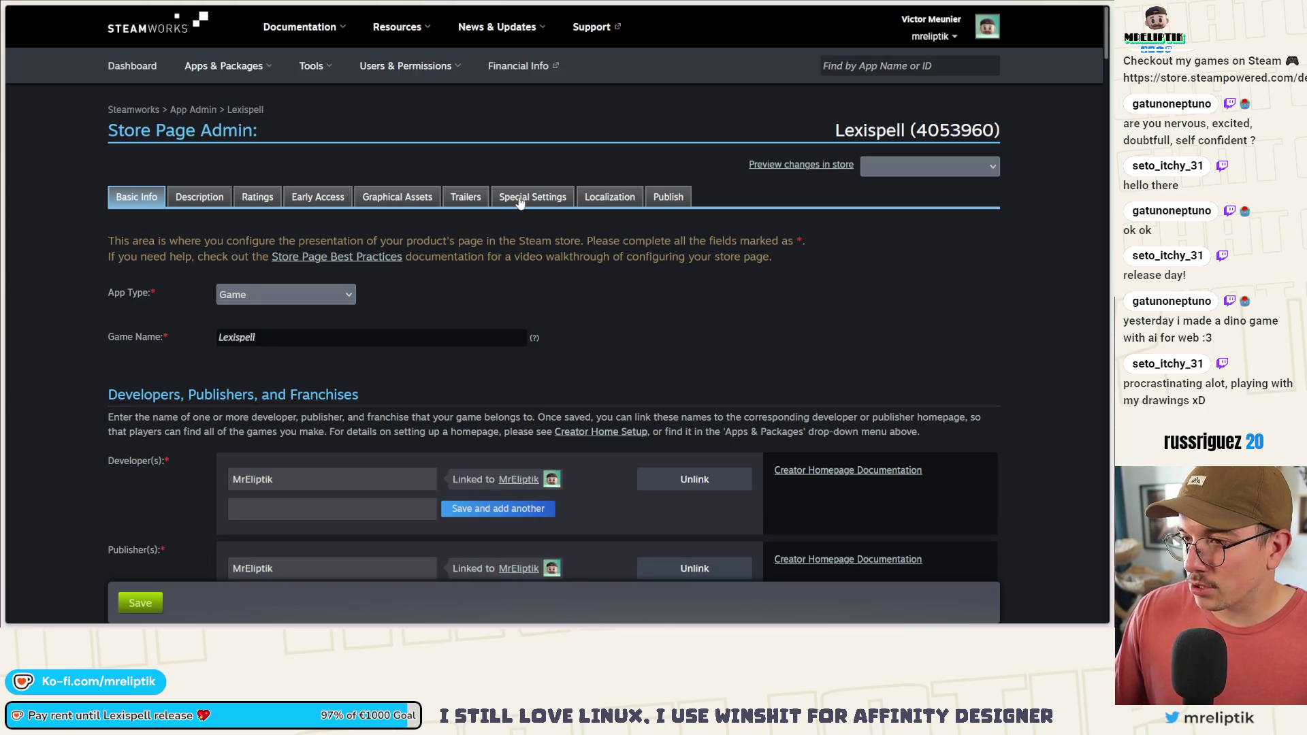
# - Pin The Thinking Player's Club bundle under Special Settings and move it to first place
pyautogui.scroll(-1, 545, 177)
pyautogui.click(545, 169)
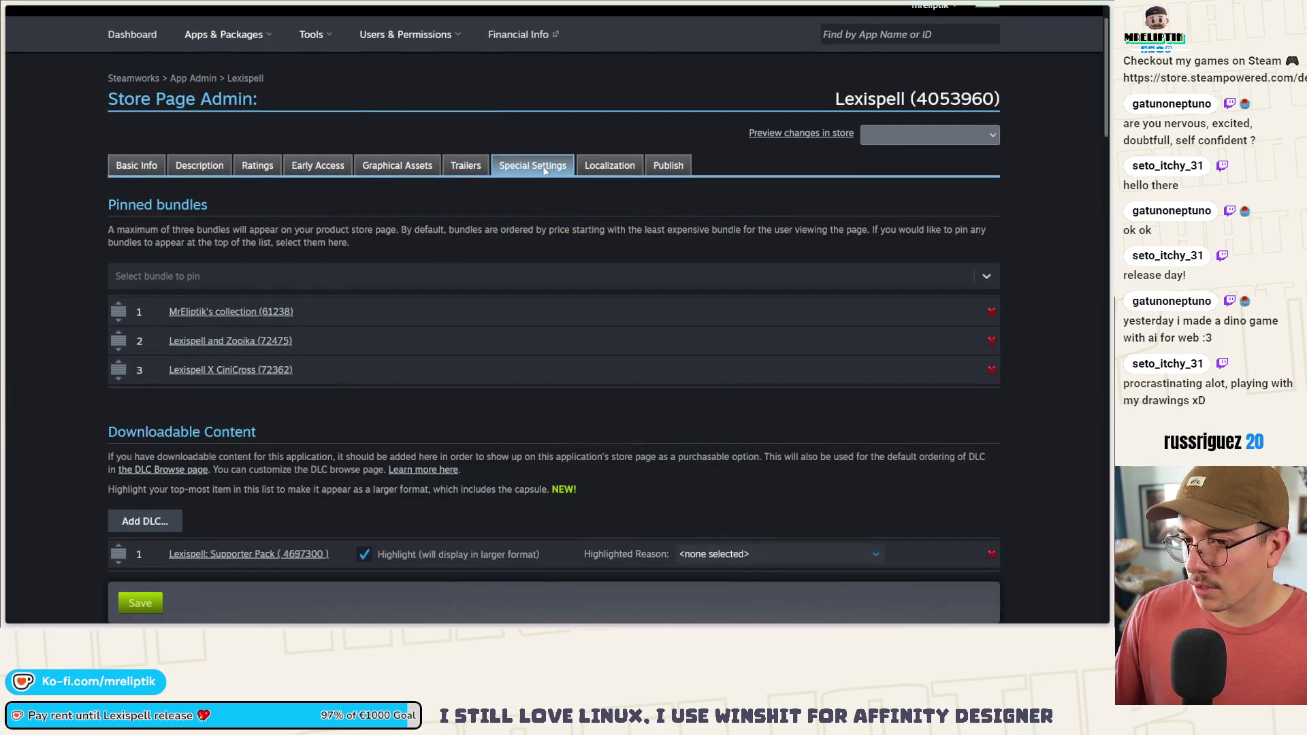
pyautogui.scroll(-4, 268, 322)
pyautogui.scroll(2, 153, 288)
pyautogui.click(170, 203)
pyautogui.click(188, 229)
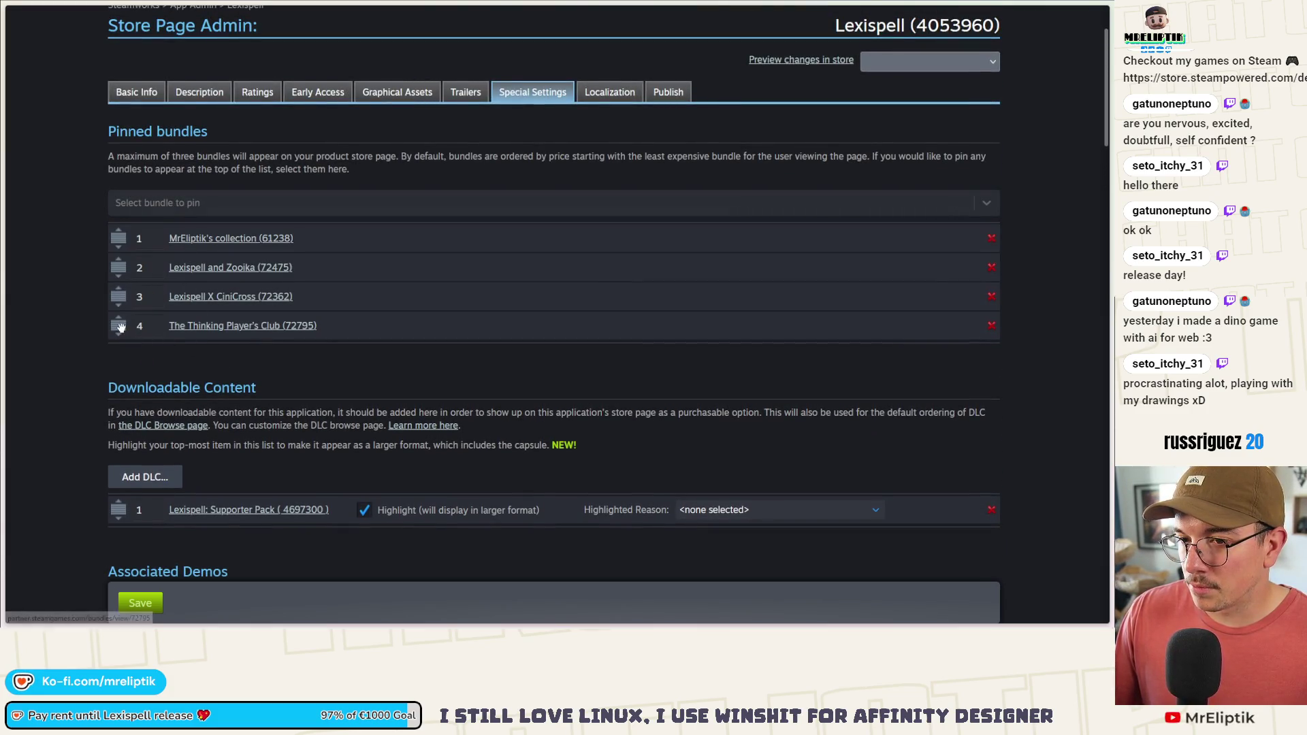
pyautogui.moveTo(117, 325)
pyautogui.mouseDown()
pyautogui.moveTo(110, 236)
pyautogui.moveTo(129, 325)
pyautogui.mouseUp()
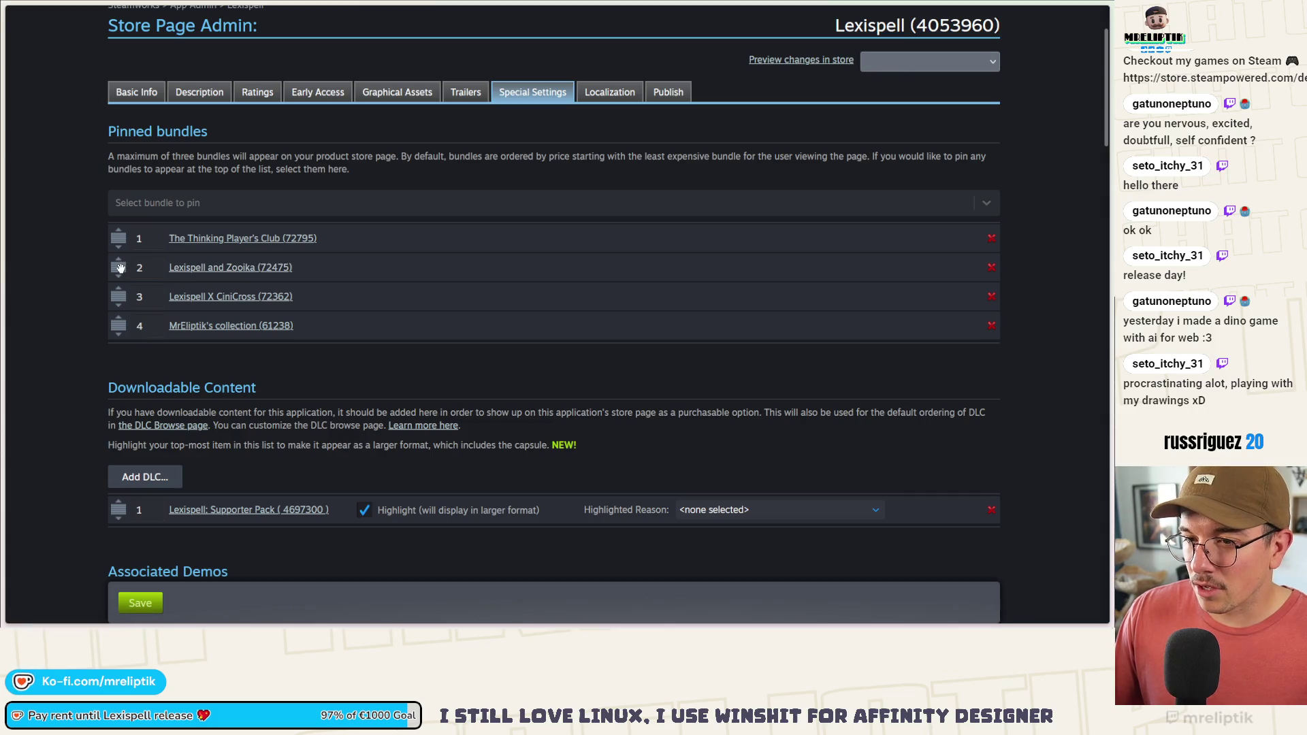
# - Save the store page changes with the new pinned bundle order
pyautogui.scroll(-2, 205, 443)
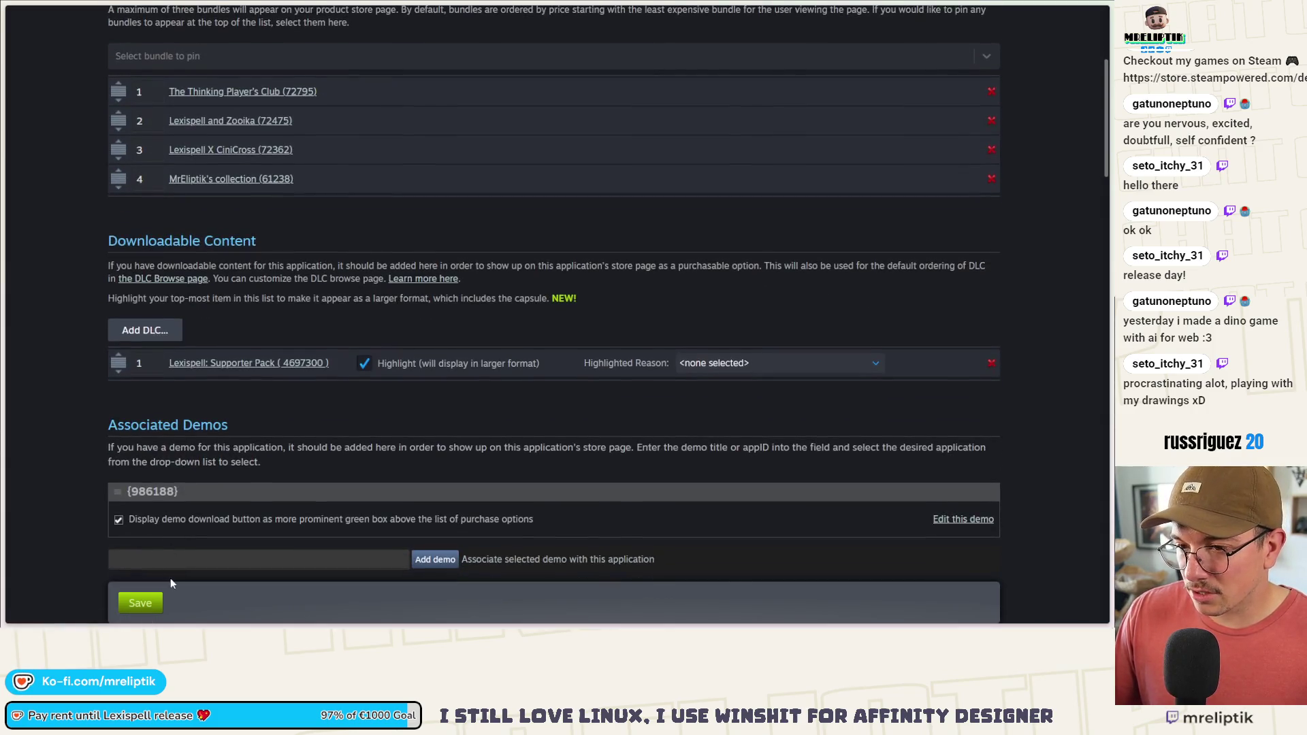
pyautogui.click(155, 604)
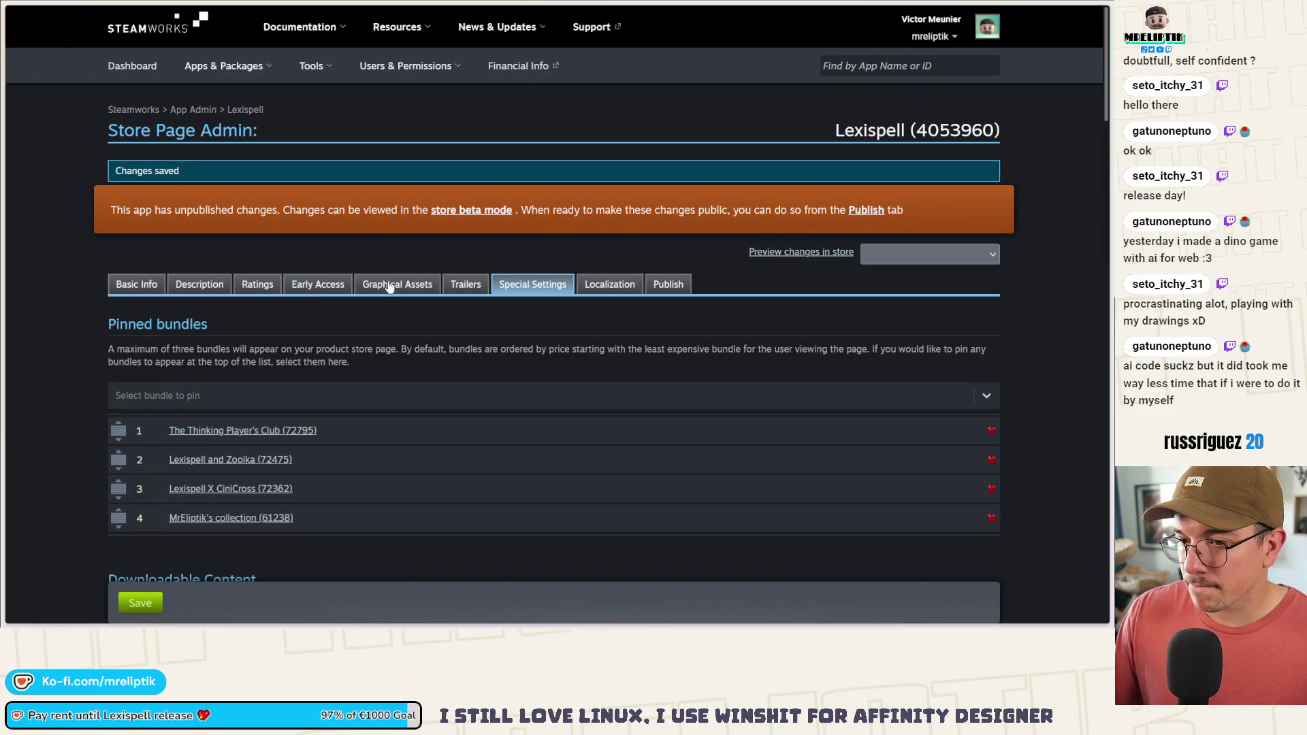
pyautogui.click(392, 286)
# - In the Lexispell store tab, open Screenshot assets and drop the exported PNGs in to upload
pyautogui.moveTo(20, 175)
pyautogui.click(51, 243)
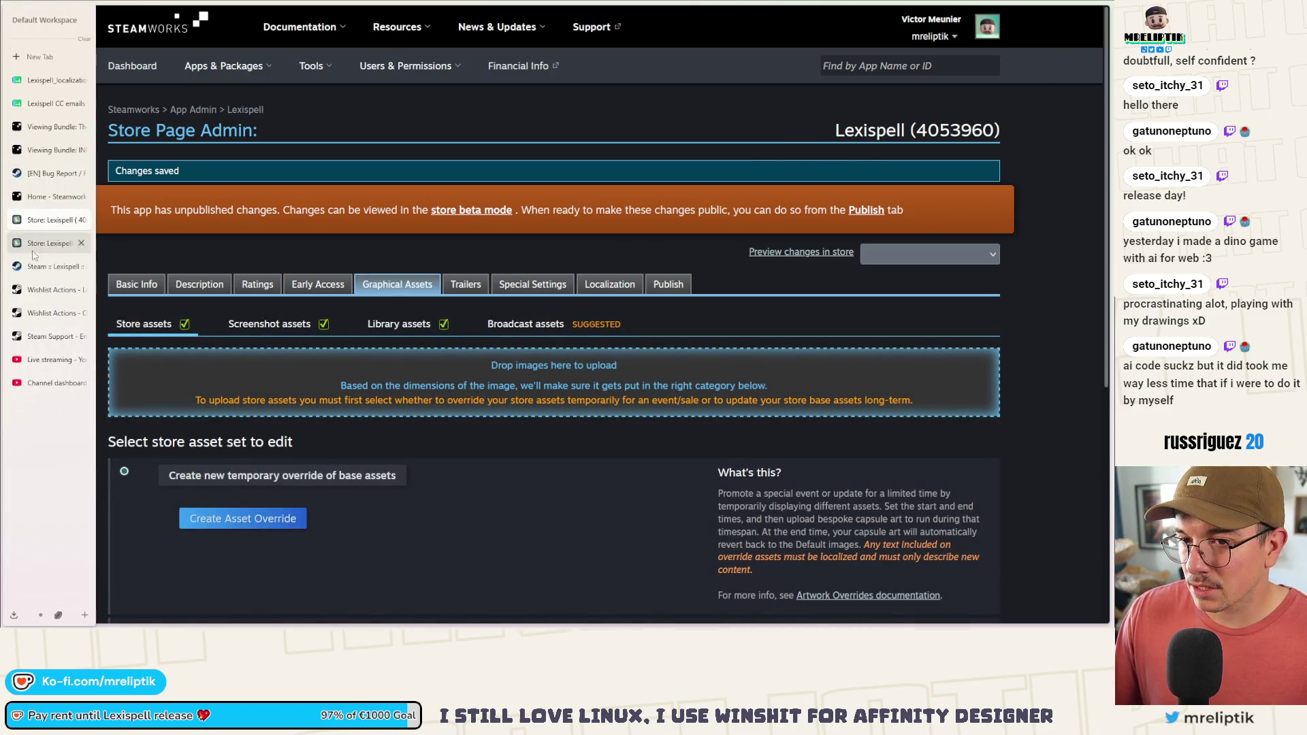
pyautogui.click(46, 220)
pyautogui.scroll(-3, 392, 390)
pyautogui.scroll(2, 231, 282)
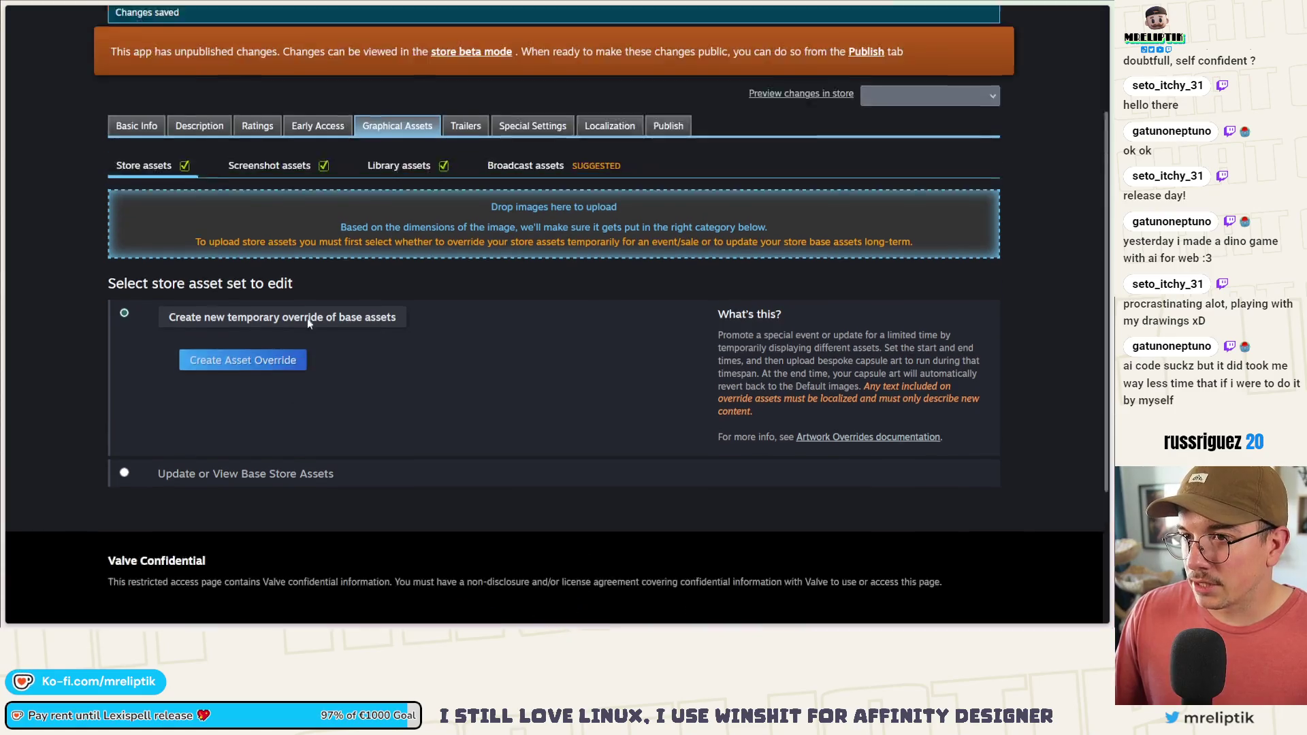
pyautogui.click(267, 252)
pyautogui.scroll(-7, 345, 342)
pyautogui.scroll(5, 344, 342)
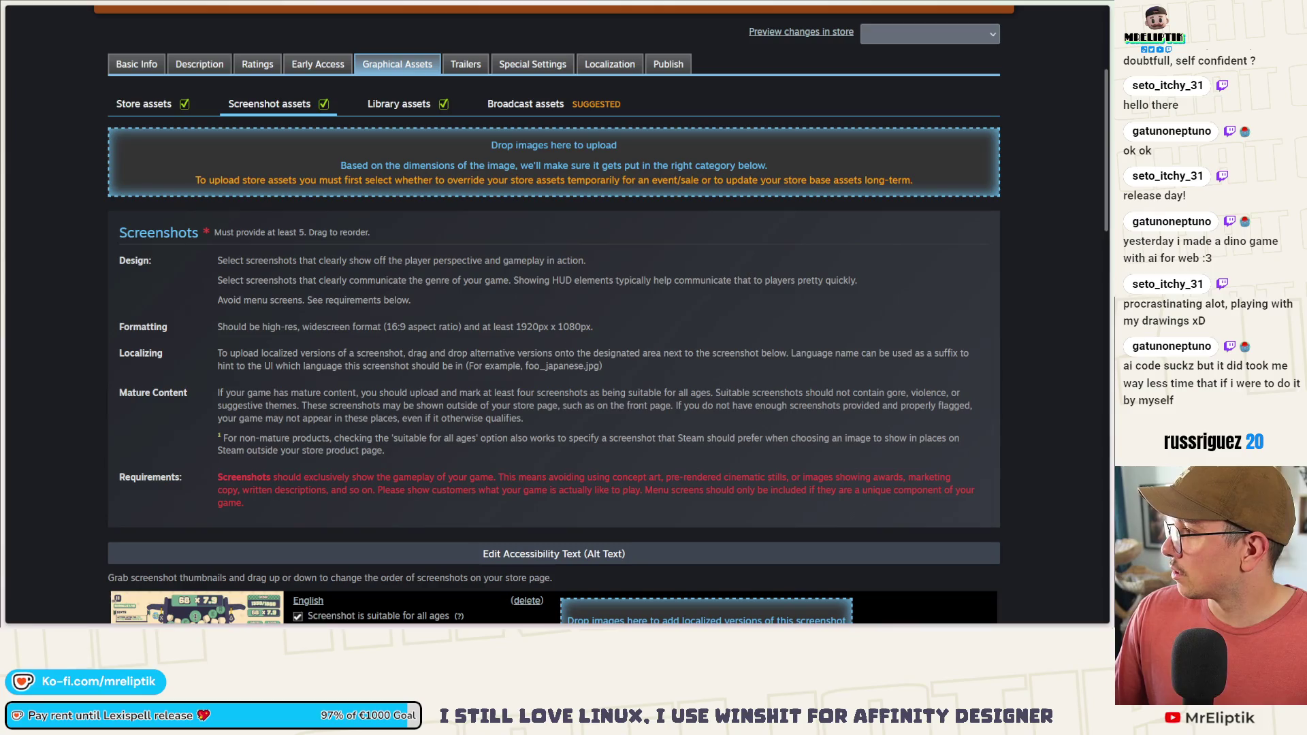
pyautogui.moveTo(930, 198); pyautogui.dragTo(496, 153)
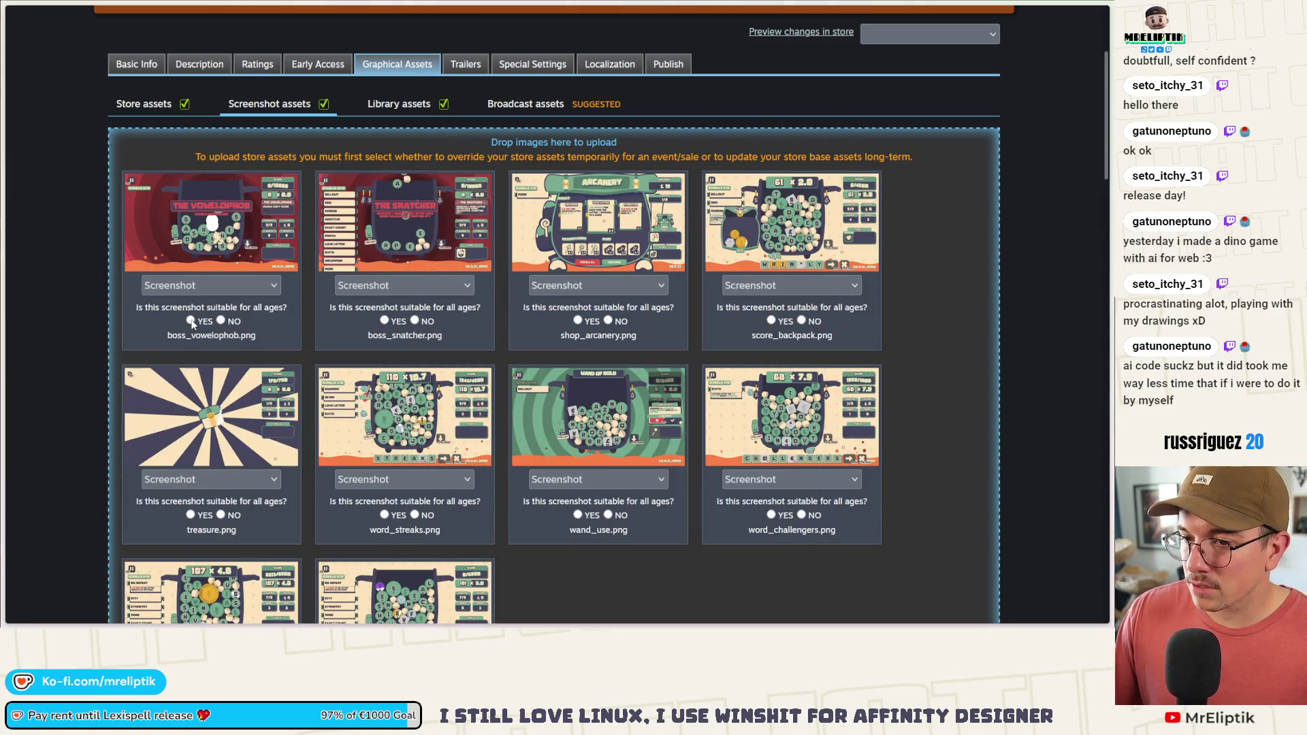
# - Mark boss_vowelophob, boss_snatcher, score_backpack, word_challengers, treasure and word_flawiest screenshots suitable for all ages
pyautogui.click(191, 321)
pyautogui.click(384, 321)
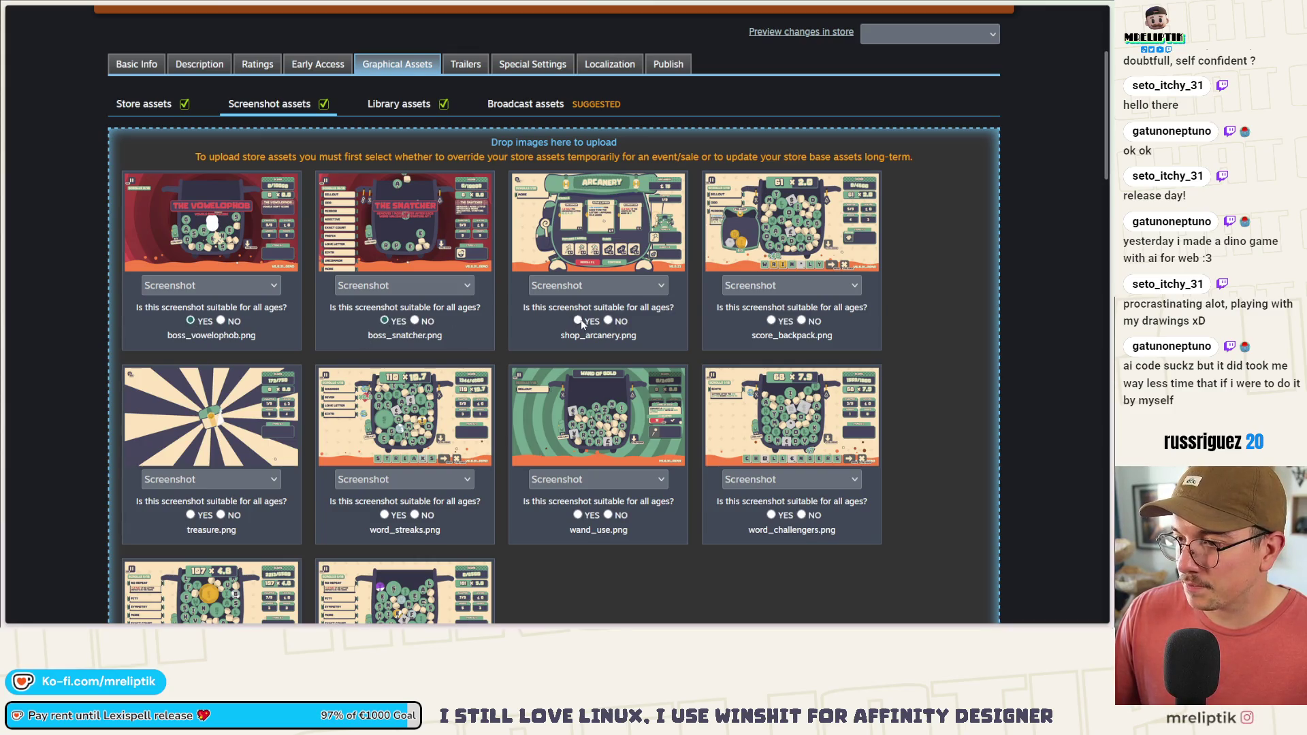
pyautogui.click(771, 321)
pyautogui.click(771, 514)
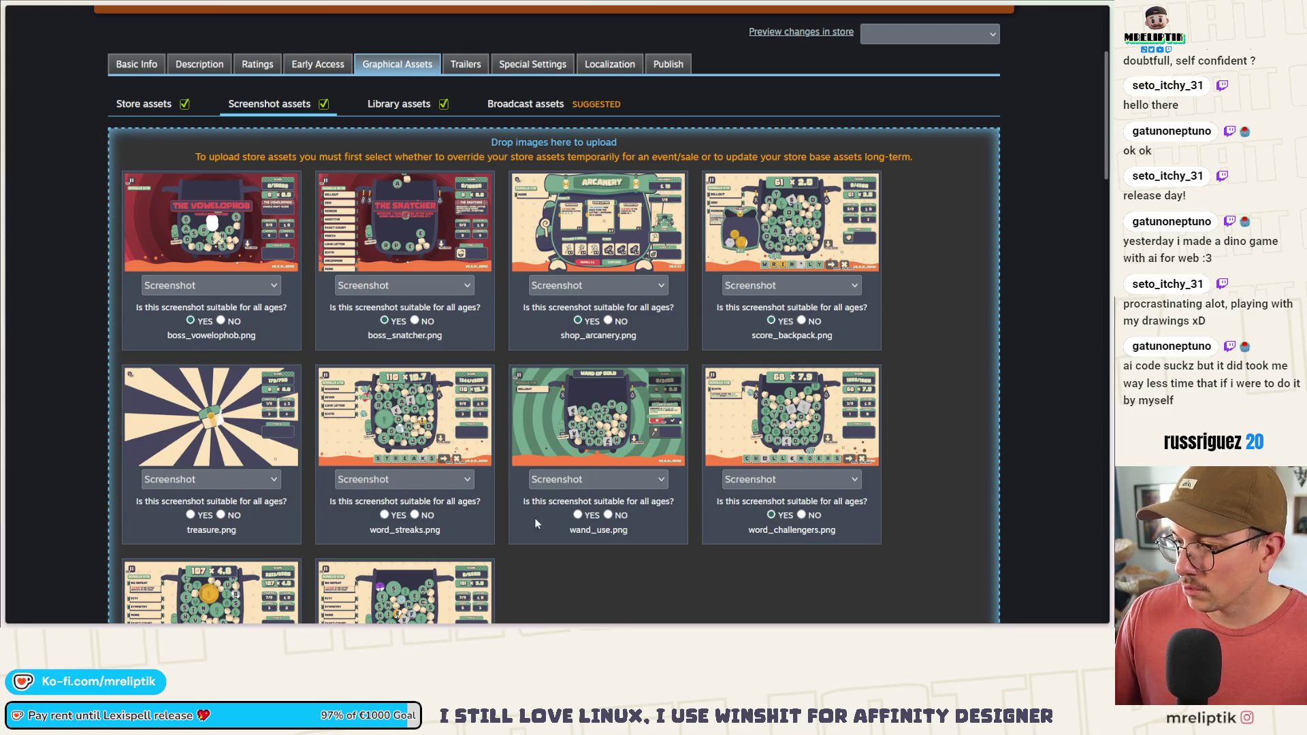
pyautogui.click(191, 515)
pyautogui.scroll(-4, 189, 510)
pyautogui.click(191, 415)
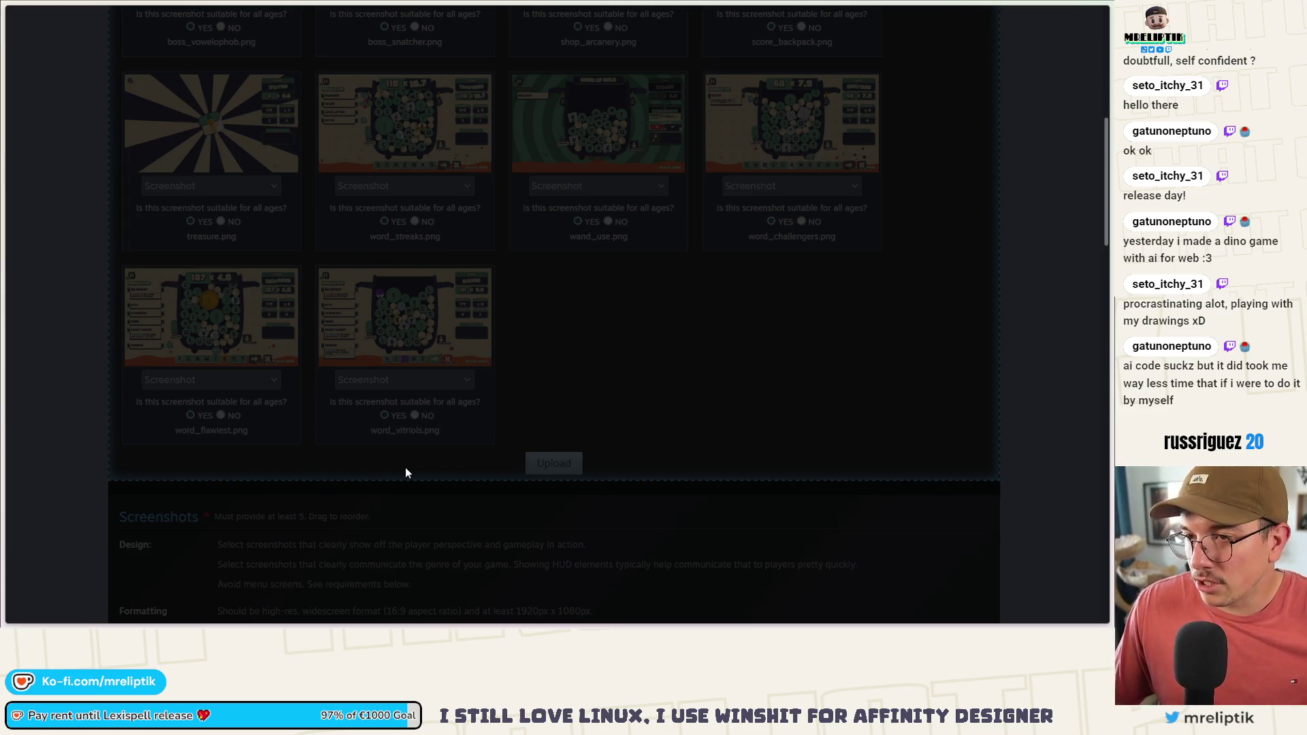
pyautogui.scroll(6, 406, 468)
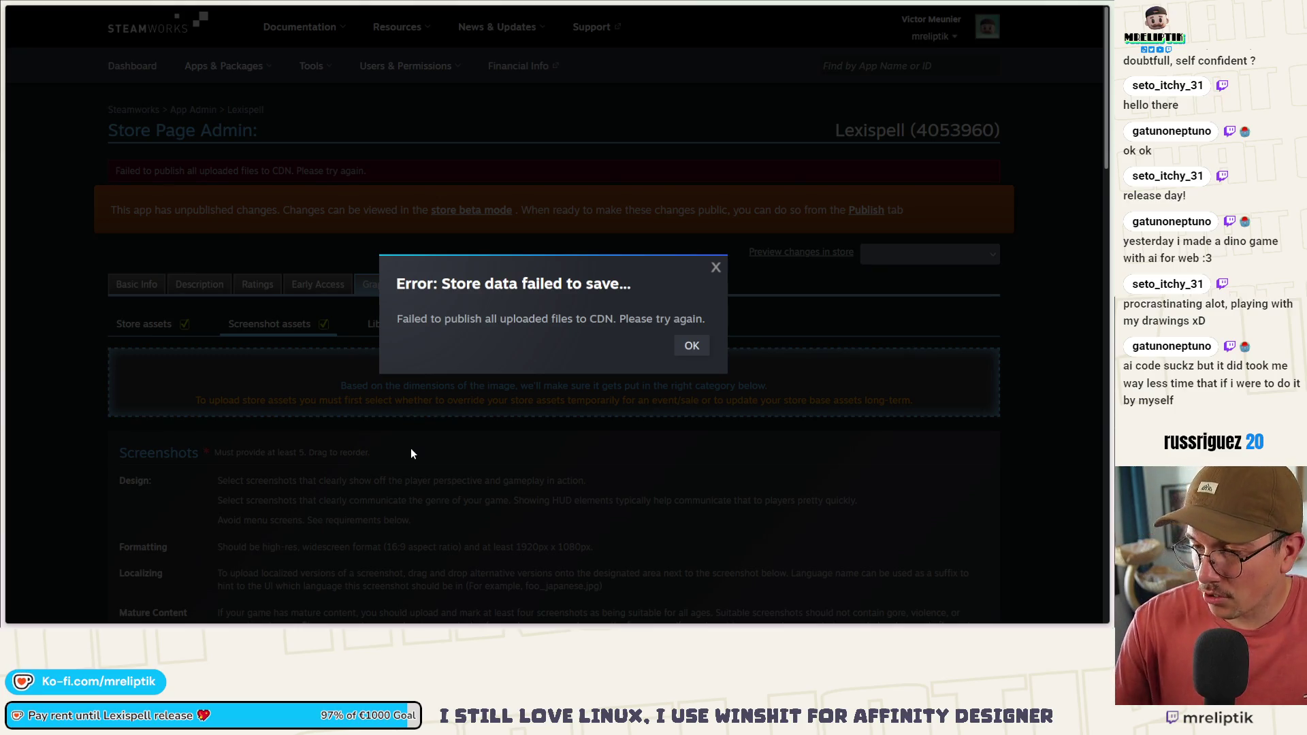
# - Dismiss the 'Store data failed to save' error and scroll the Screenshots list to check the uploads
pyautogui.click(692, 346)
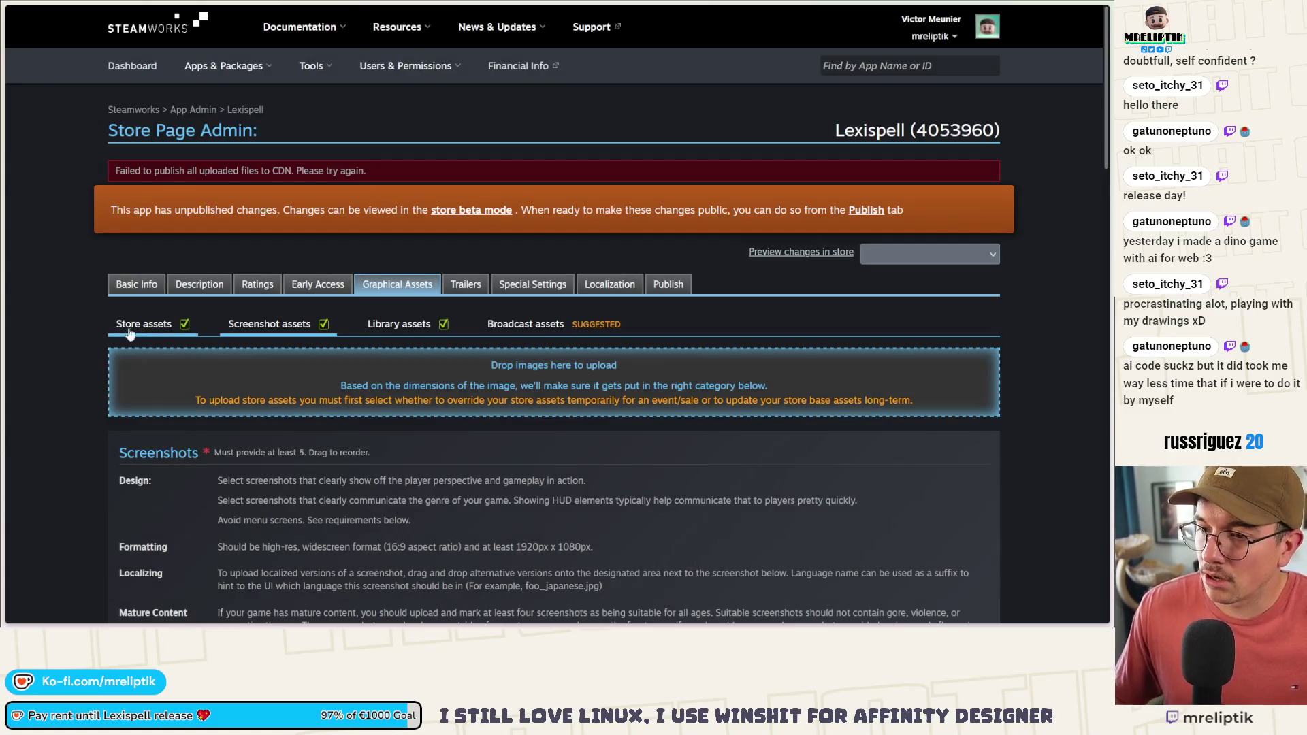
pyautogui.scroll(-10, 145, 316)
pyautogui.scroll(-10, 140, 328)
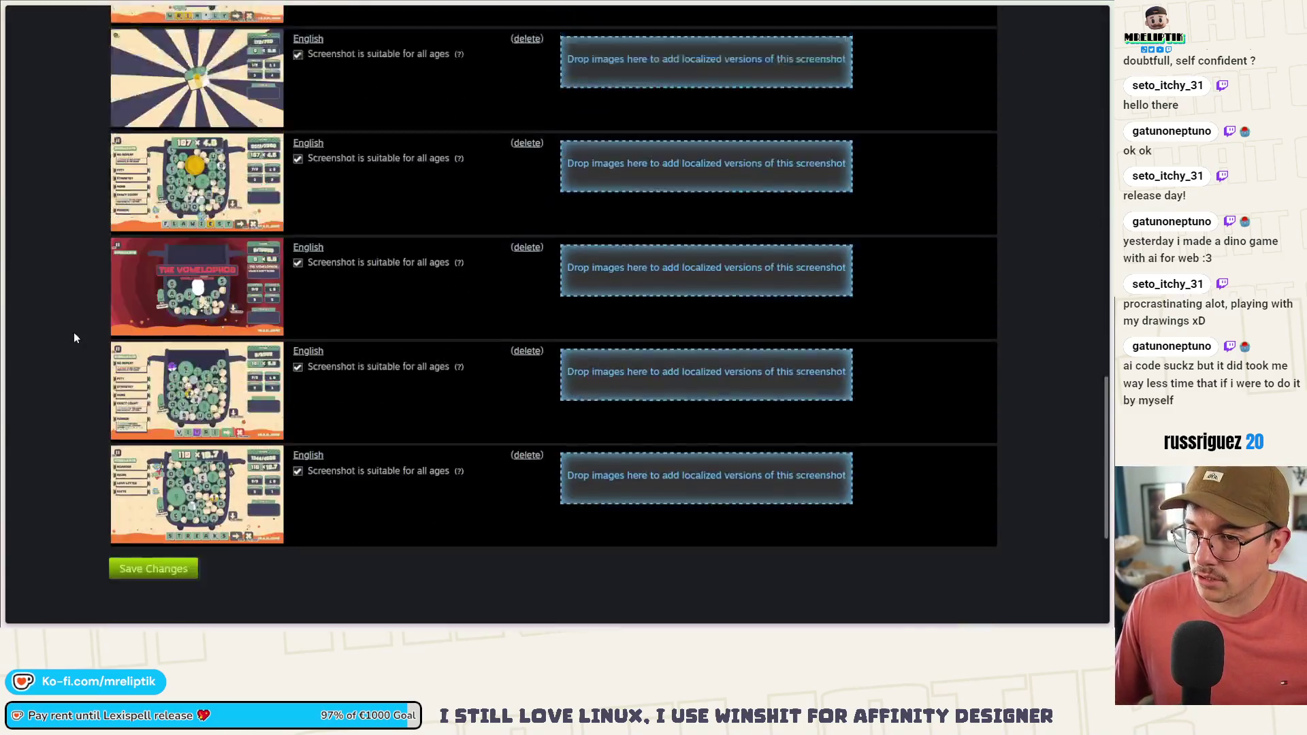
pyautogui.scroll(4, 76, 329)
pyautogui.scroll(6, 83, 321)
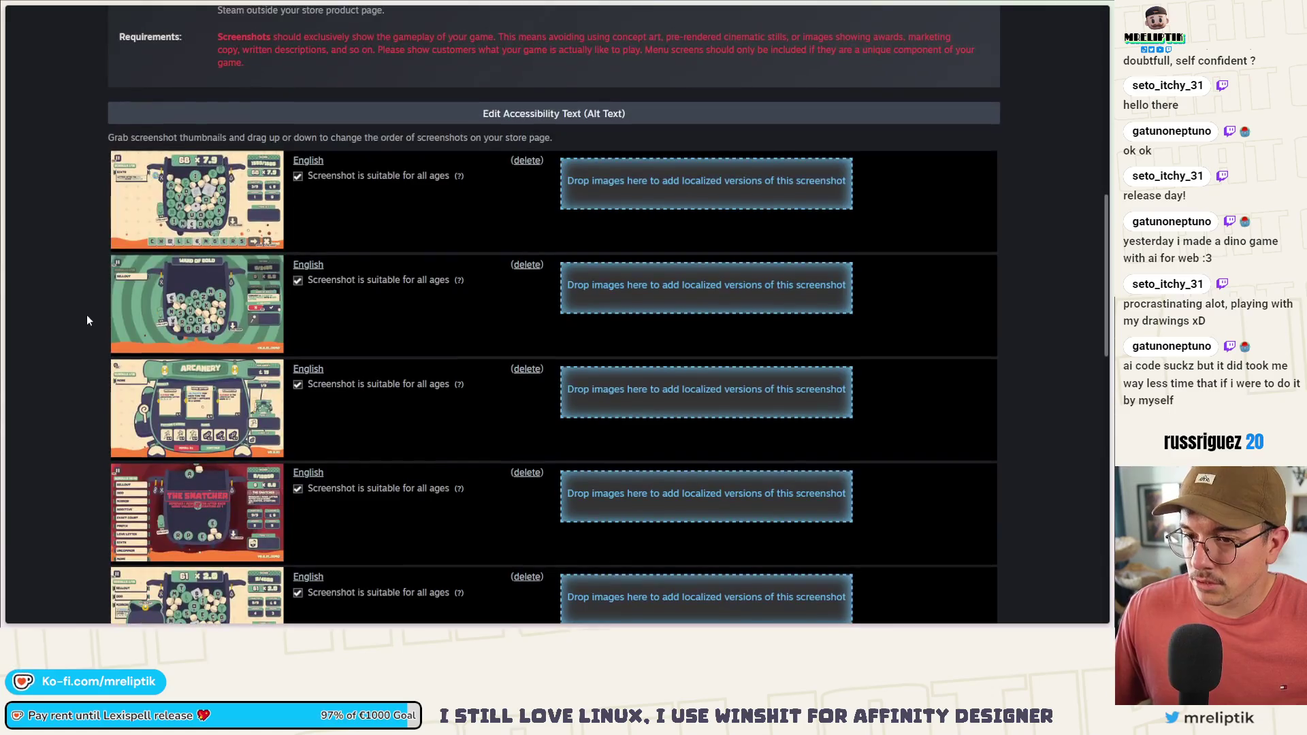
pyautogui.scroll(10, 91, 321)
pyautogui.scroll(-3, 92, 321)
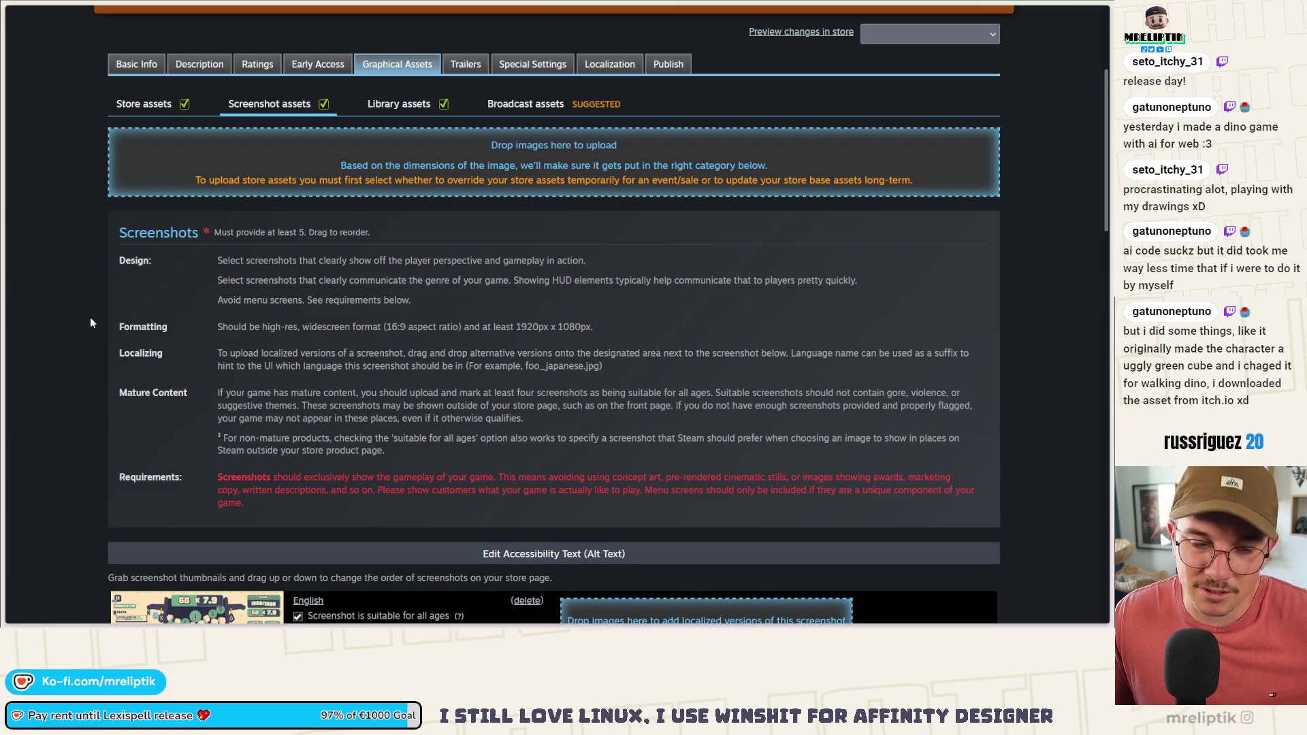
pyautogui.scroll(3, 293, 254)
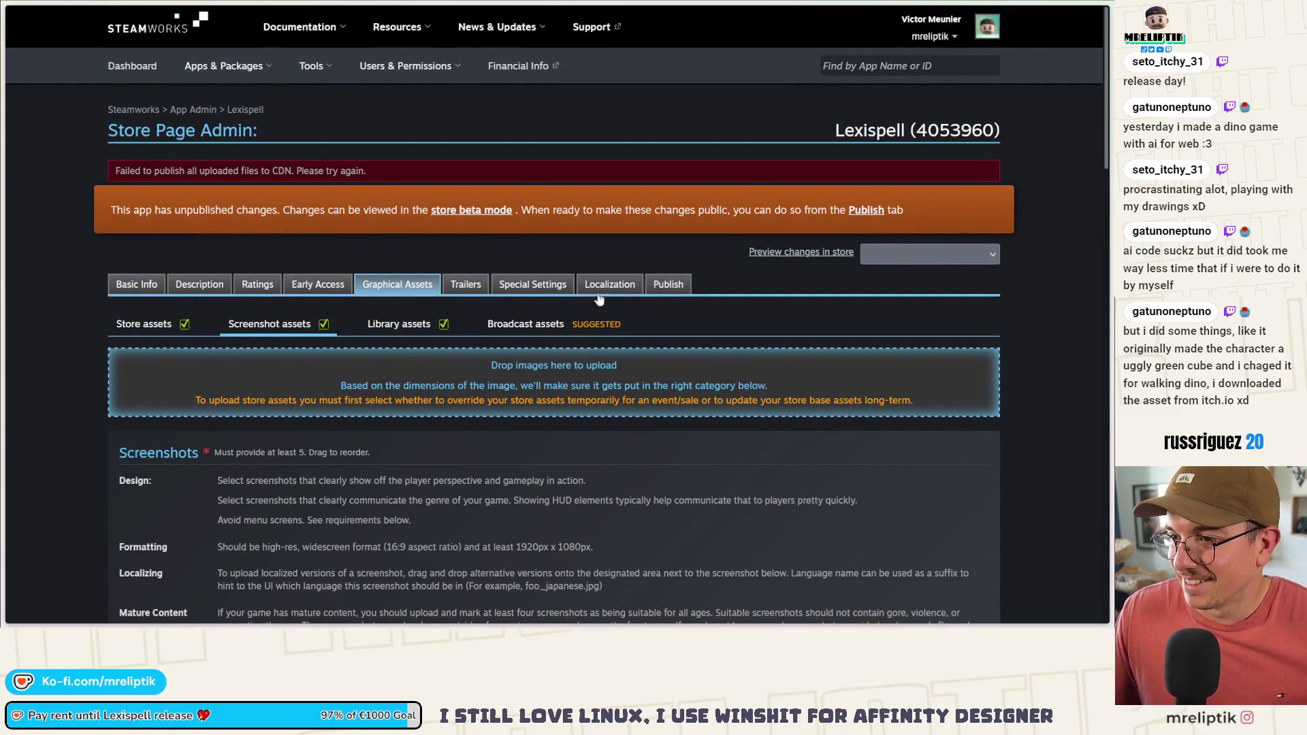
# - Publish the saved store page changes to the public as revision 32, then return to Graphical Assets
pyautogui.click(664, 287)
pyautogui.scroll(-3, 385, 338)
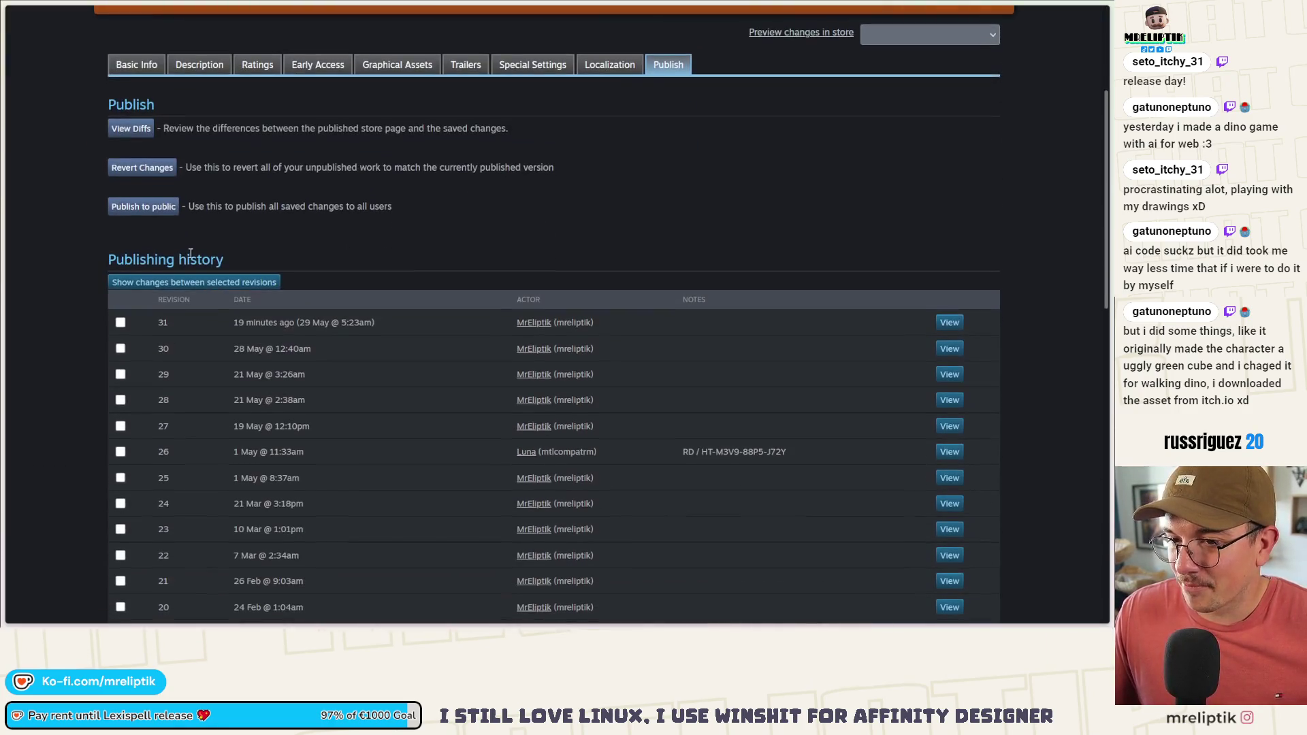
pyautogui.click(160, 212)
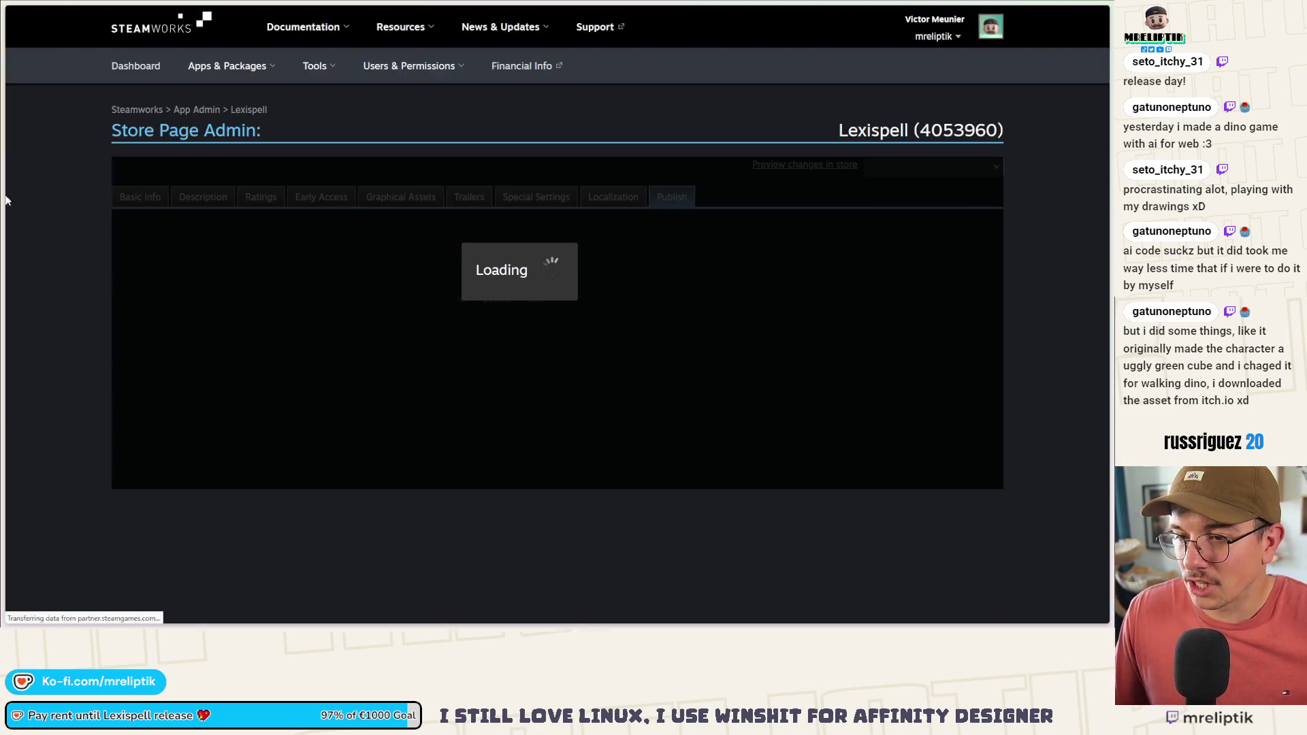
pyautogui.moveTo(6, 198)
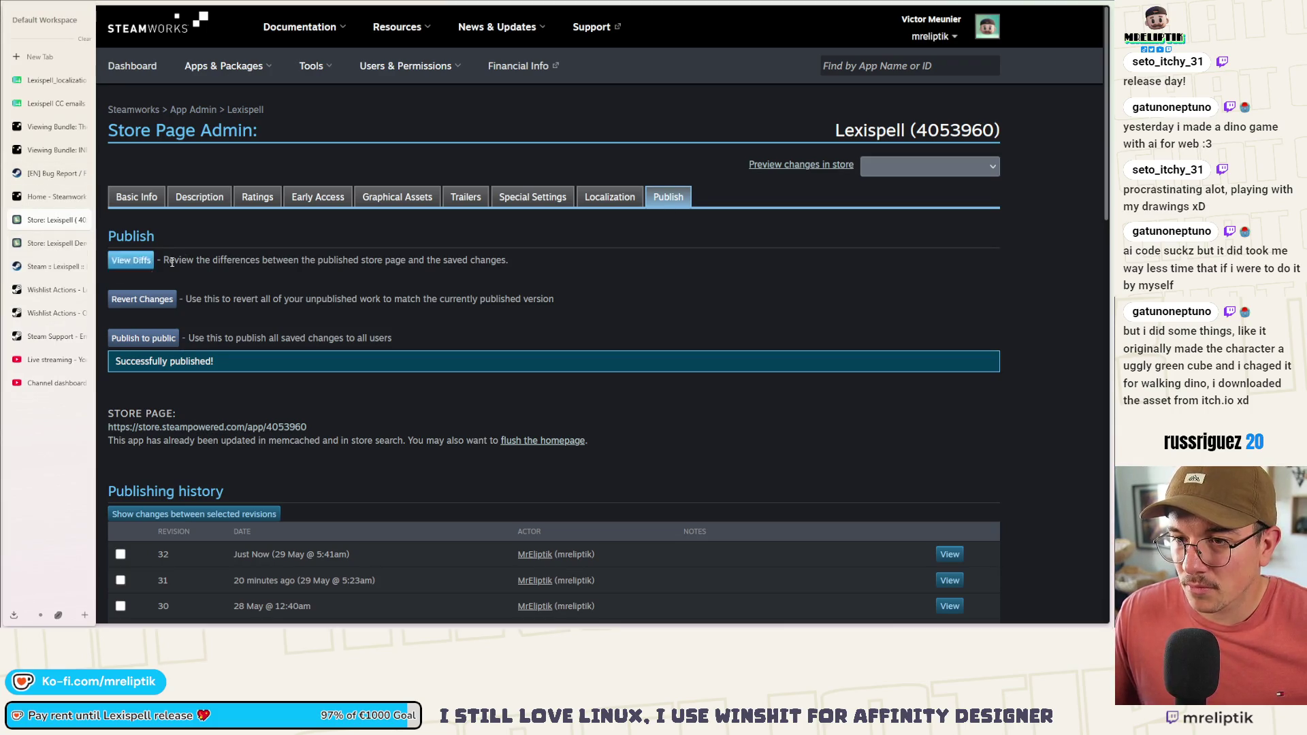
pyautogui.click(397, 201)
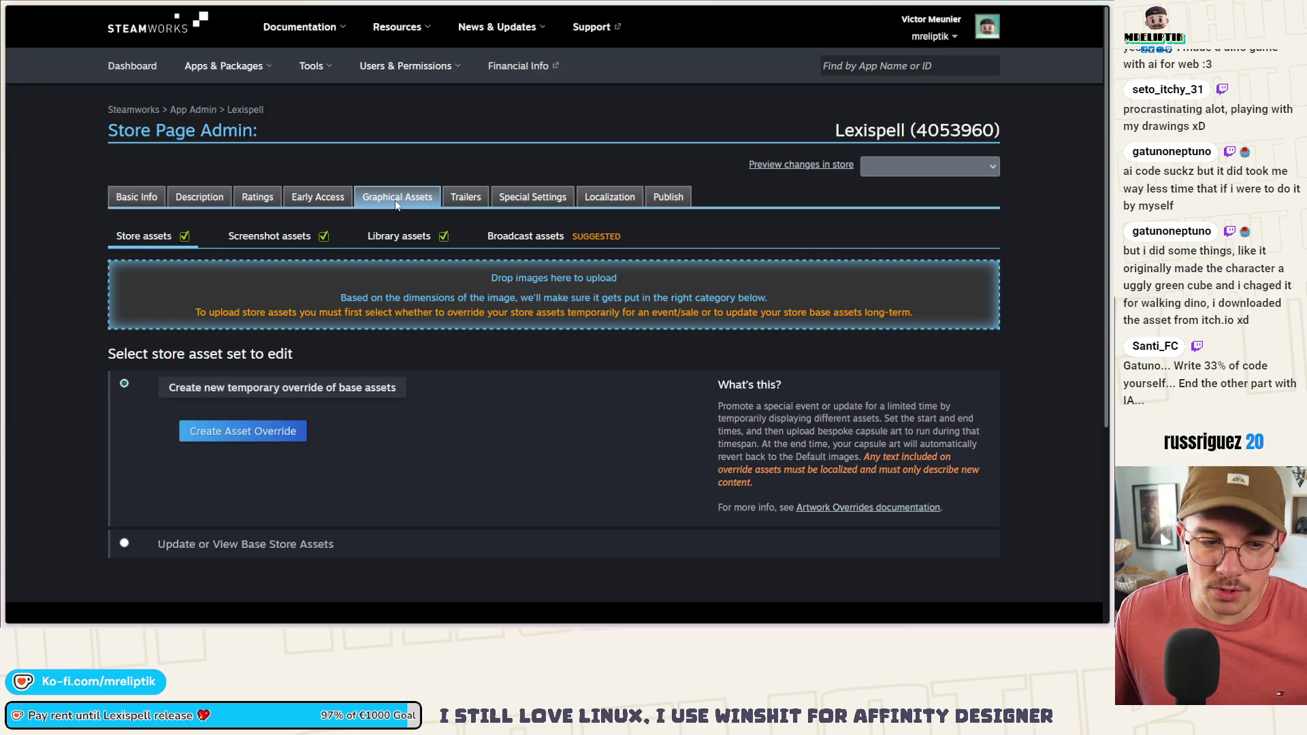
pyautogui.scroll(-4, 470, 327)
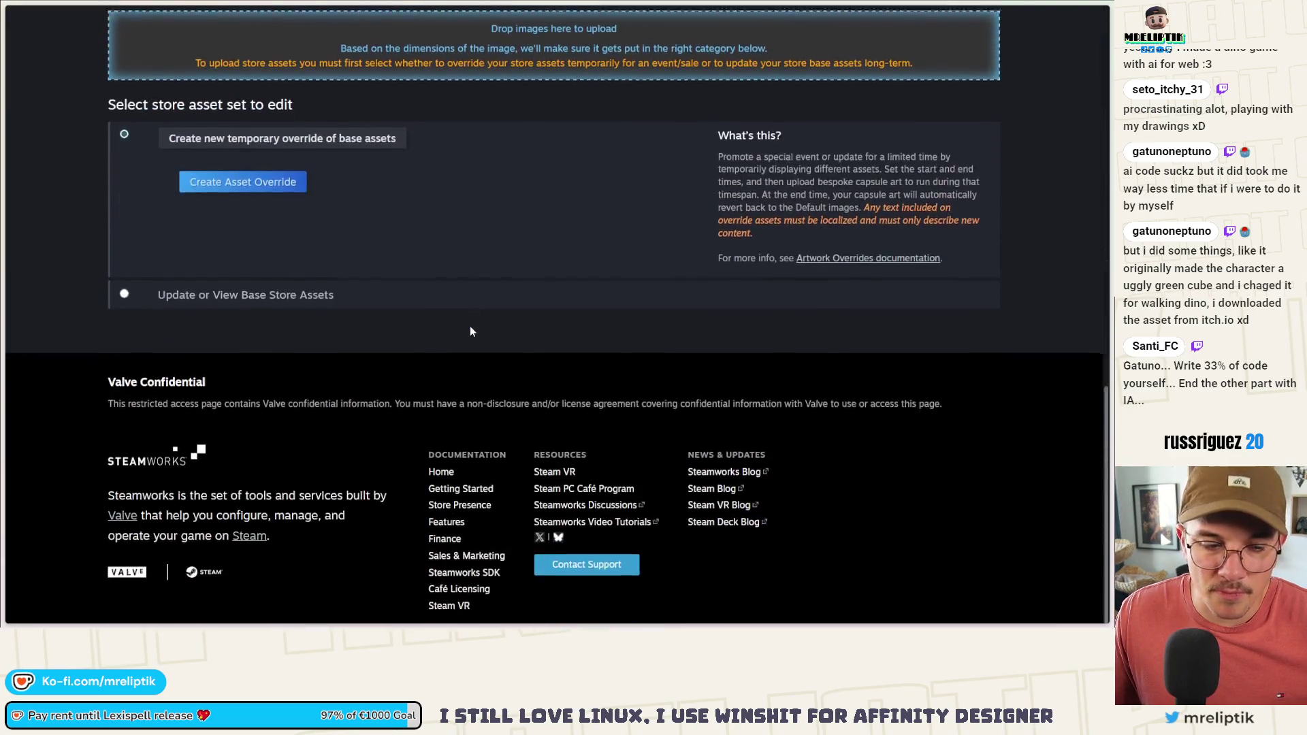
pyautogui.scroll(5, 468, 330)
pyautogui.click(466, 197)
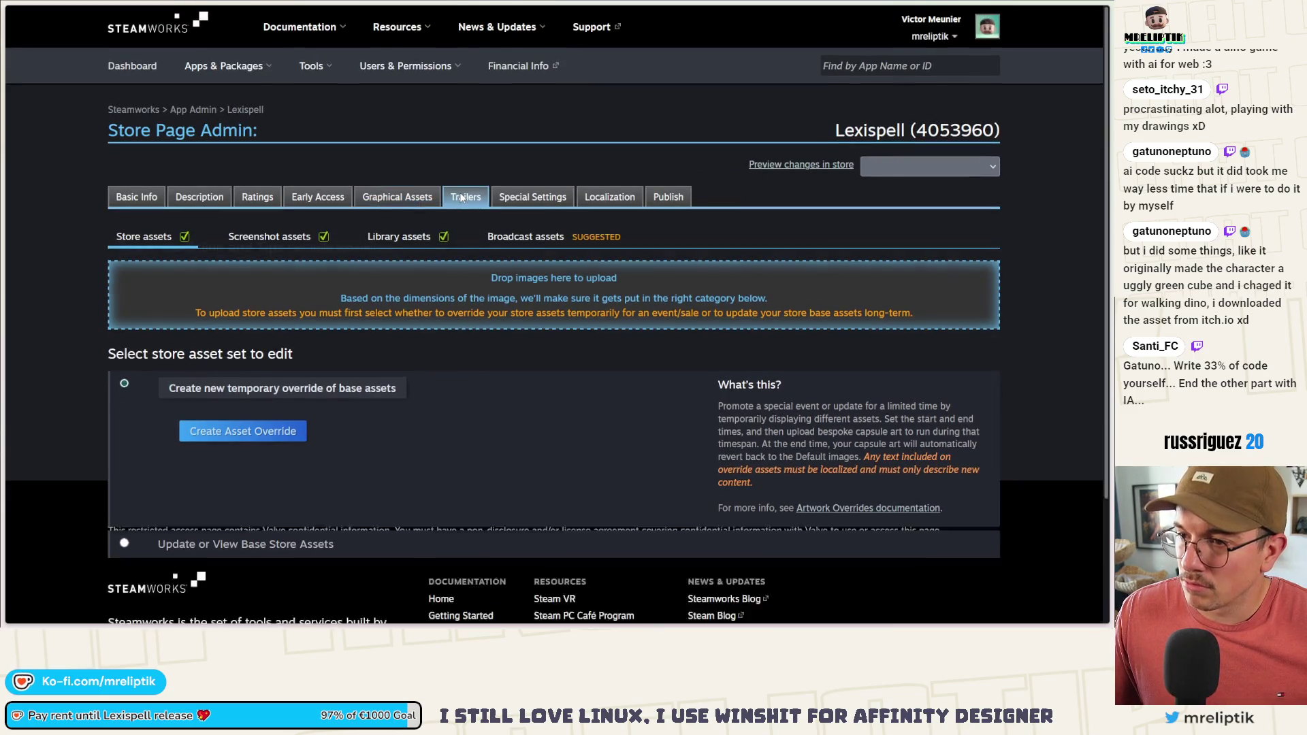
# - Create a trailer named 'Release trailer' and upload Lexispell_release_out_now_trailer_small.mp4 to it
pyautogui.scroll(-4, 198, 326)
pyautogui.click(335, 217)
pyautogui.write('Releas')
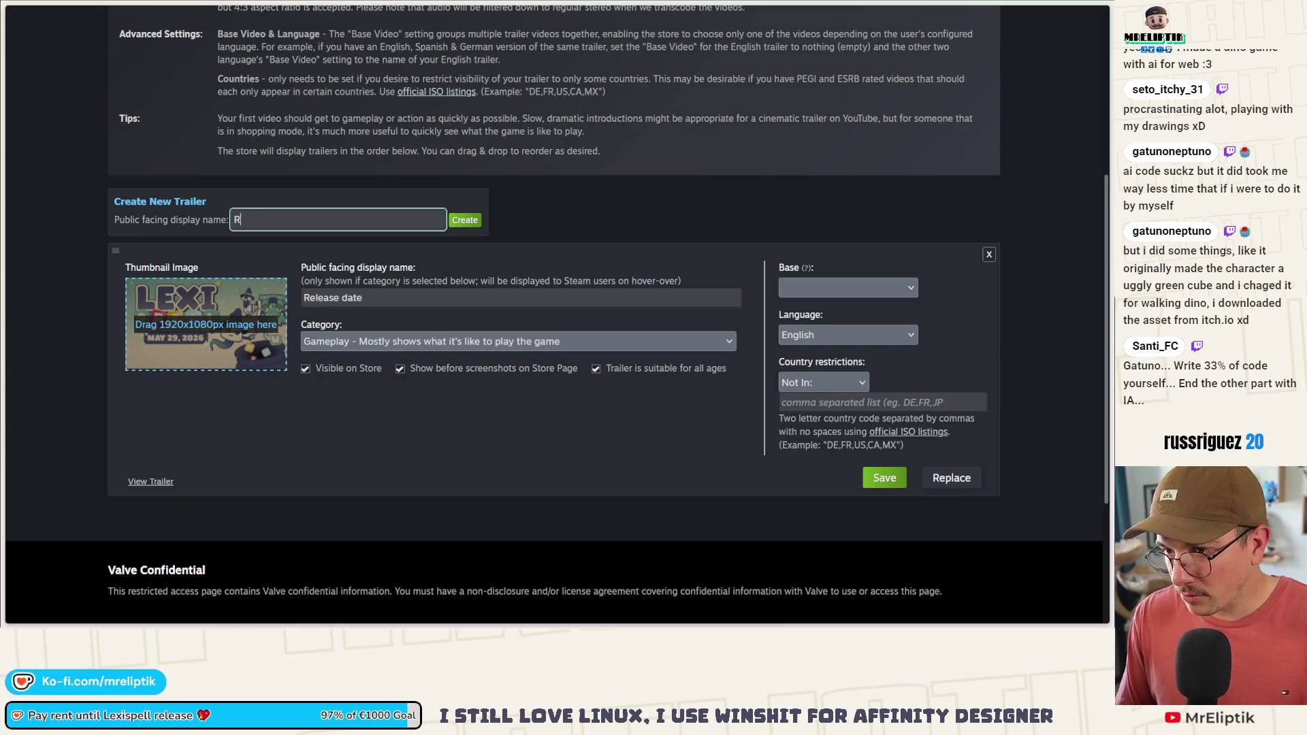
pyautogui.write('e trailer')
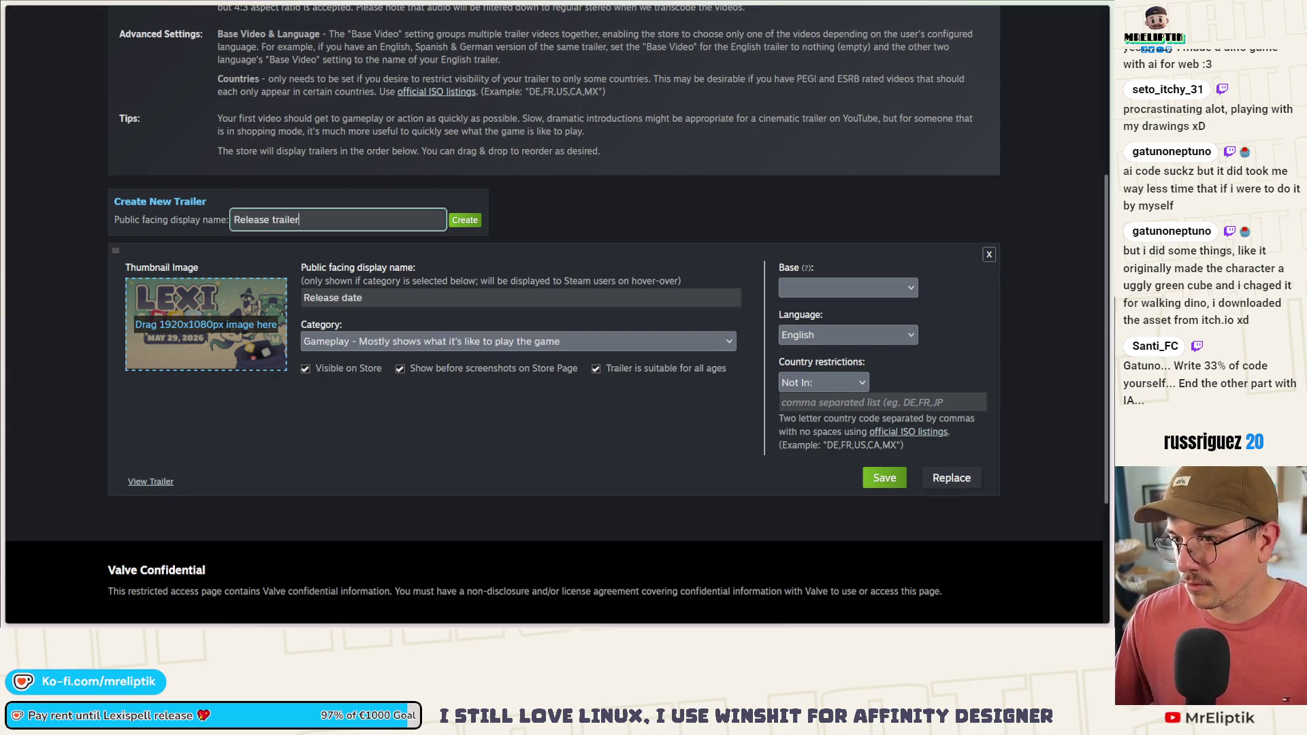
pyautogui.click(475, 222)
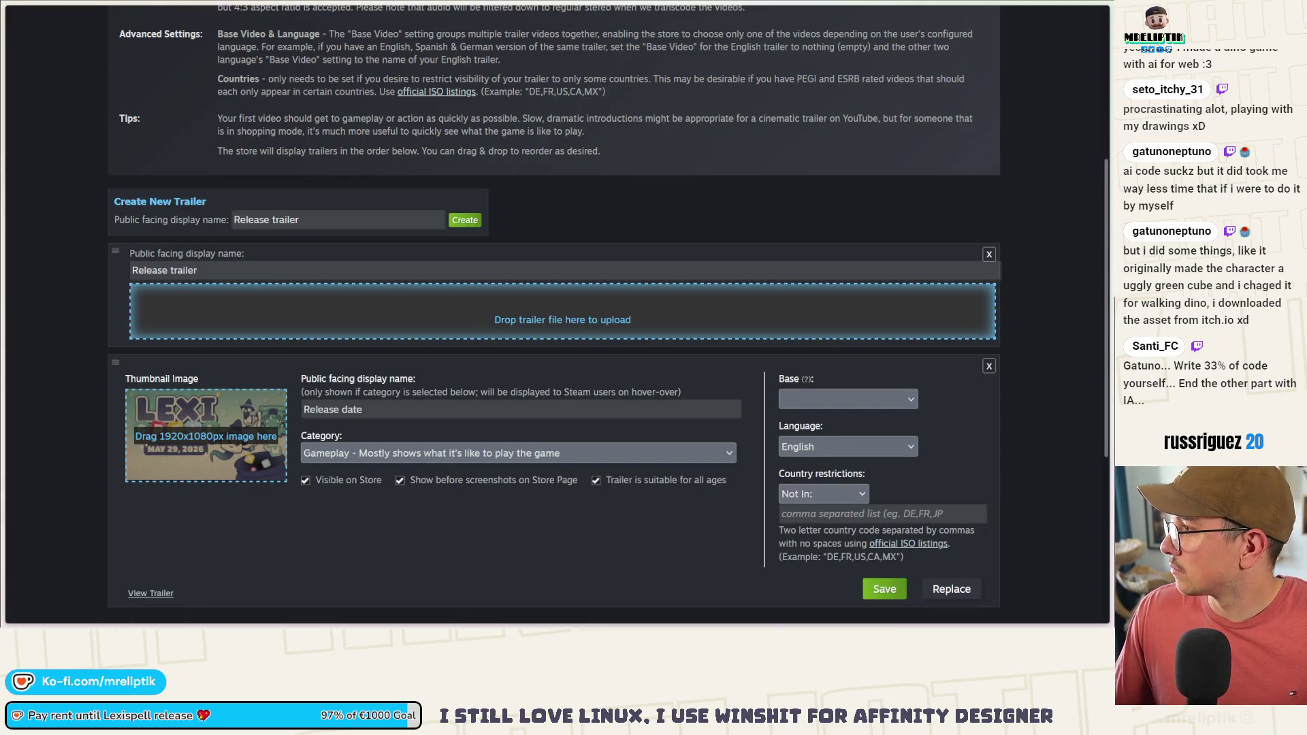
pyautogui.scroll(-3, 609, 391)
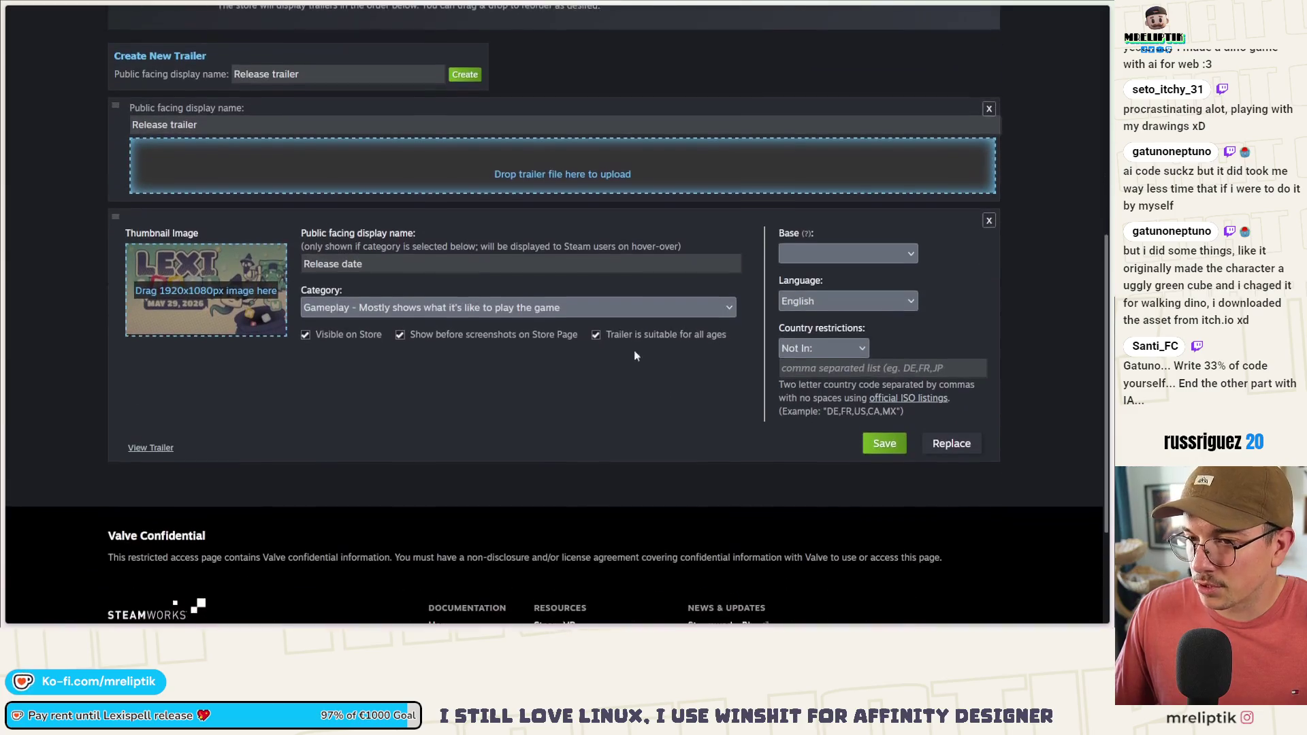
pyautogui.moveTo(797, 178); pyautogui.dragTo(802, 181)
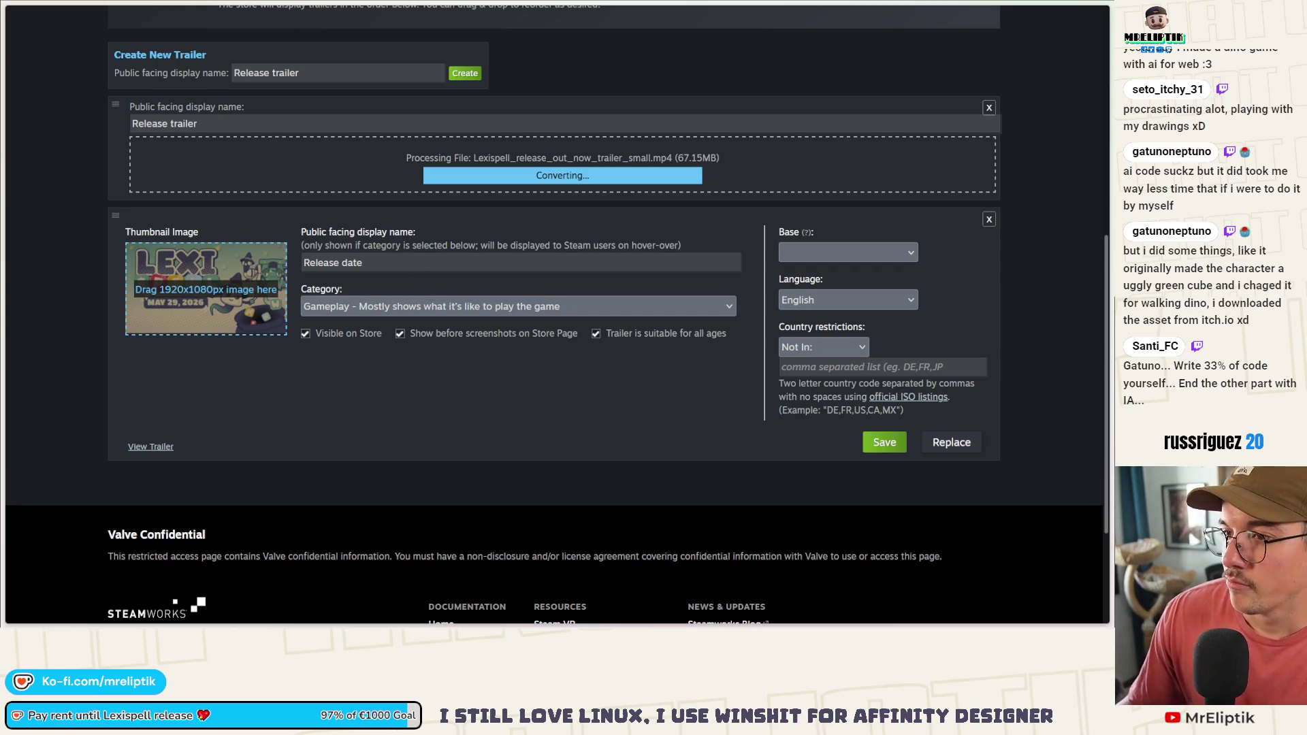
# - Open Lexispell's admin page from Recent Apps, review its release checklist, then return to the trailer tab
pyautogui.moveTo(3, 198)
pyautogui.click(49, 197)
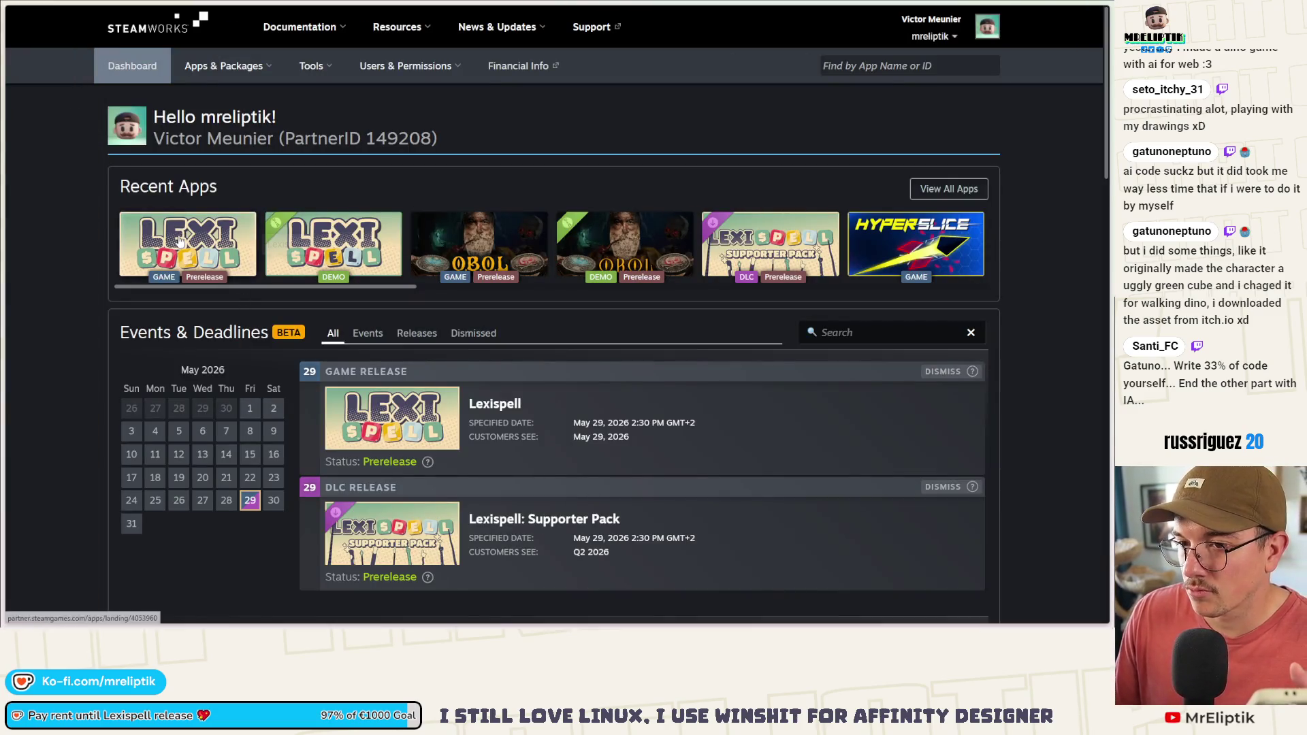
pyautogui.middleClick(293, 245)
pyautogui.click(34, 222)
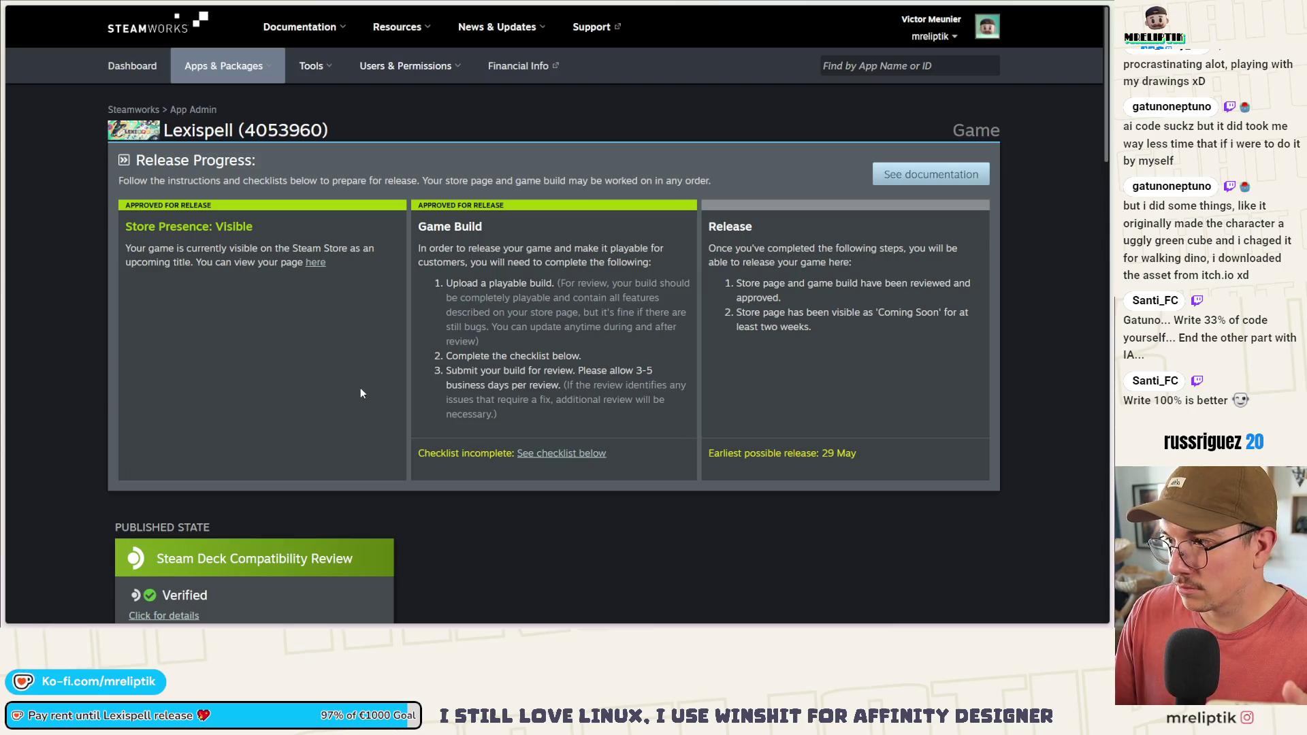
pyautogui.scroll(-8, 362, 402)
pyautogui.scroll(-5, 422, 393)
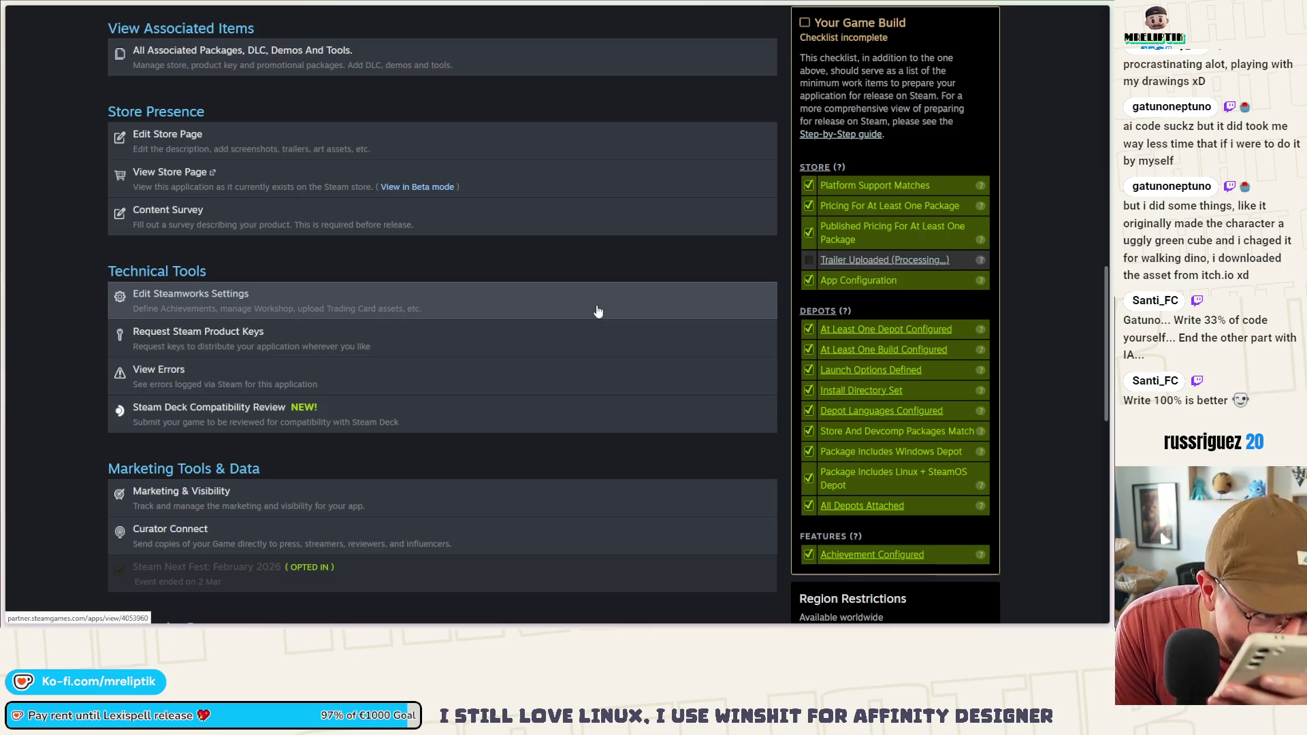
pyautogui.scroll(8, 599, 313)
pyautogui.scroll(6, 688, 312)
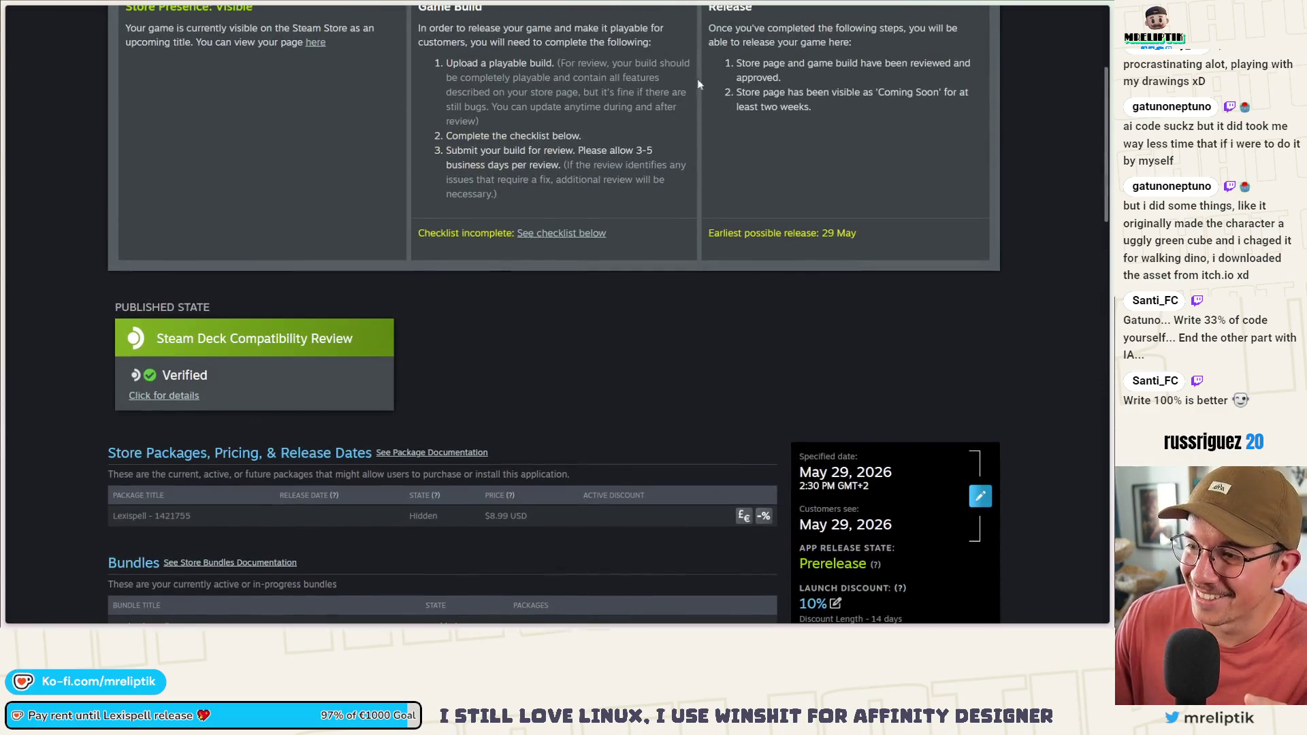
pyautogui.scroll(-12, 843, 363)
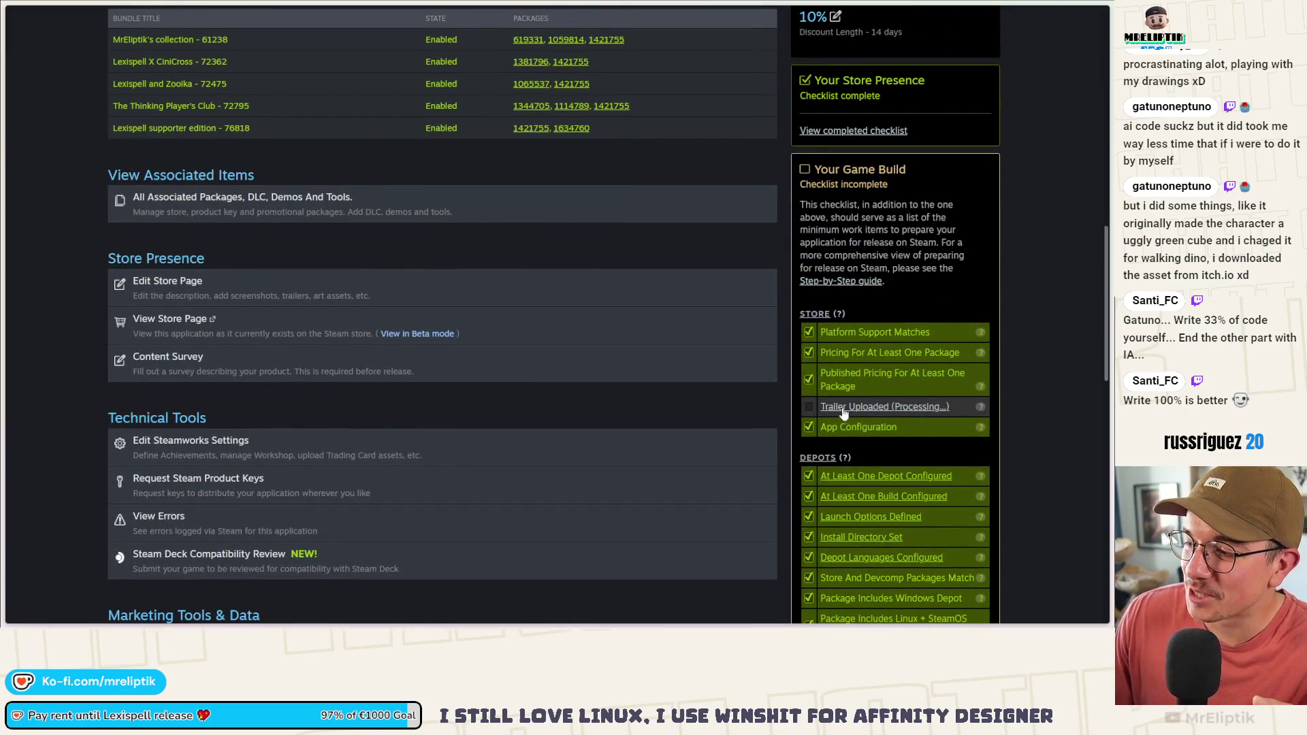
pyautogui.moveTo(49, 197)
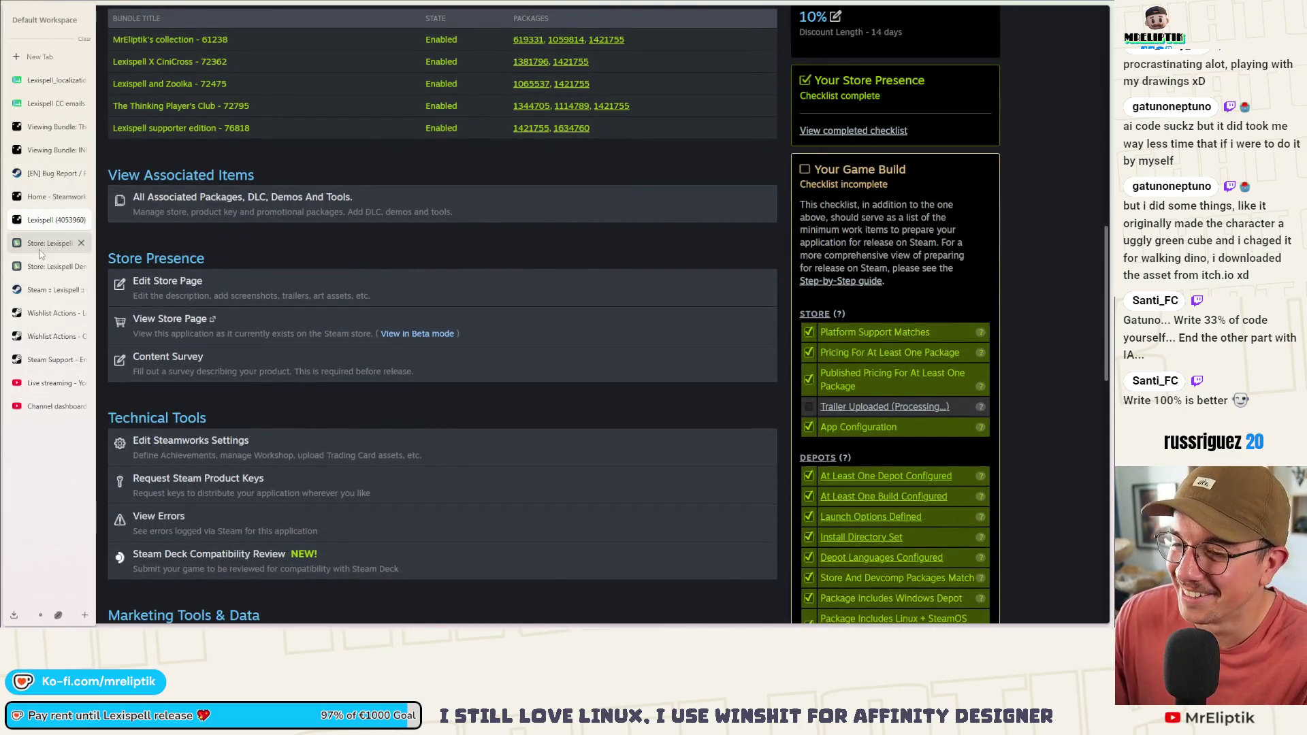
pyautogui.click(49, 289)
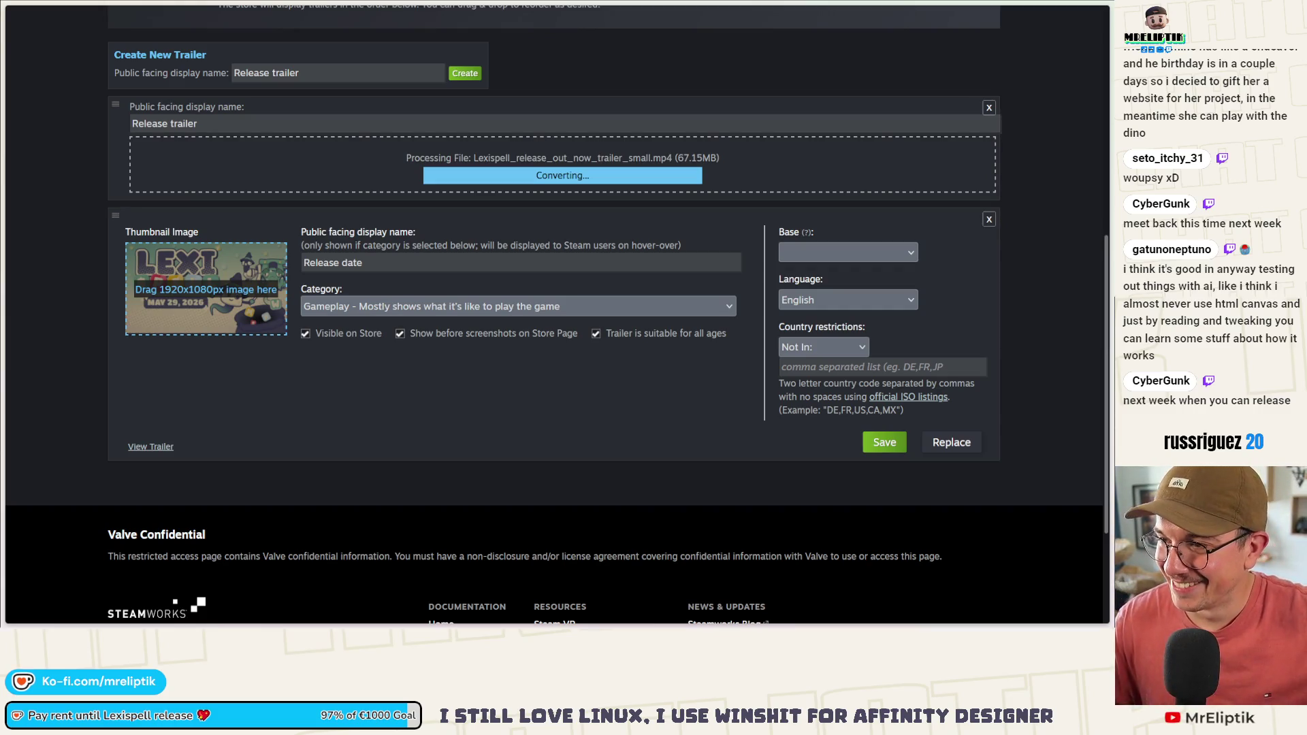
pyautogui.moveTo(382, 620)
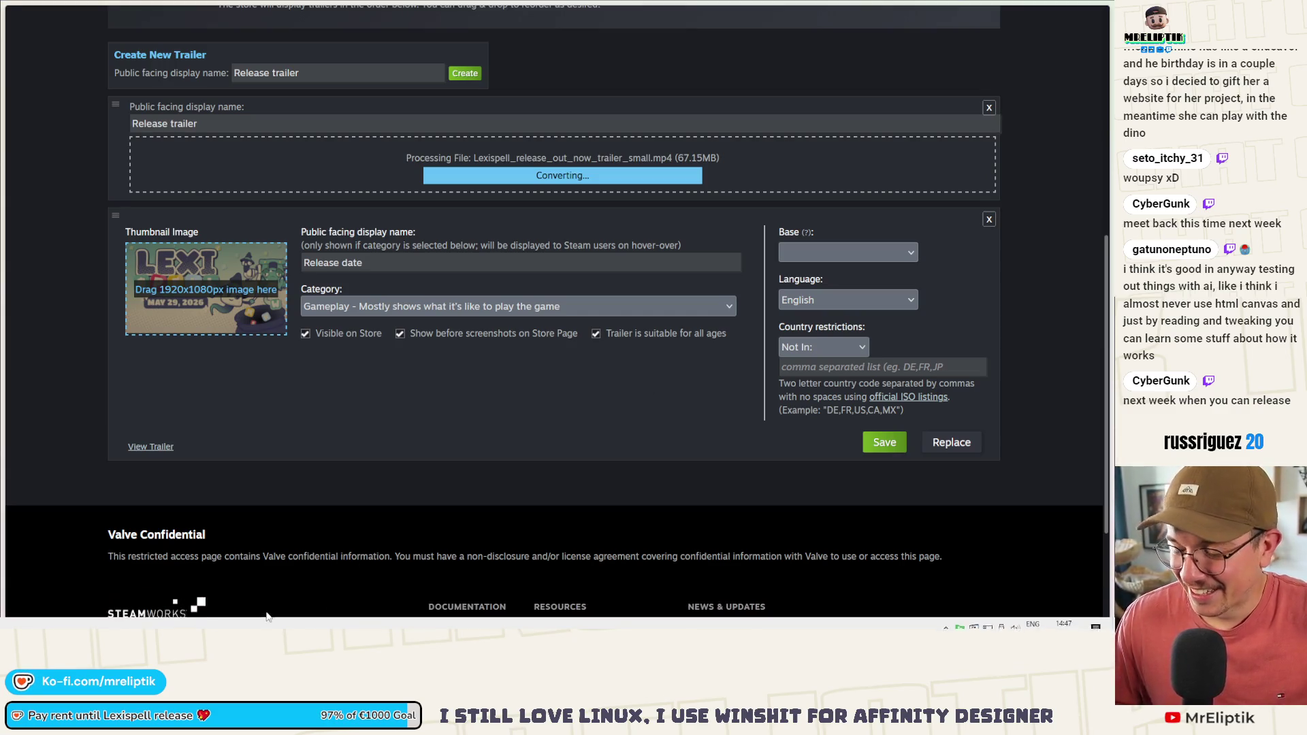
pyautogui.moveTo(4, 272)
pyautogui.hotkey('alt', 'Tab')
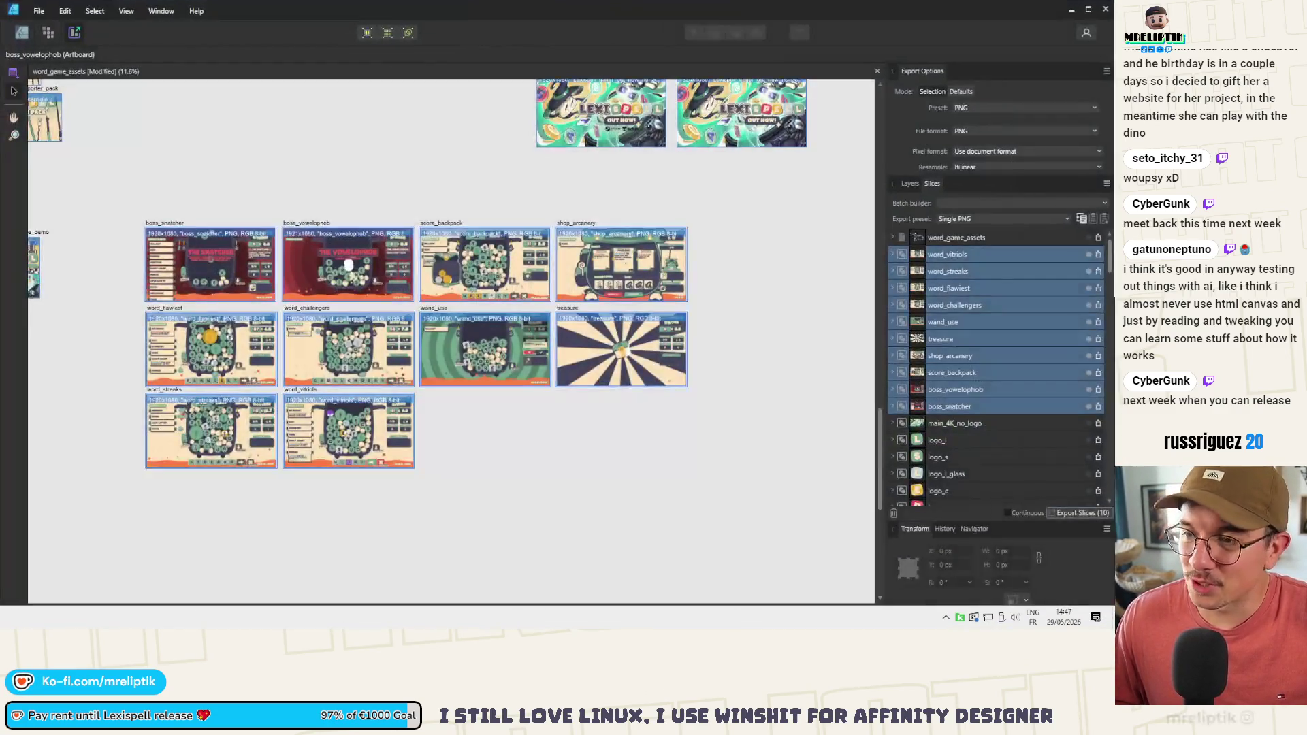
# - Switch Affinity Designer back to the Designer persona and close word_game_assets, answering the save prompt
pyautogui.click(22, 32)
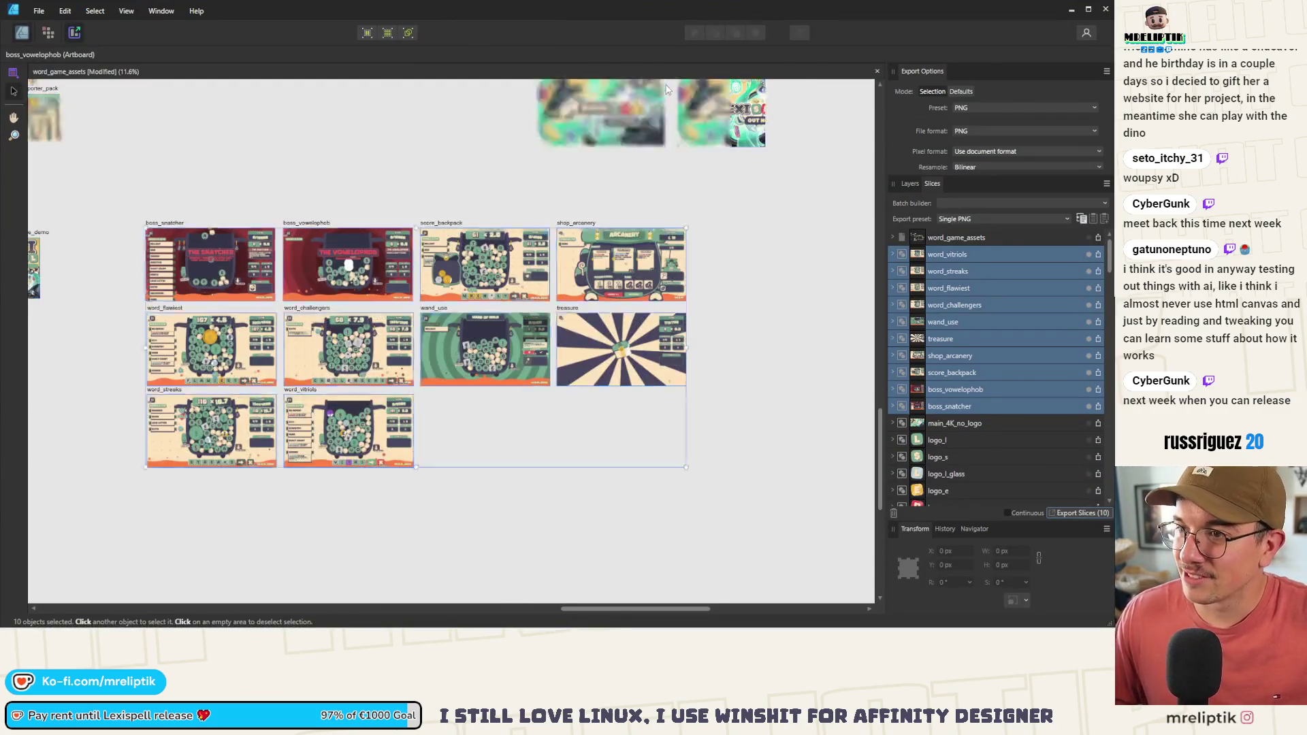
pyautogui.click(1105, 11)
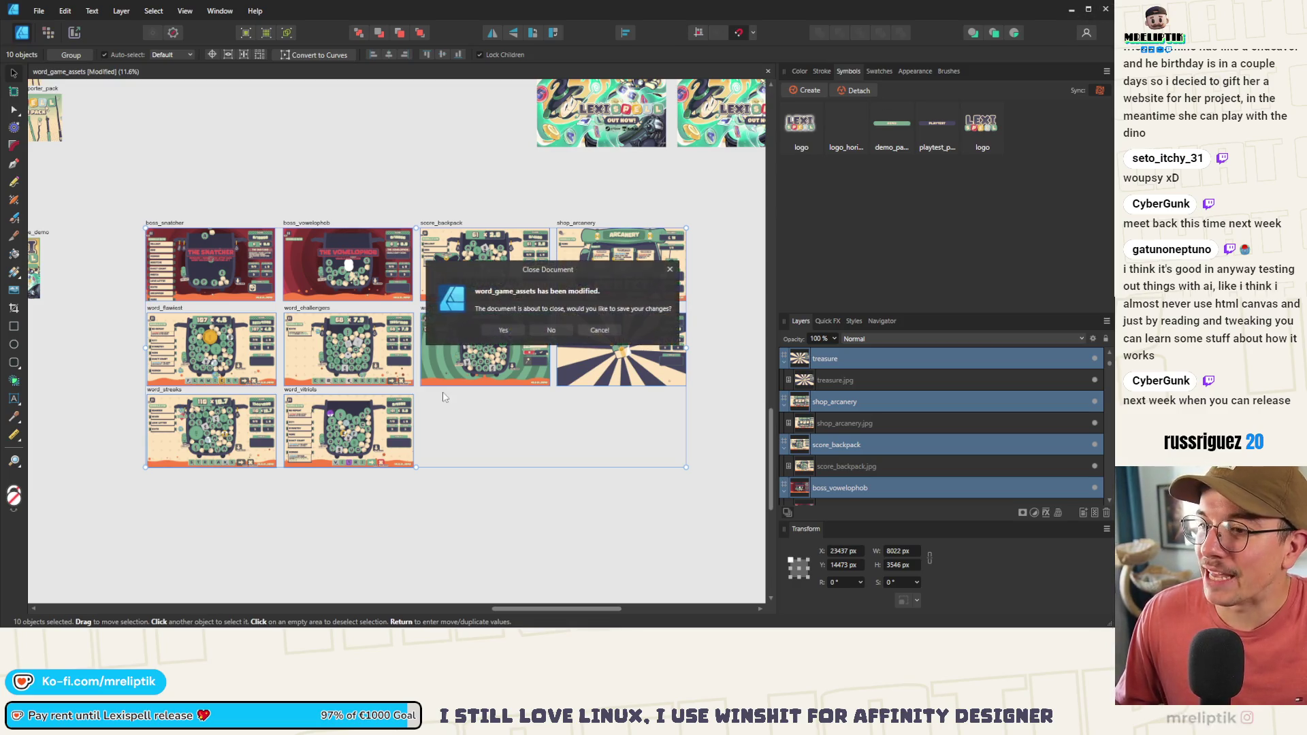
pyautogui.click(504, 330)
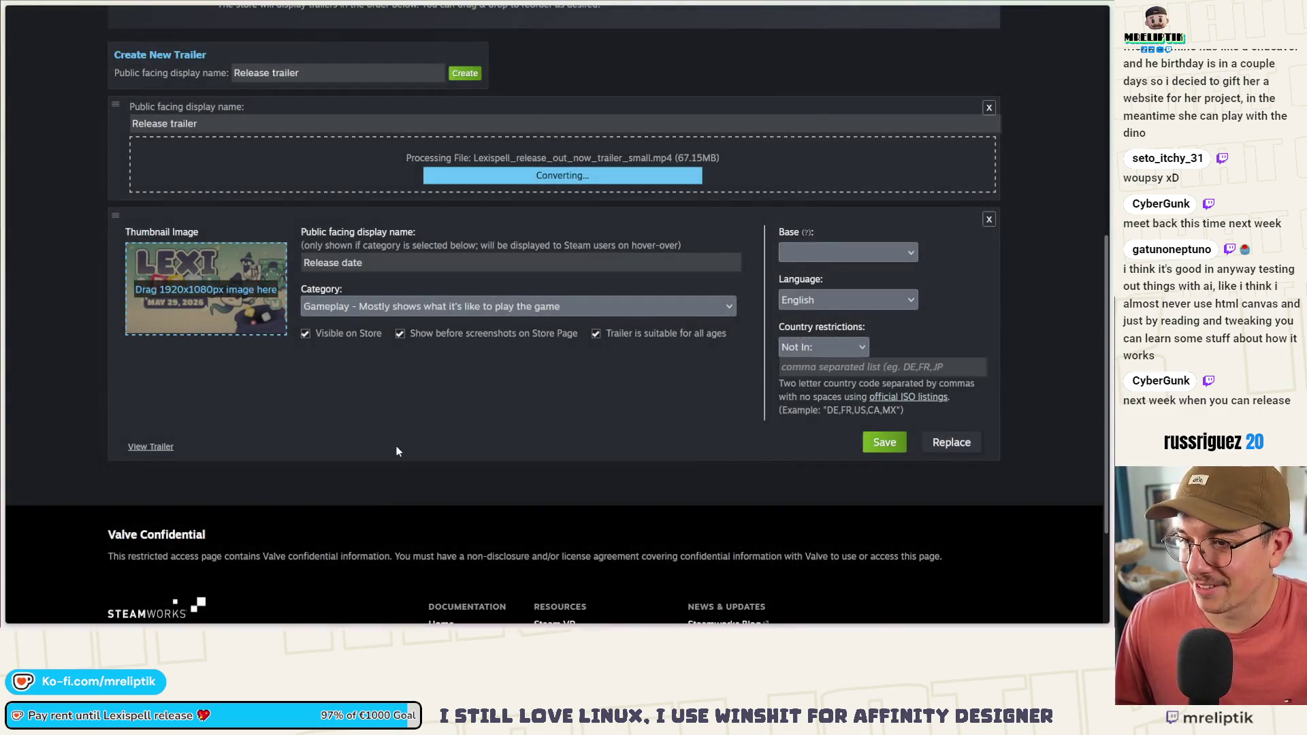
# - Wait for the Release trailer to finish processing, then drop the OUT NOW art onto its thumbnail
pyautogui.moveTo(2, 293)
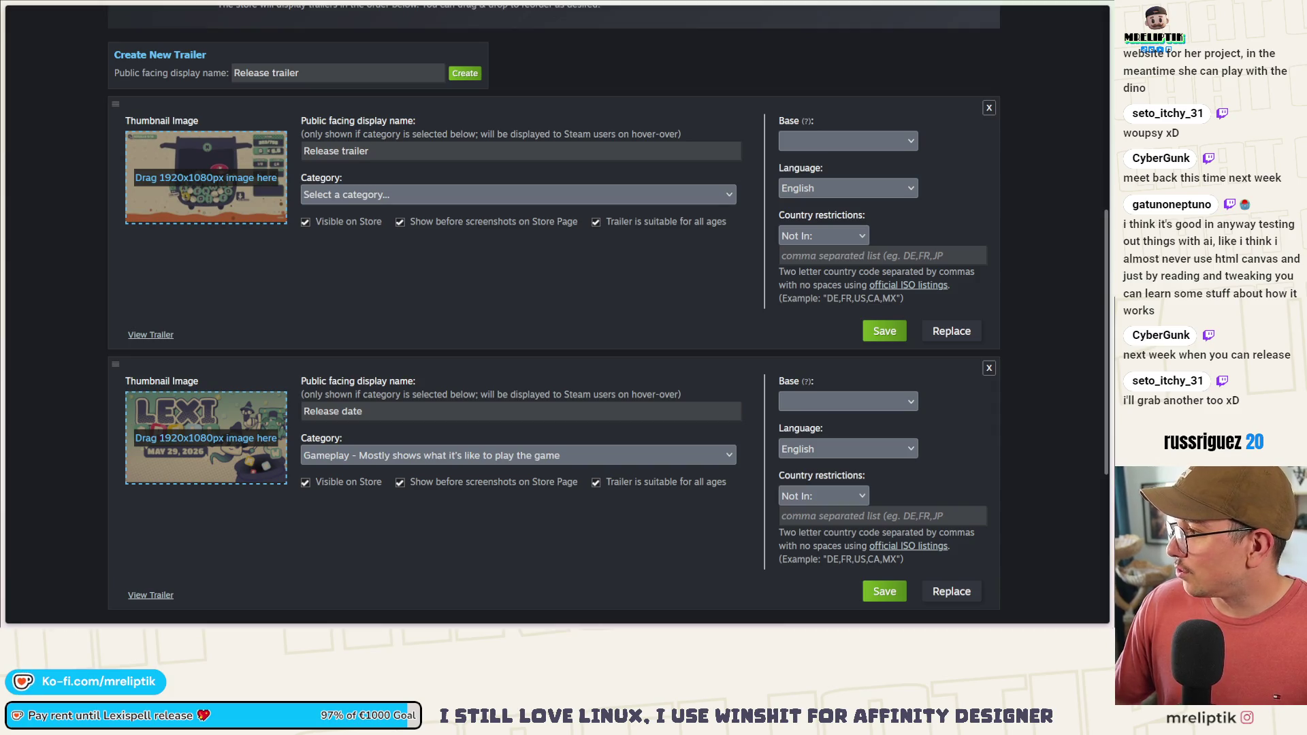
pyautogui.moveTo(383, 151); pyautogui.dragTo(198, 190)
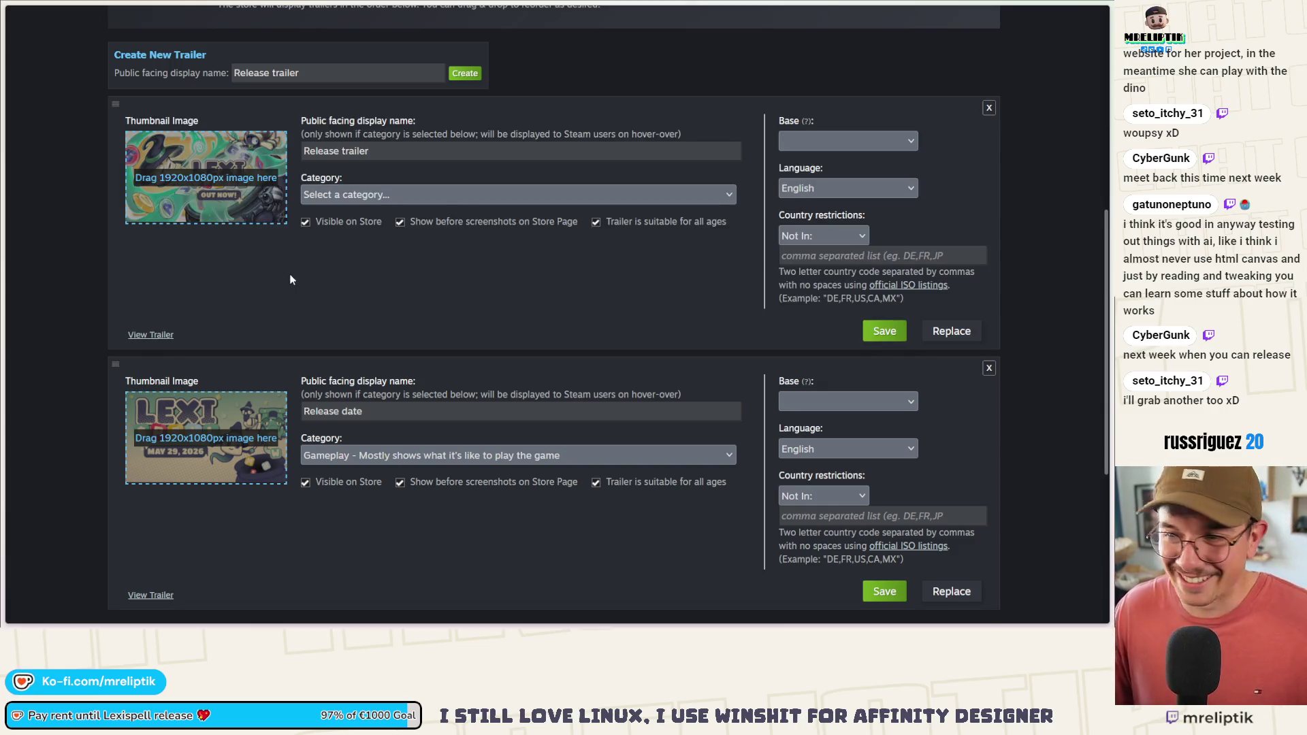
# - Save the Release trailer with its OUT NOW thumbnail and go to the publishing options
pyautogui.click(888, 332)
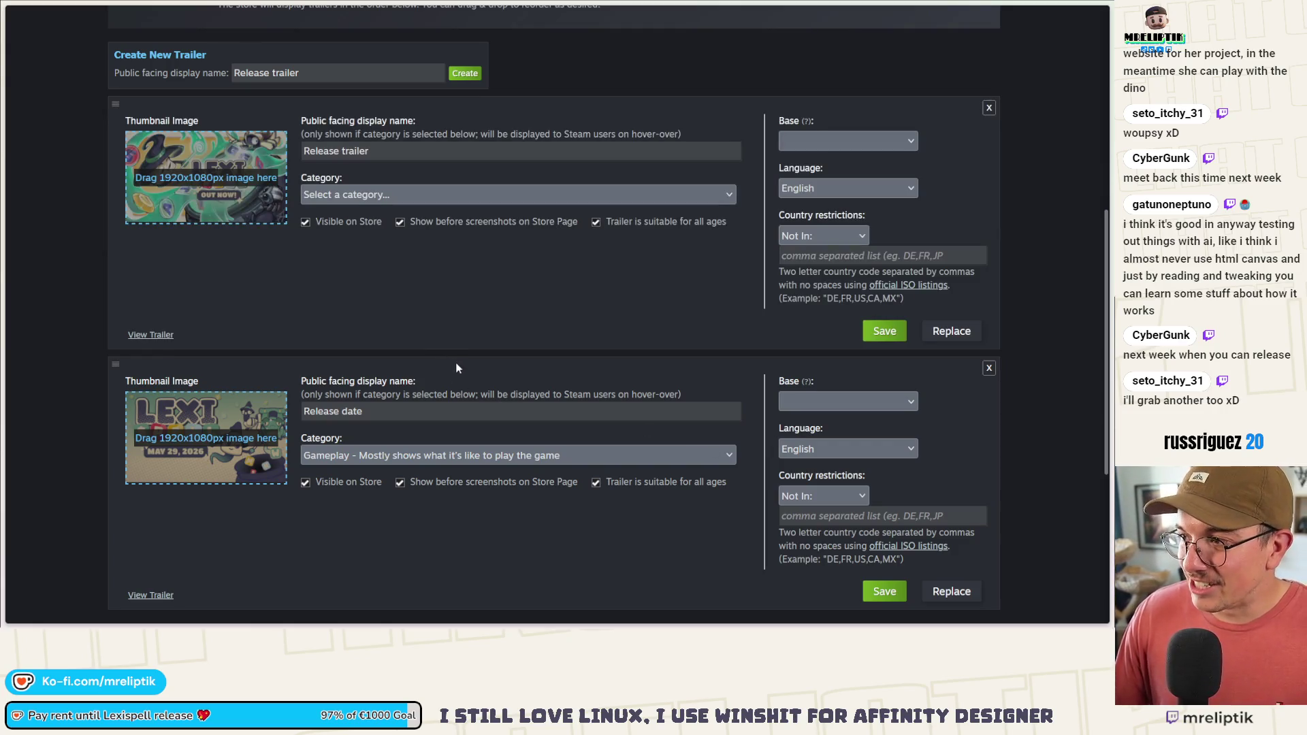
pyautogui.scroll(6, 477, 357)
pyautogui.click(653, 199)
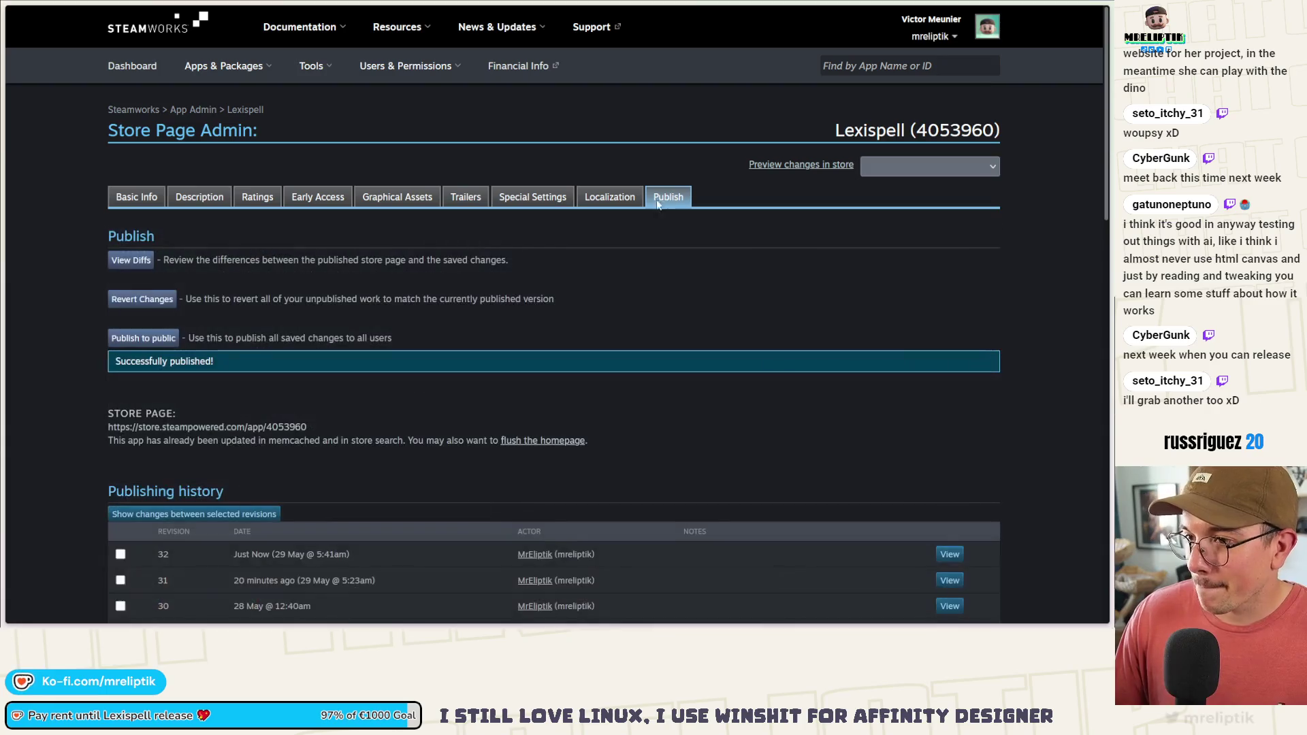
# - Publish the saved Lexispell store changes to the public as revision 33, then return to the trailers
pyautogui.click(151, 336)
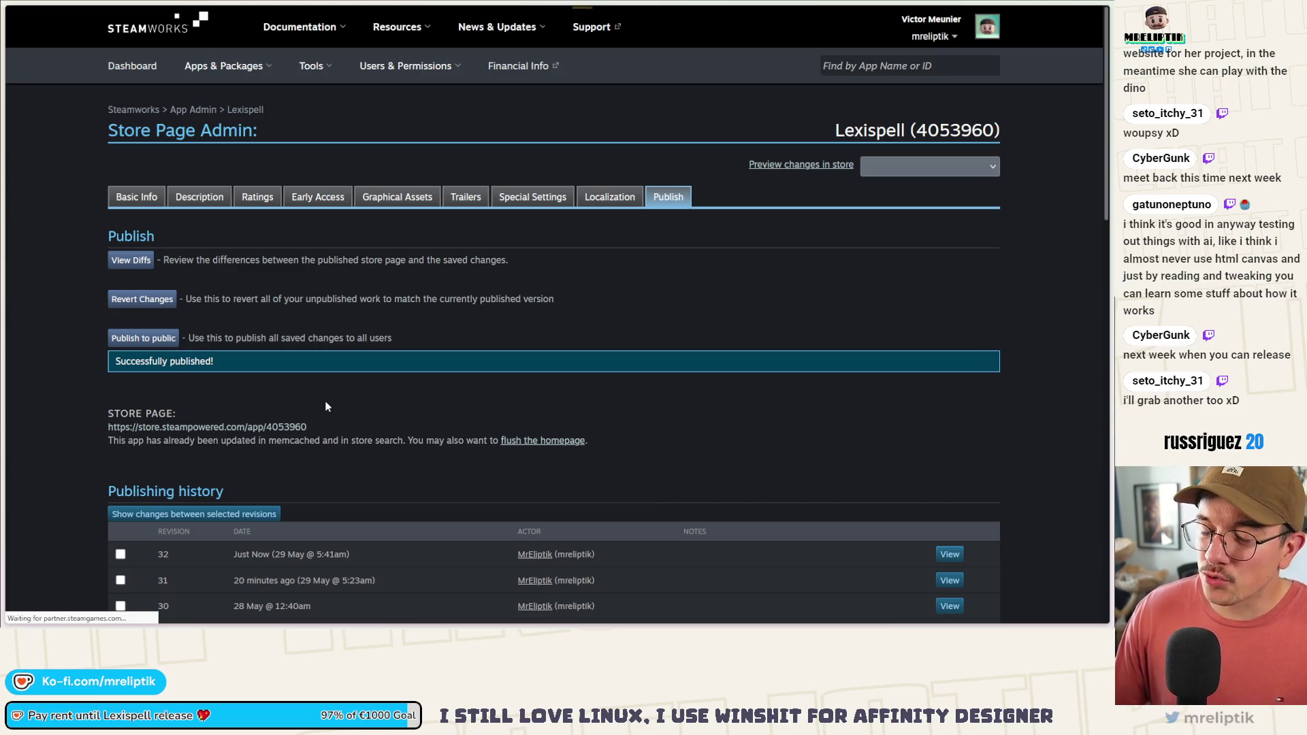
pyautogui.scroll(-4, 320, 408)
pyautogui.scroll(4, 316, 415)
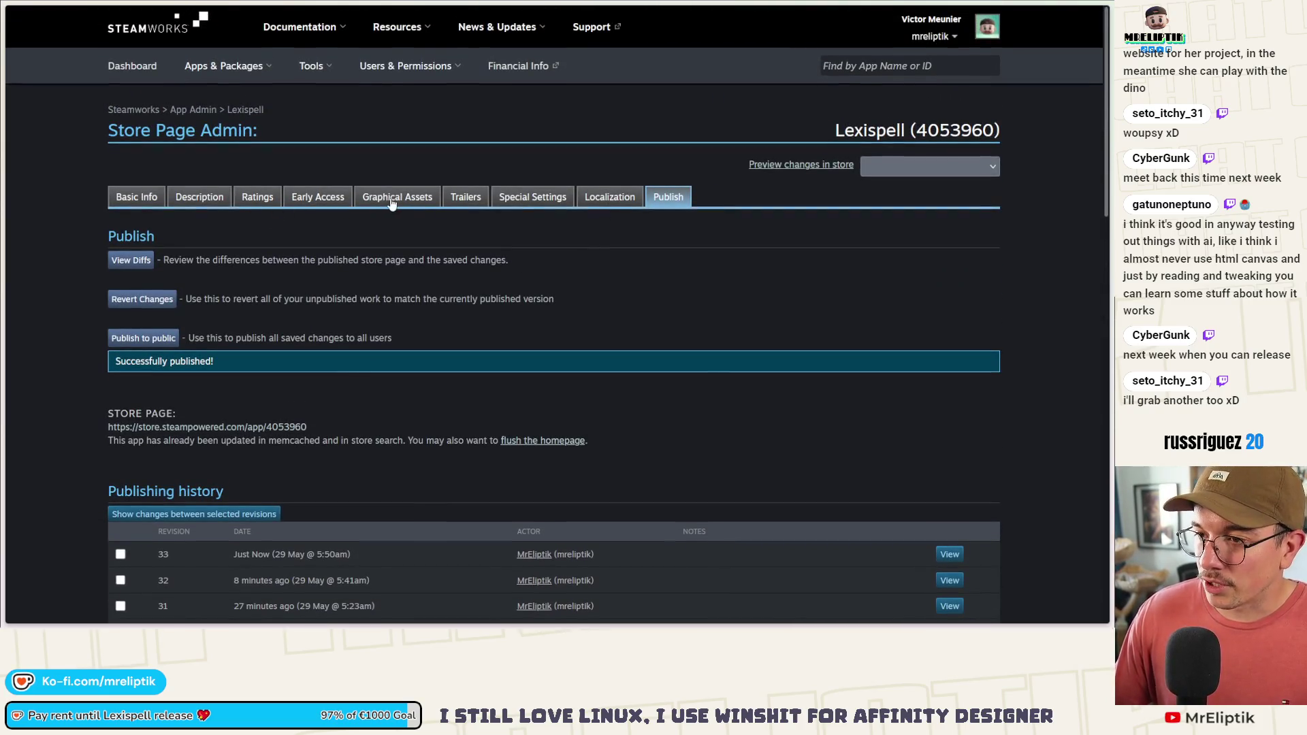
pyautogui.click(454, 199)
# - Set the Release trailer's category to Gameplay and save it
pyautogui.scroll(-5, 406, 296)
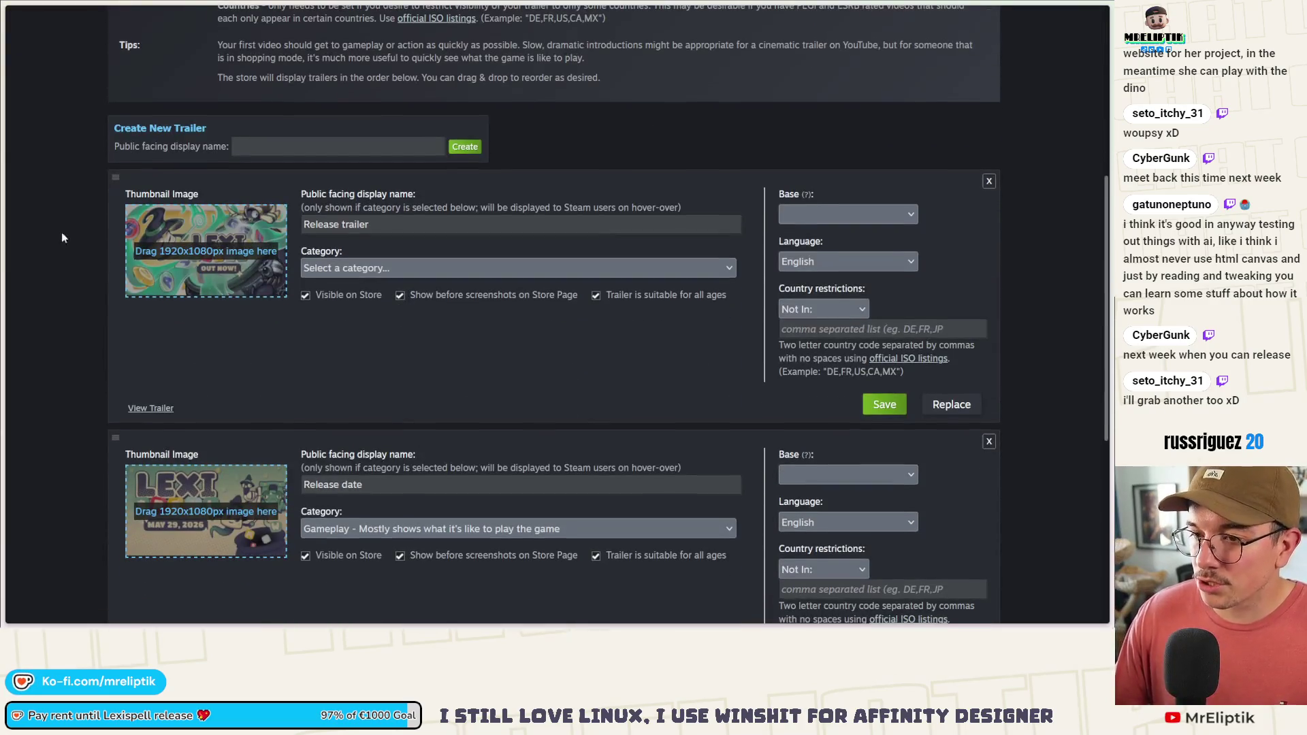
pyautogui.moveTo(6, 273)
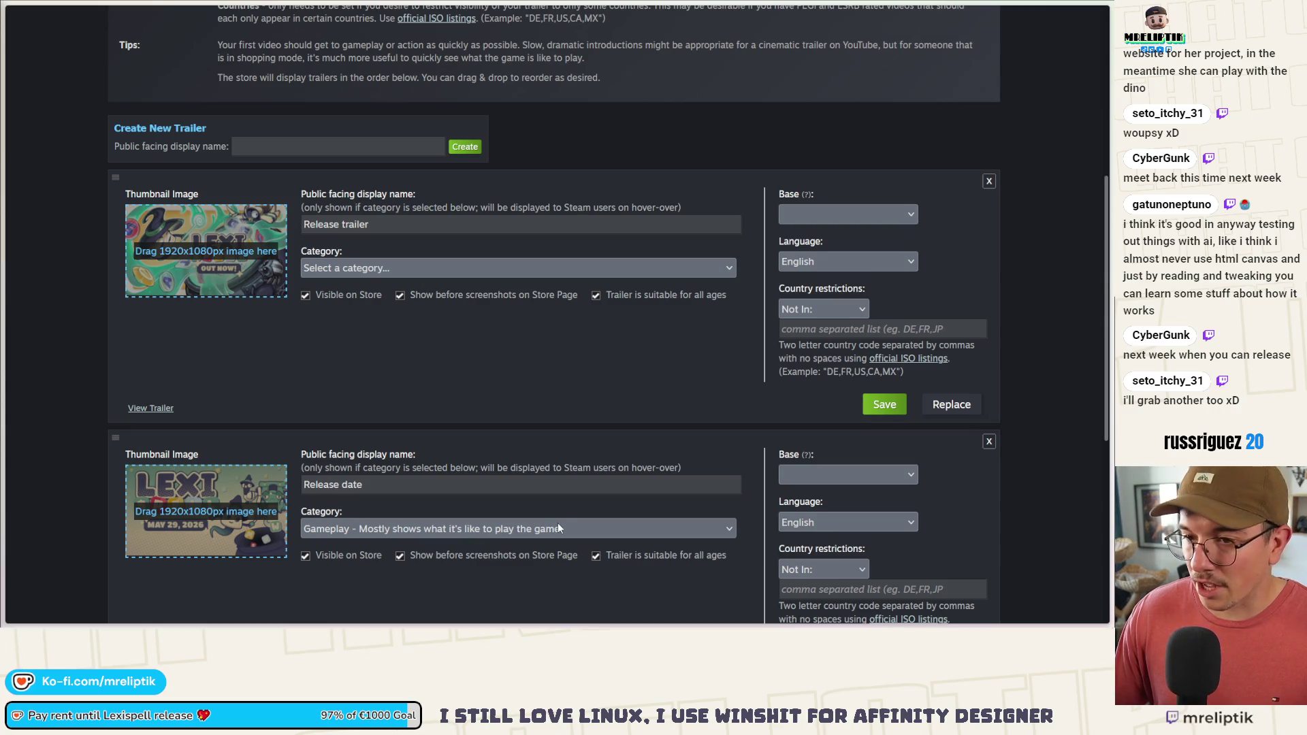
pyautogui.scroll(-3, 817, 534)
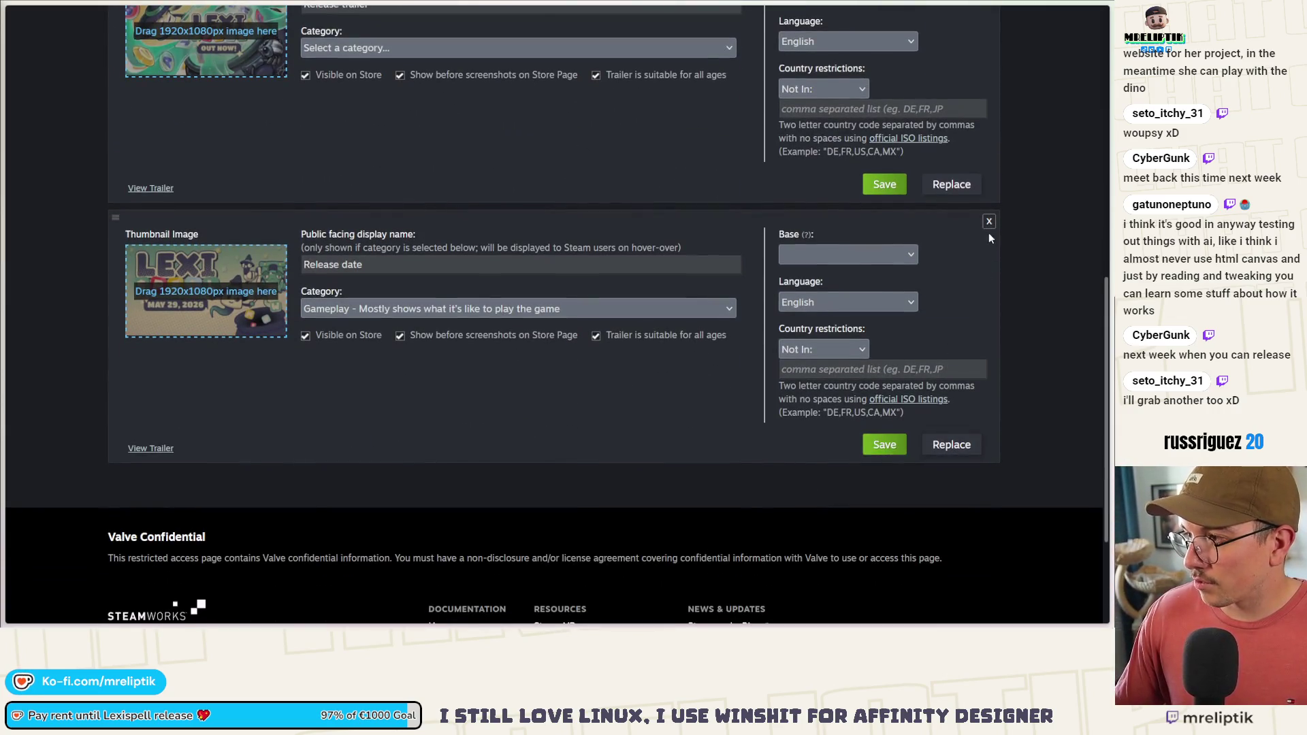
pyautogui.click(989, 222)
pyautogui.click(633, 331)
pyautogui.scroll(3, 409, 307)
pyautogui.click(363, 271)
pyautogui.click(354, 294)
pyautogui.click(353, 268)
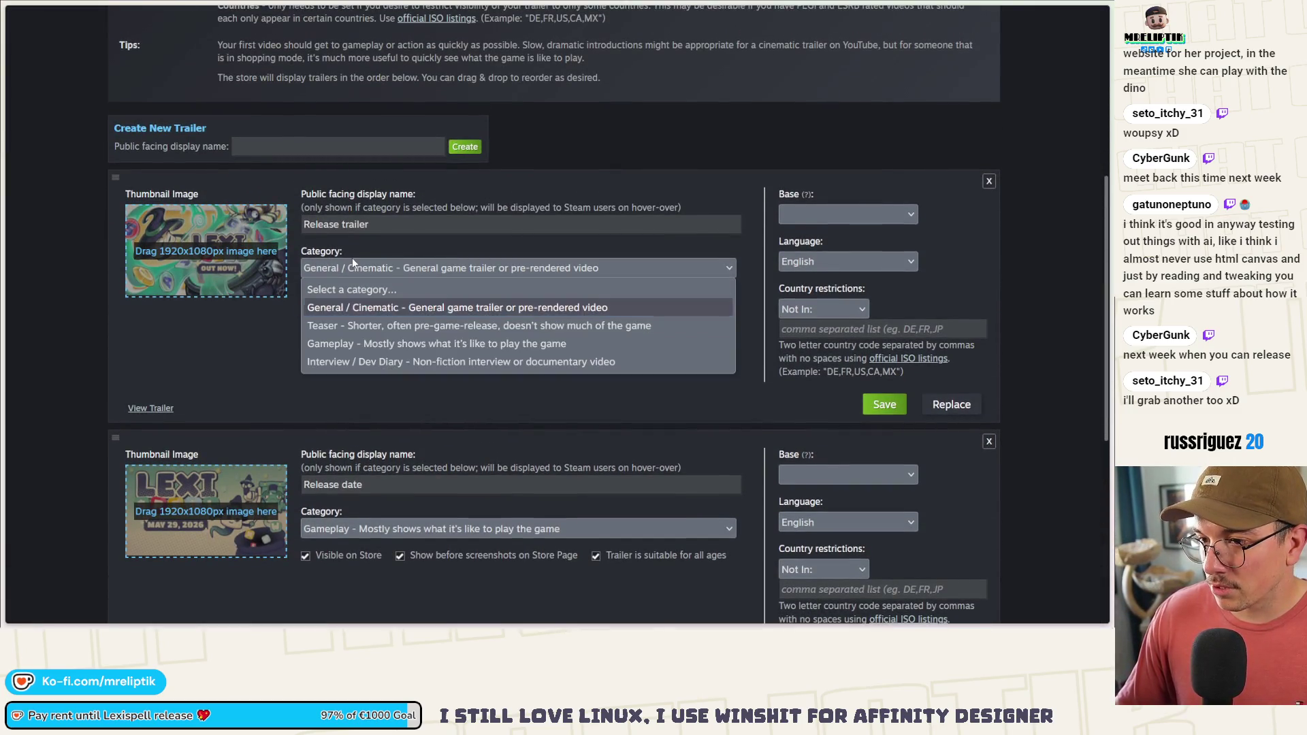
pyautogui.click(367, 346)
pyautogui.click(890, 407)
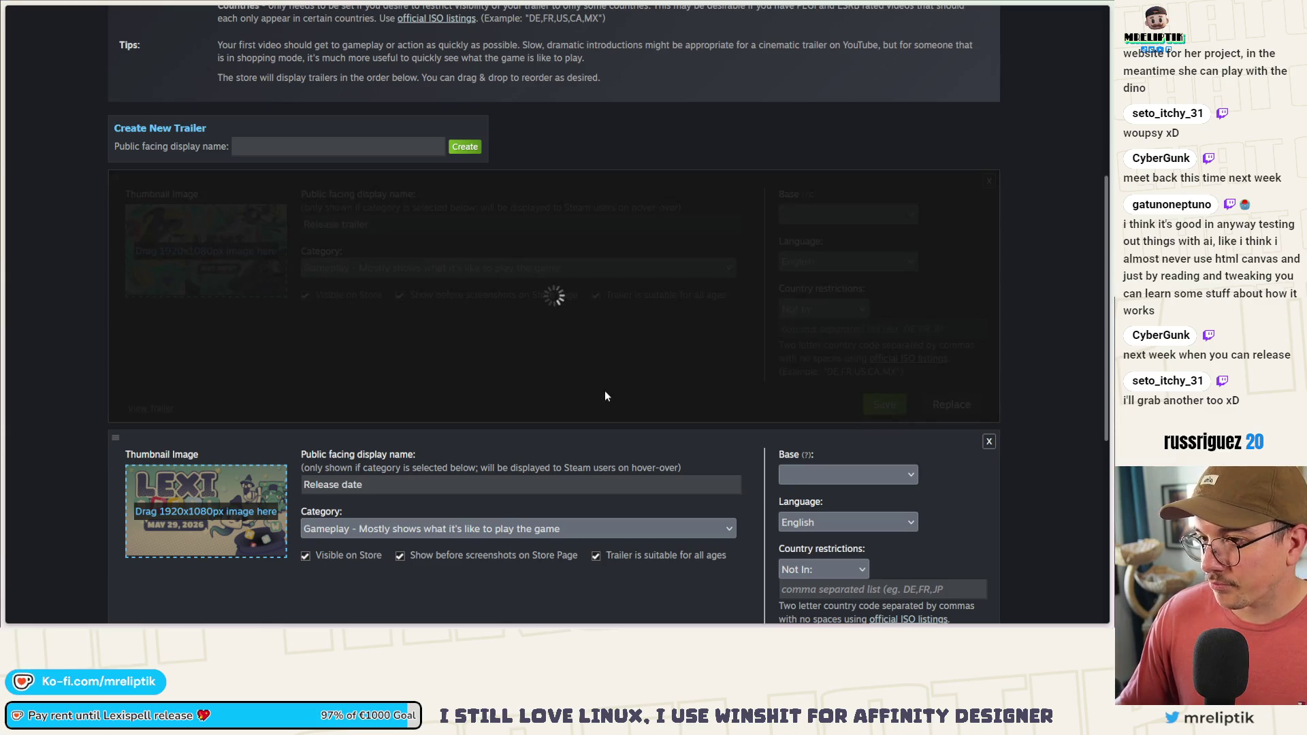
# - Delete the old Release date trailer and confirm its removal
pyautogui.scroll(-3, 854, 362)
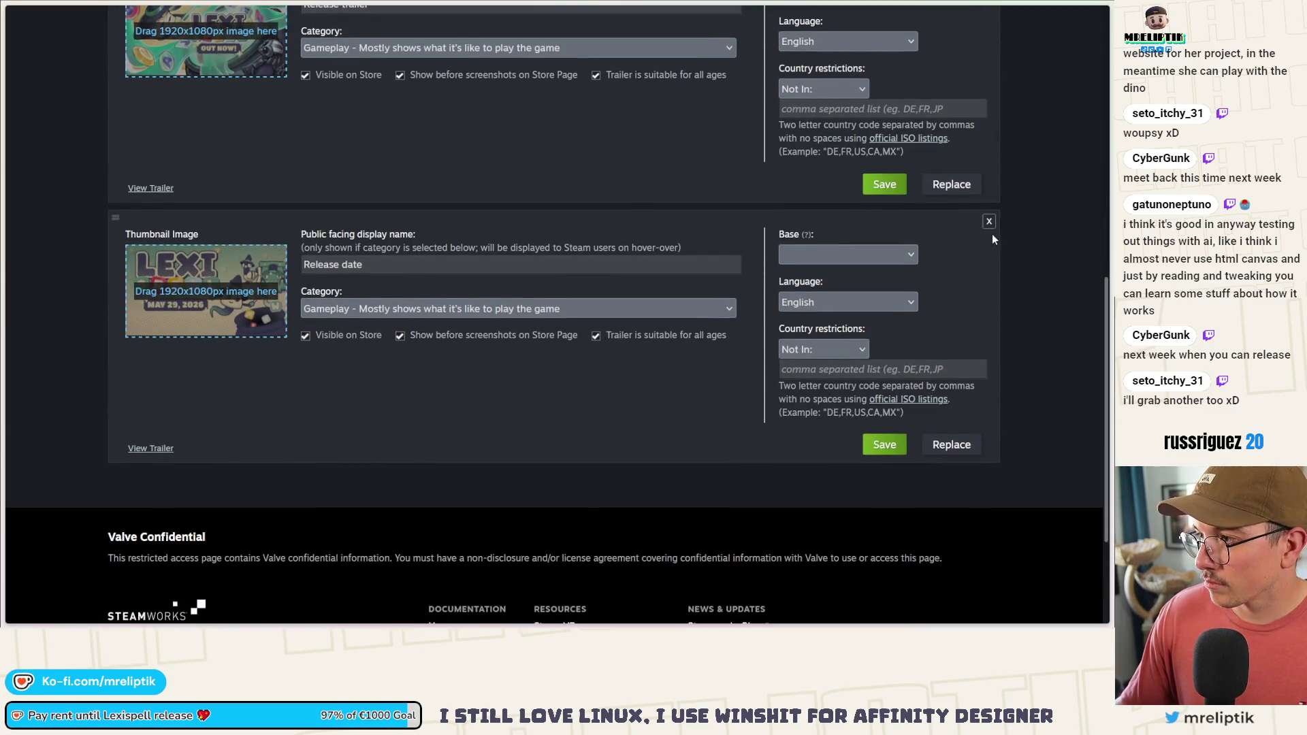
pyautogui.click(989, 221)
pyautogui.click(594, 328)
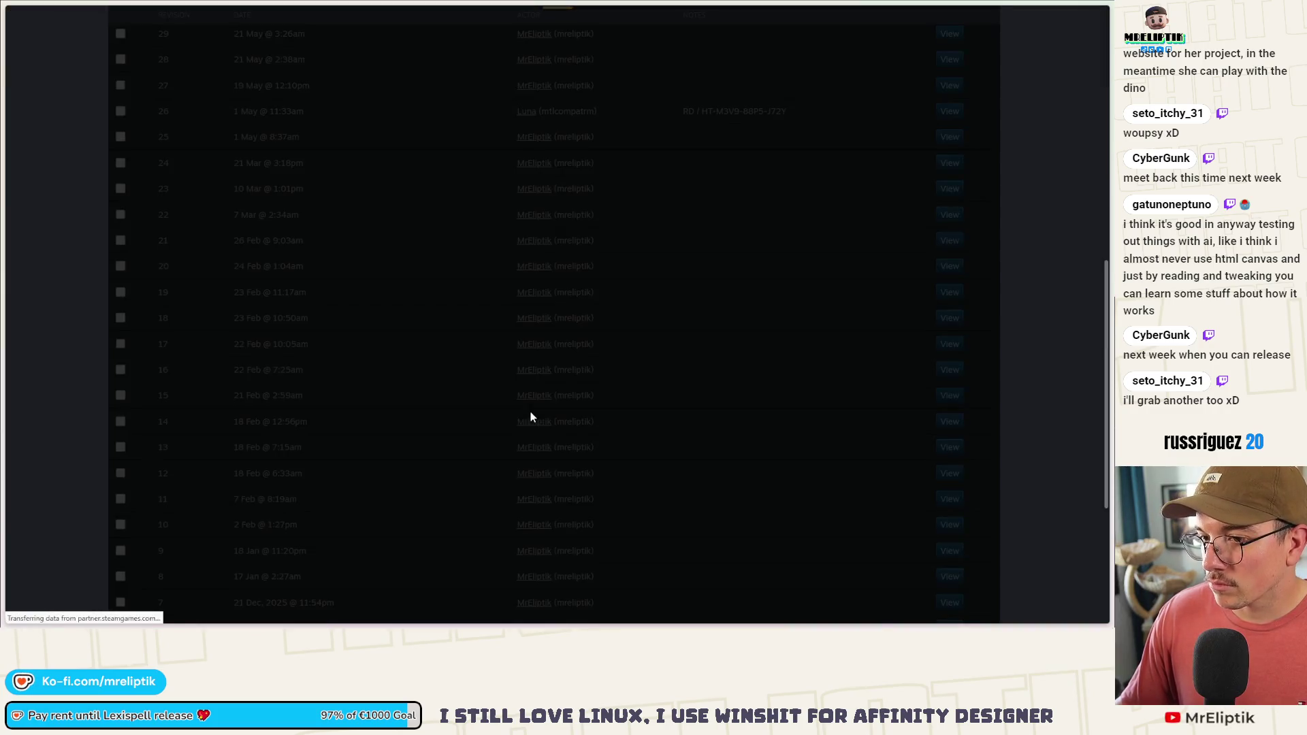
pyautogui.scroll(9, 508, 423)
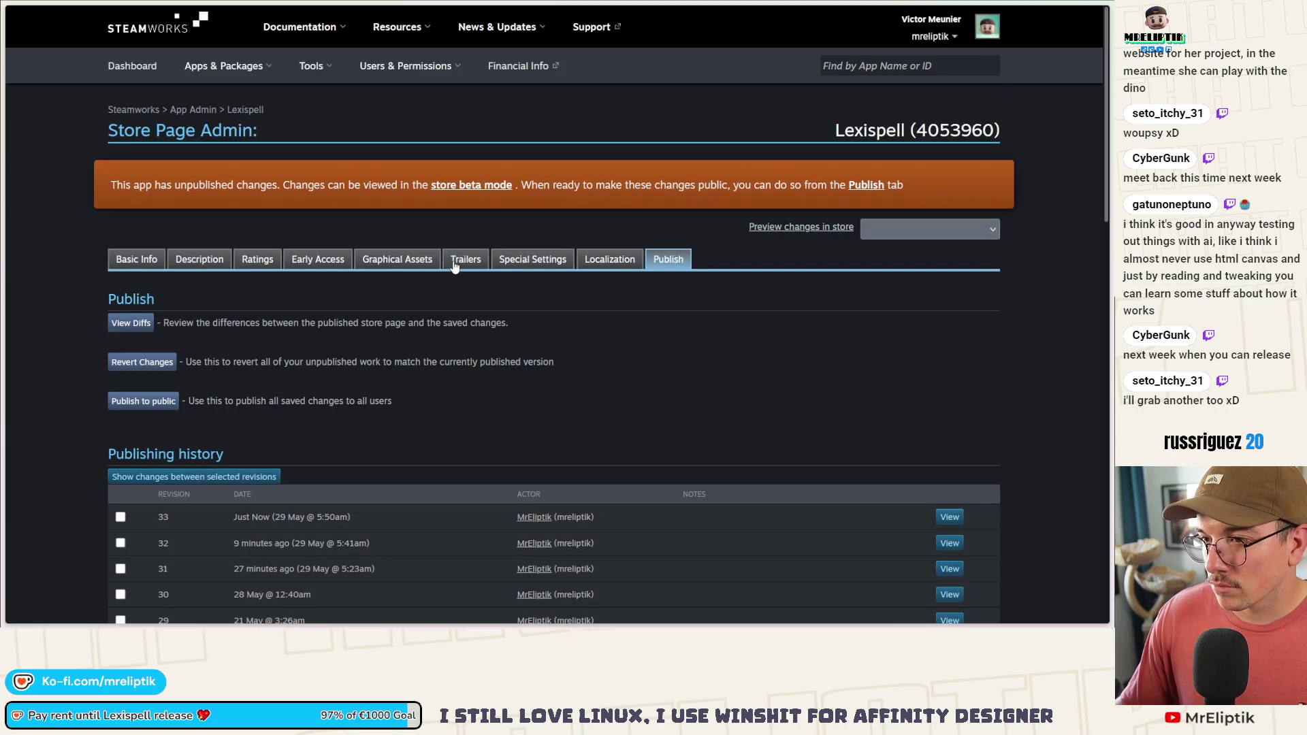
# - Verify only the Release trailer remains, then publish the trailer changes as revision 34
pyautogui.click(455, 260)
pyautogui.scroll(-5, 382, 395)
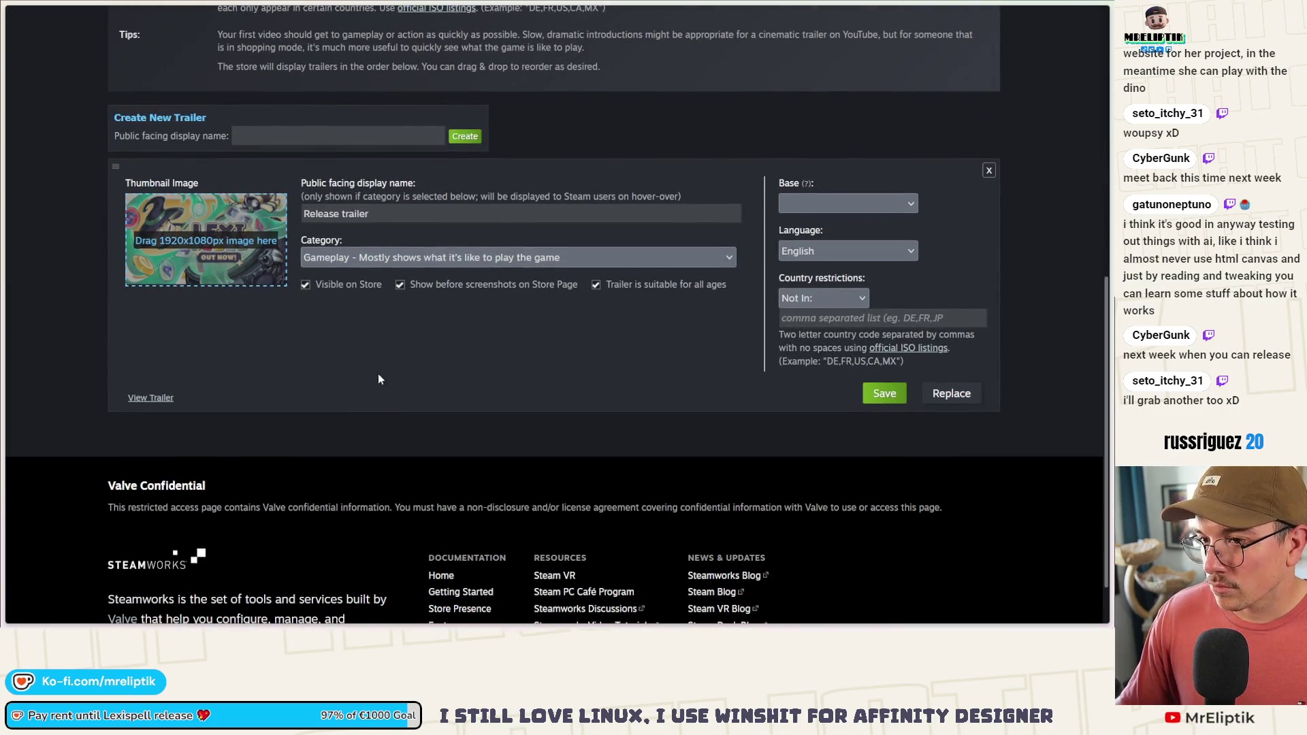
pyautogui.scroll(5, 634, 392)
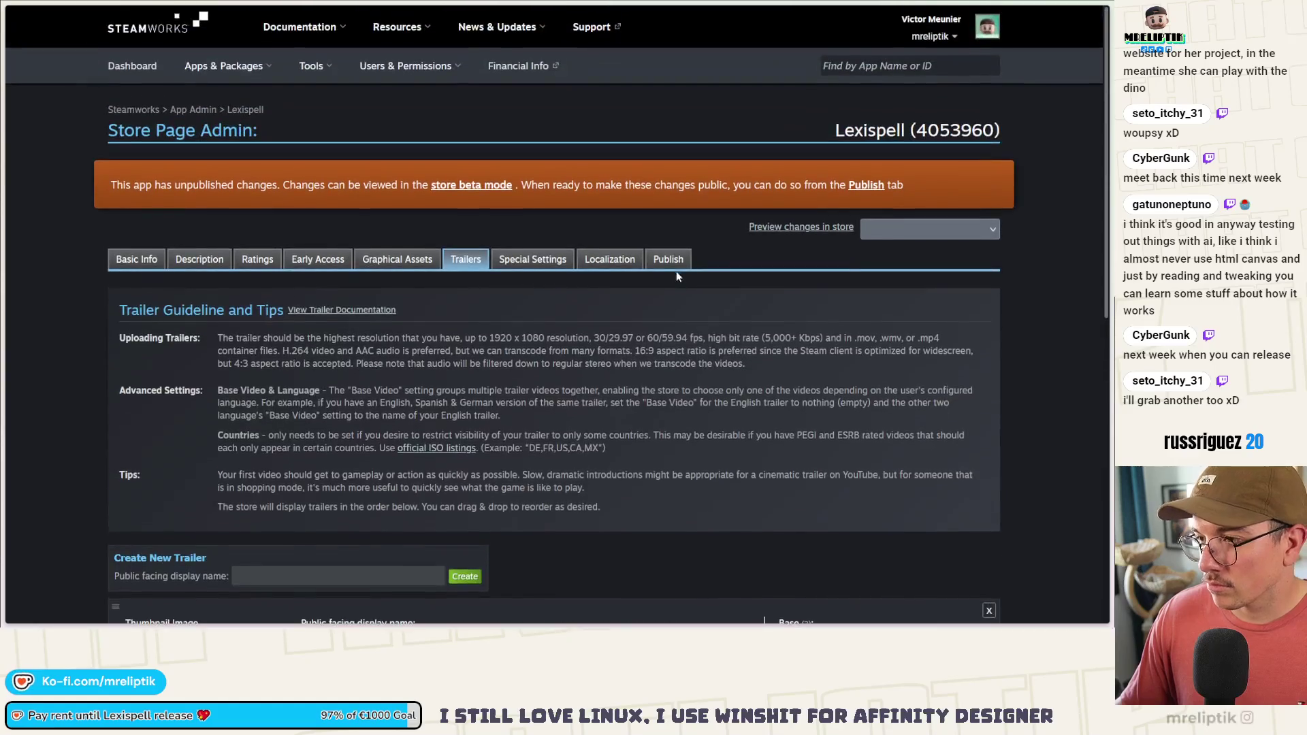
pyautogui.click(668, 260)
pyautogui.click(154, 404)
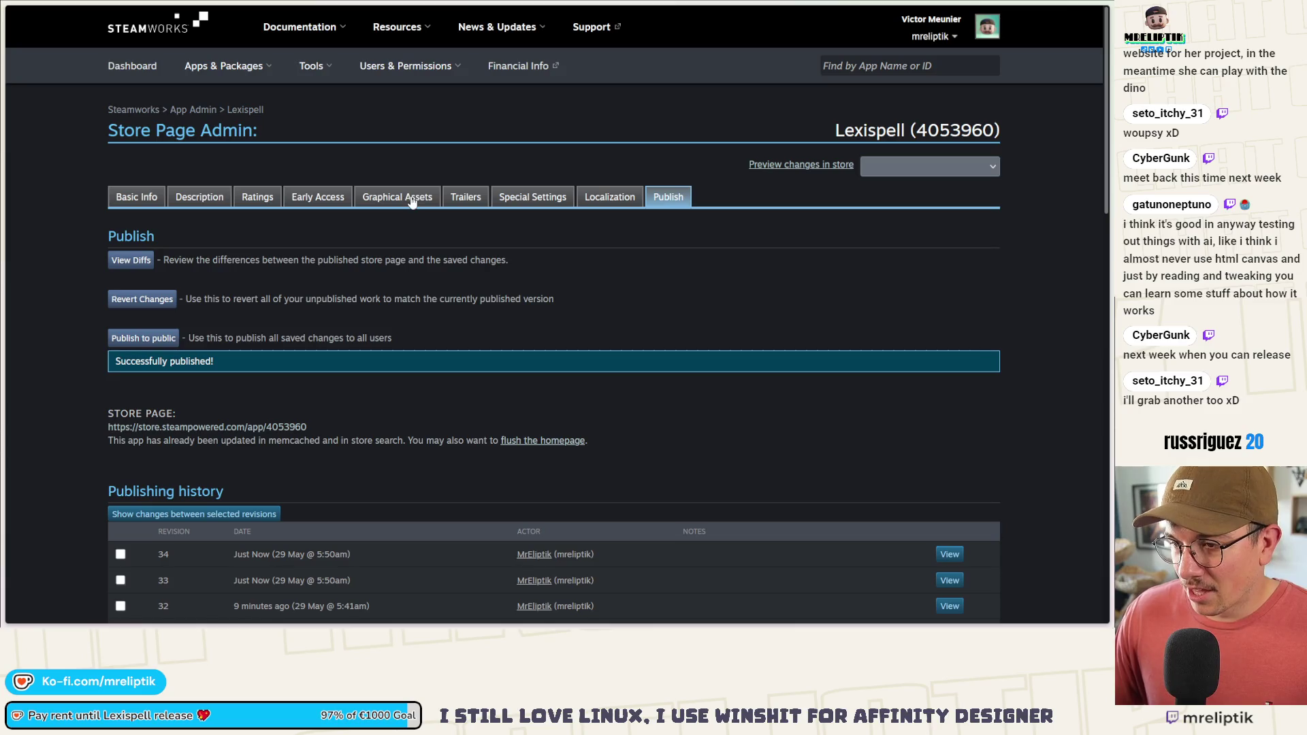
pyautogui.scroll(-5, 96, 450)
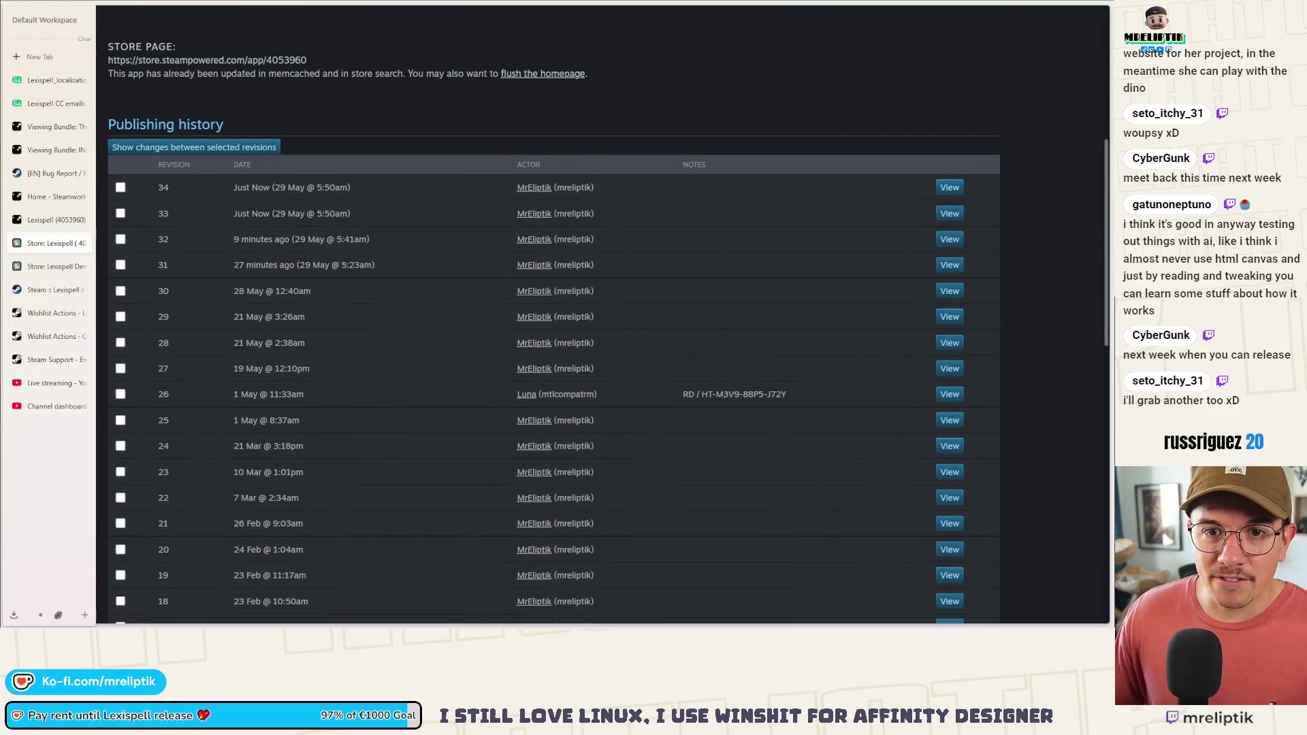
pyautogui.scroll(5, 145, 106)
pyautogui.moveTo(61, 245)
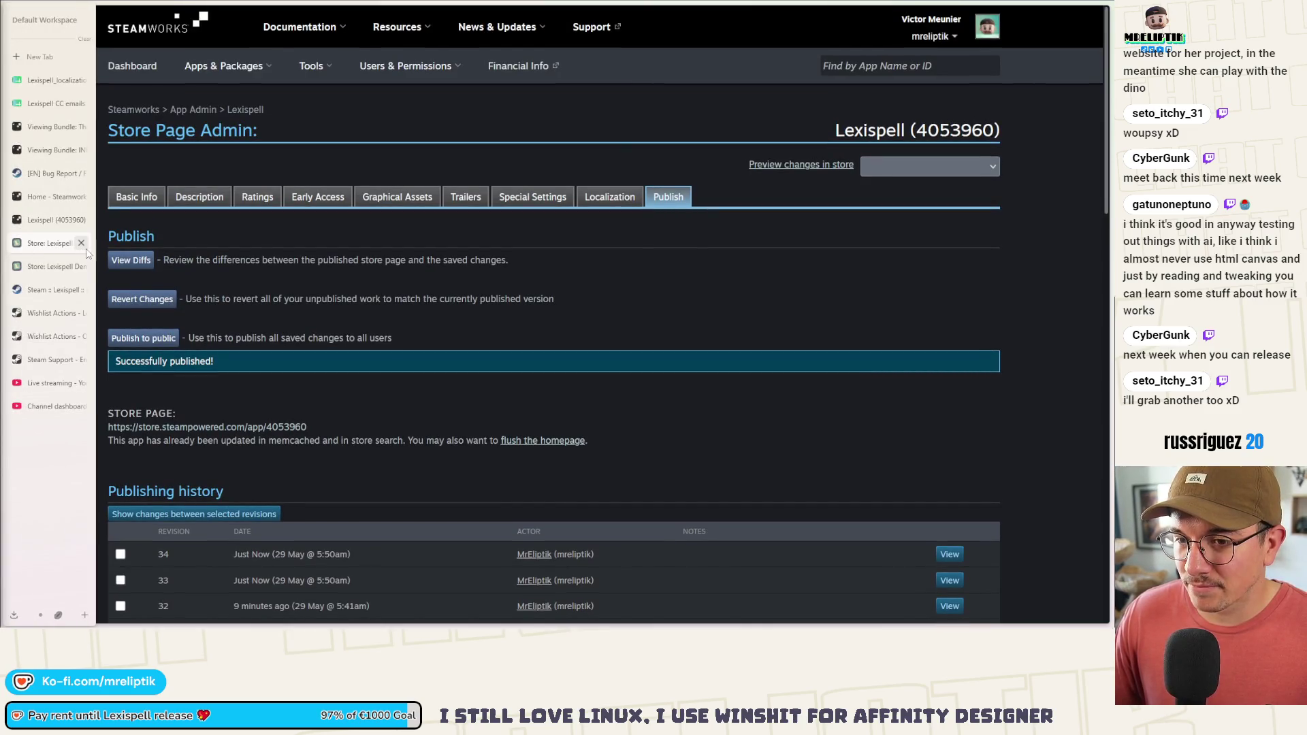
# - Close the store admin tab and reload Lexispell's app page until Game Build and Release show approved
pyautogui.click(81, 243)
pyautogui.click(42, 222)
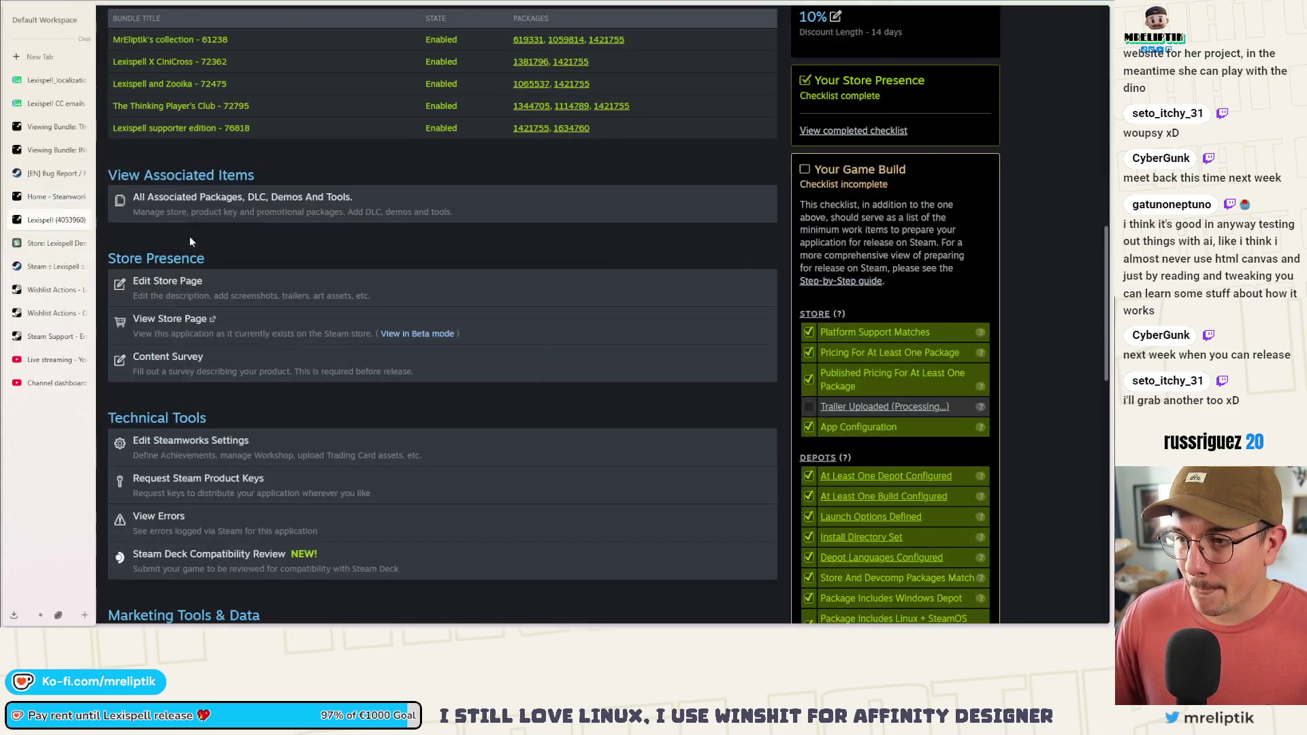
pyautogui.scroll(6, 235, 371)
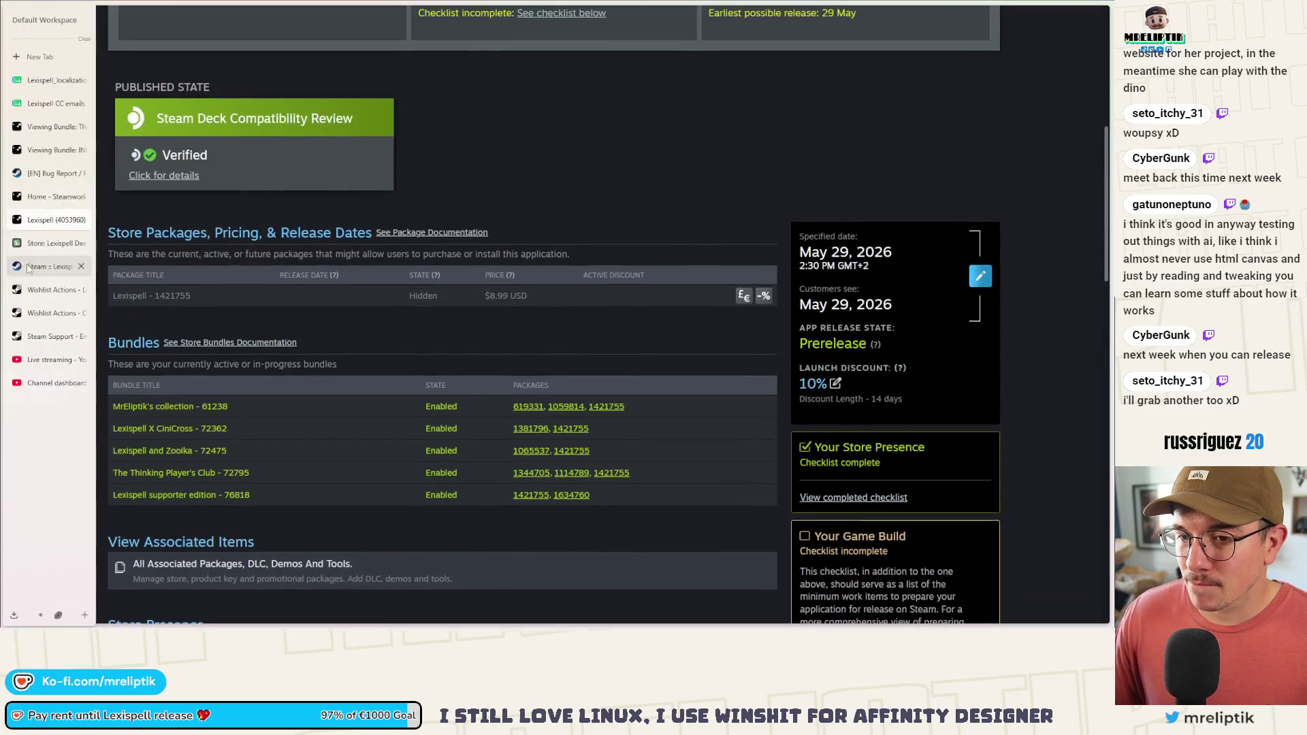
pyautogui.scroll(5, 235, 371)
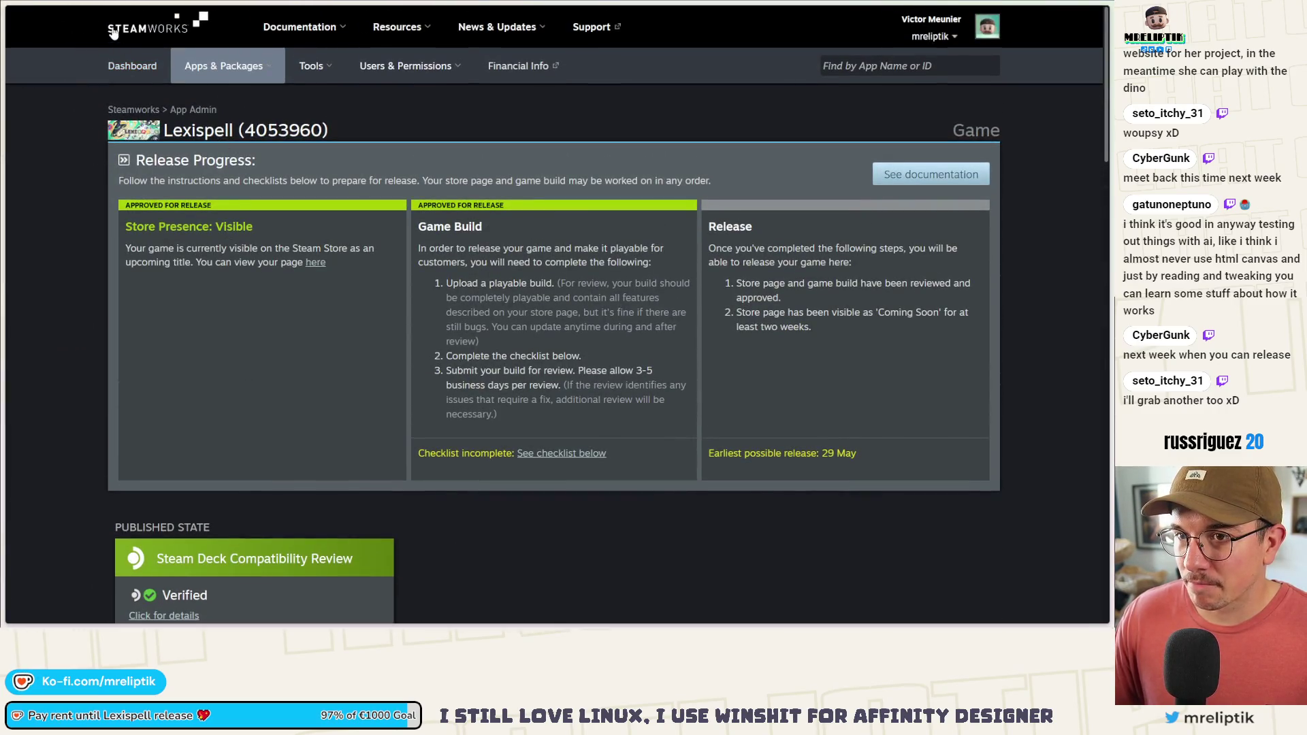
pyautogui.click(70, 27)
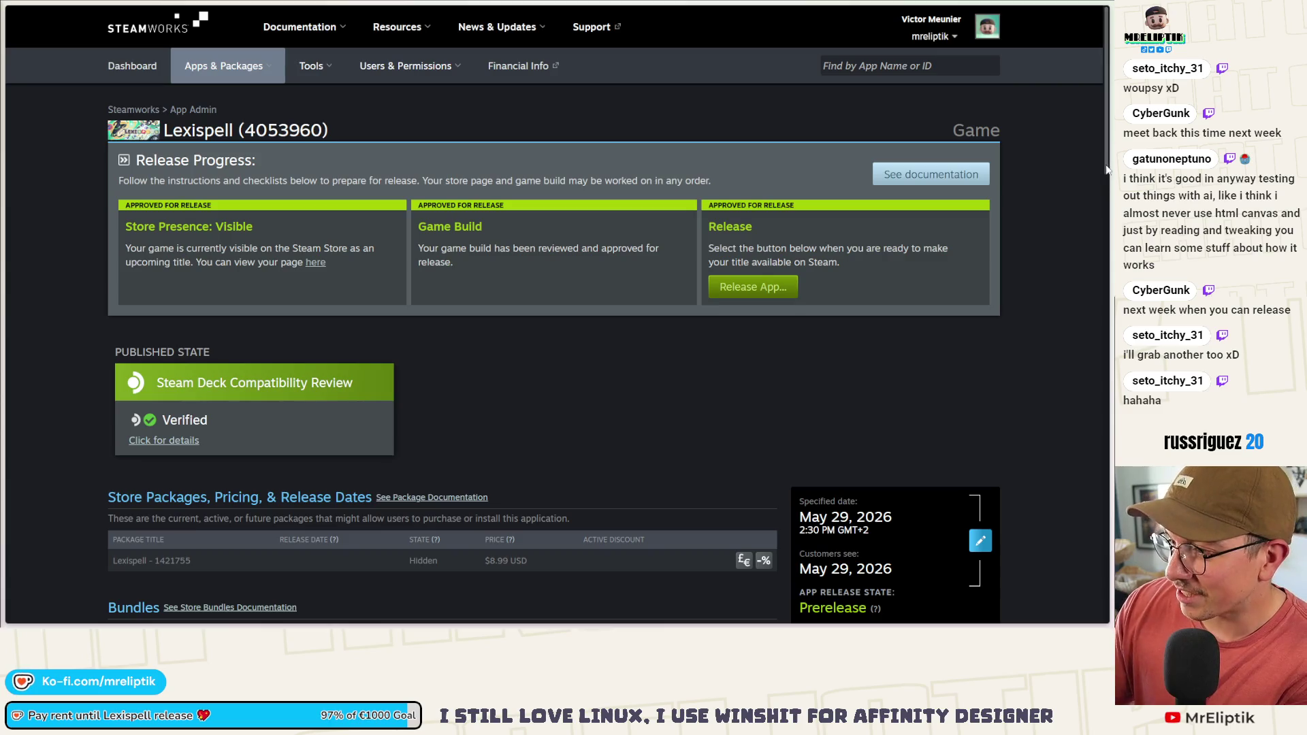
pyautogui.click(754, 287)
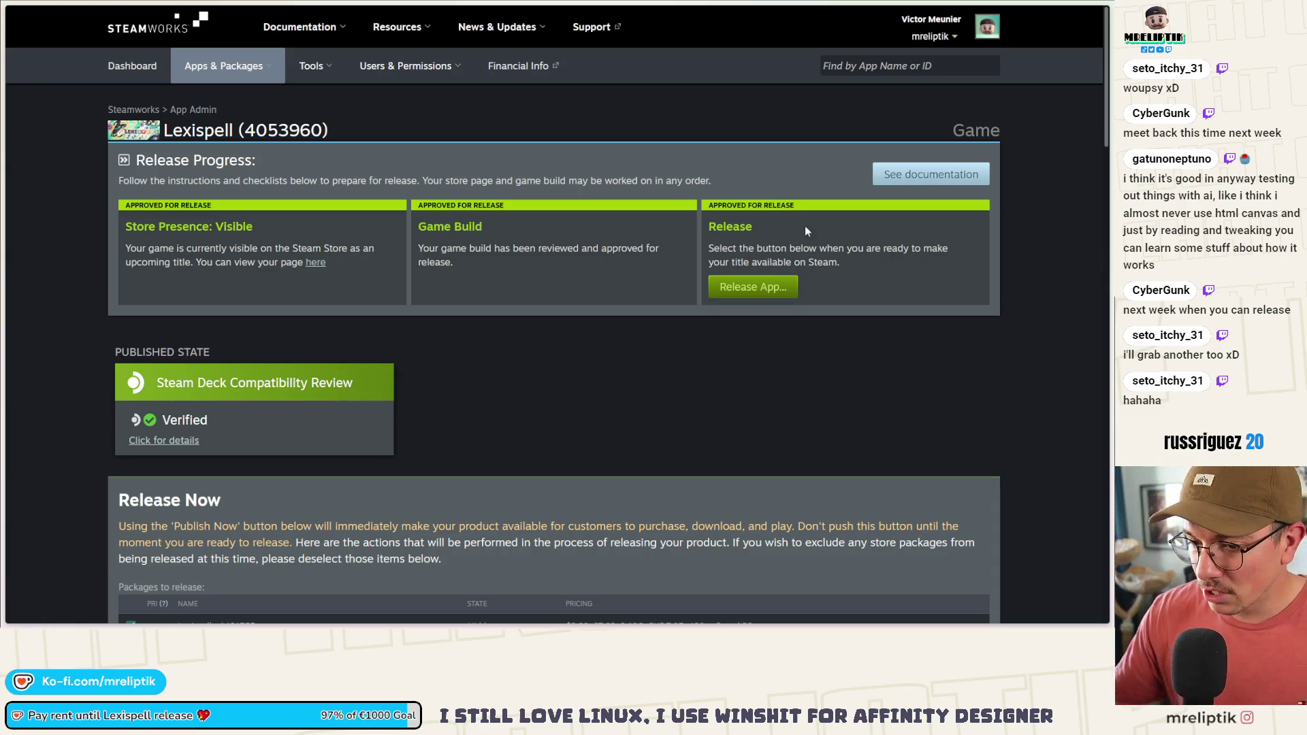
# - Expand Lexispell's Release Now options with its package list and begin releasing right now
pyautogui.click(753, 286)
pyautogui.scroll(-2, 448, 378)
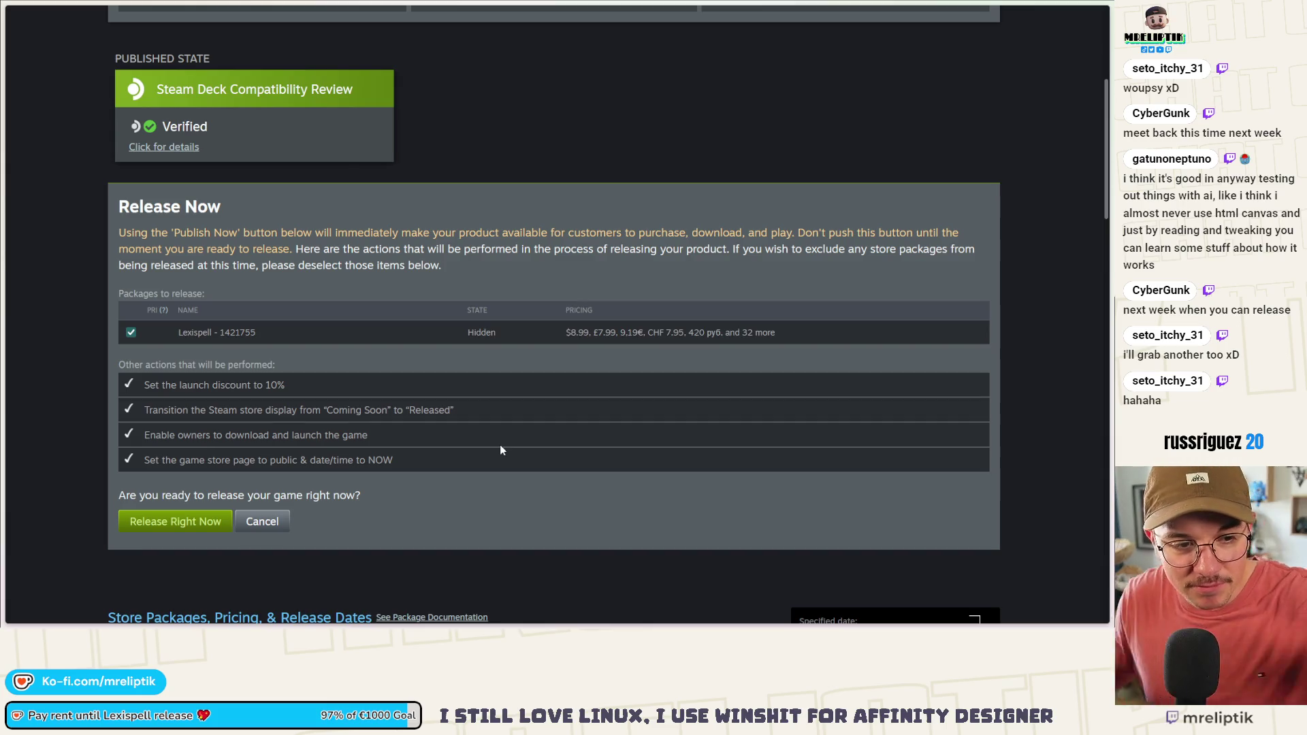
pyautogui.scroll(4, 472, 377)
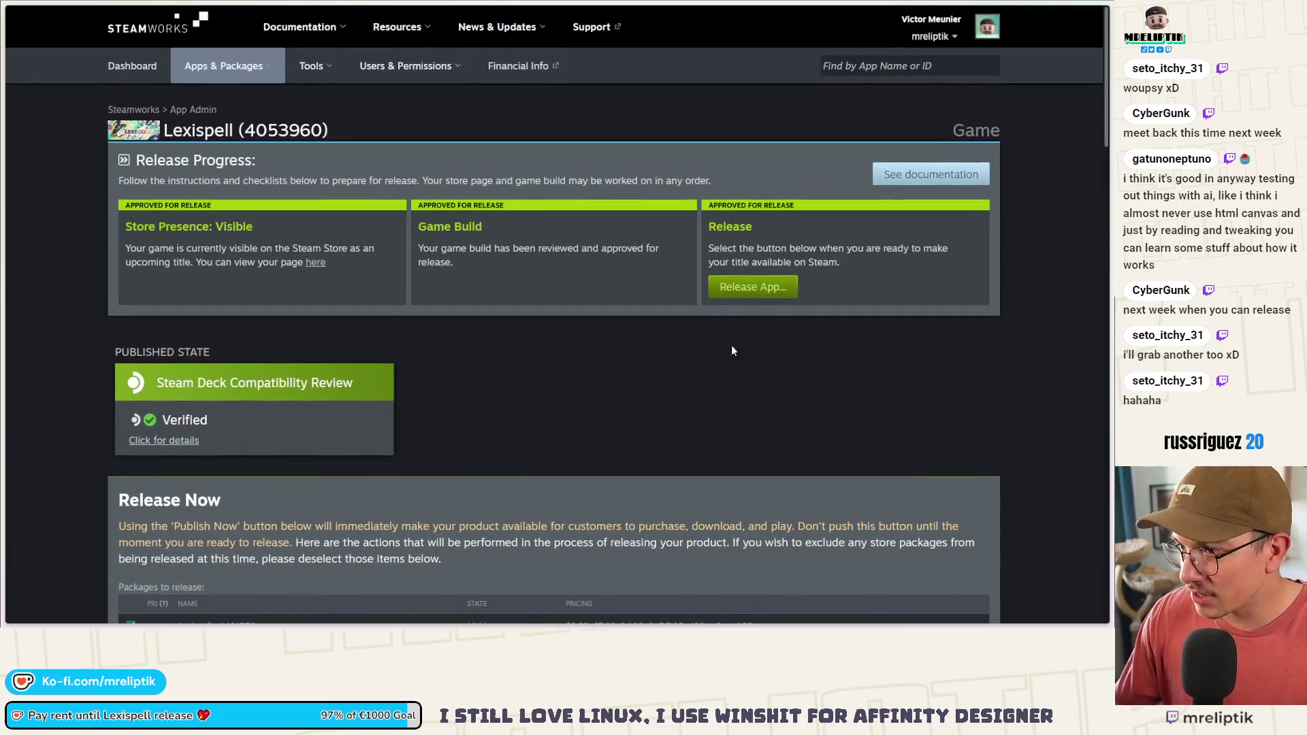
pyautogui.click(761, 293)
pyautogui.scroll(3, 424, 226)
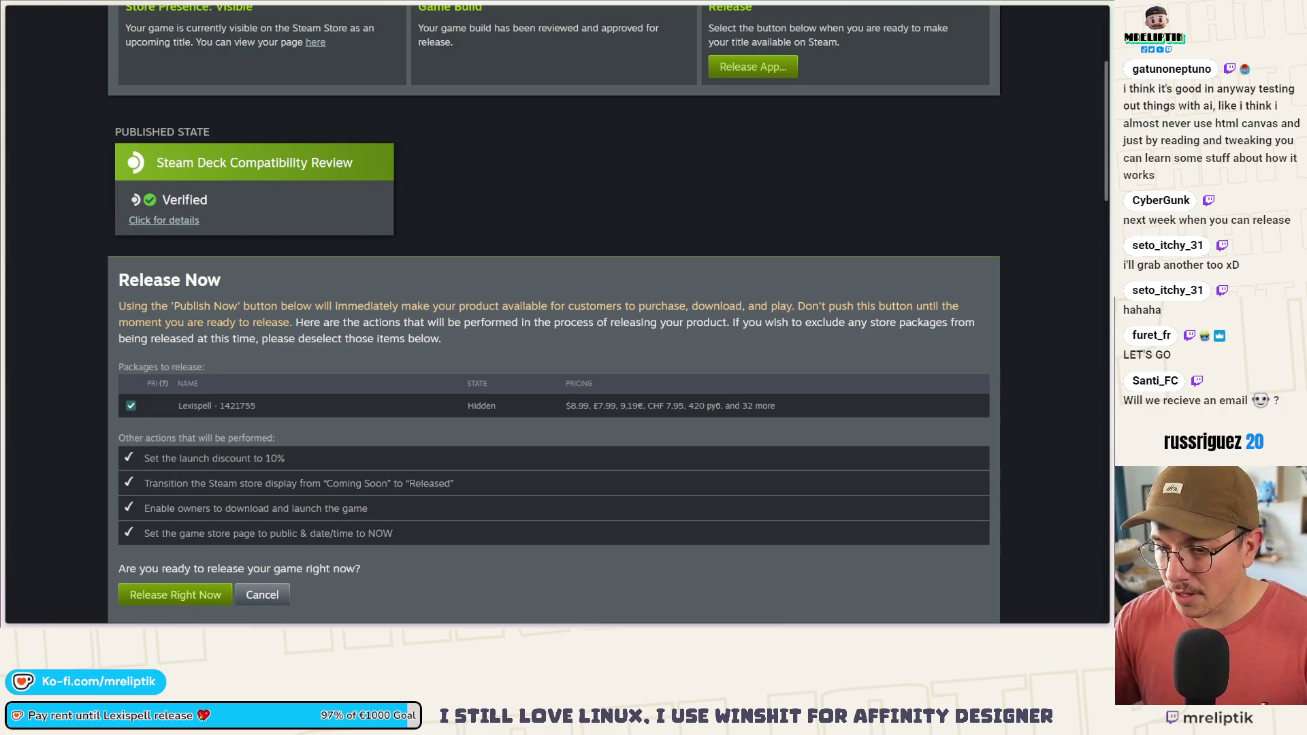
pyautogui.scroll(-1, 422, 350)
pyautogui.scroll(2, 314, 320)
pyautogui.scroll(-2, 273, 306)
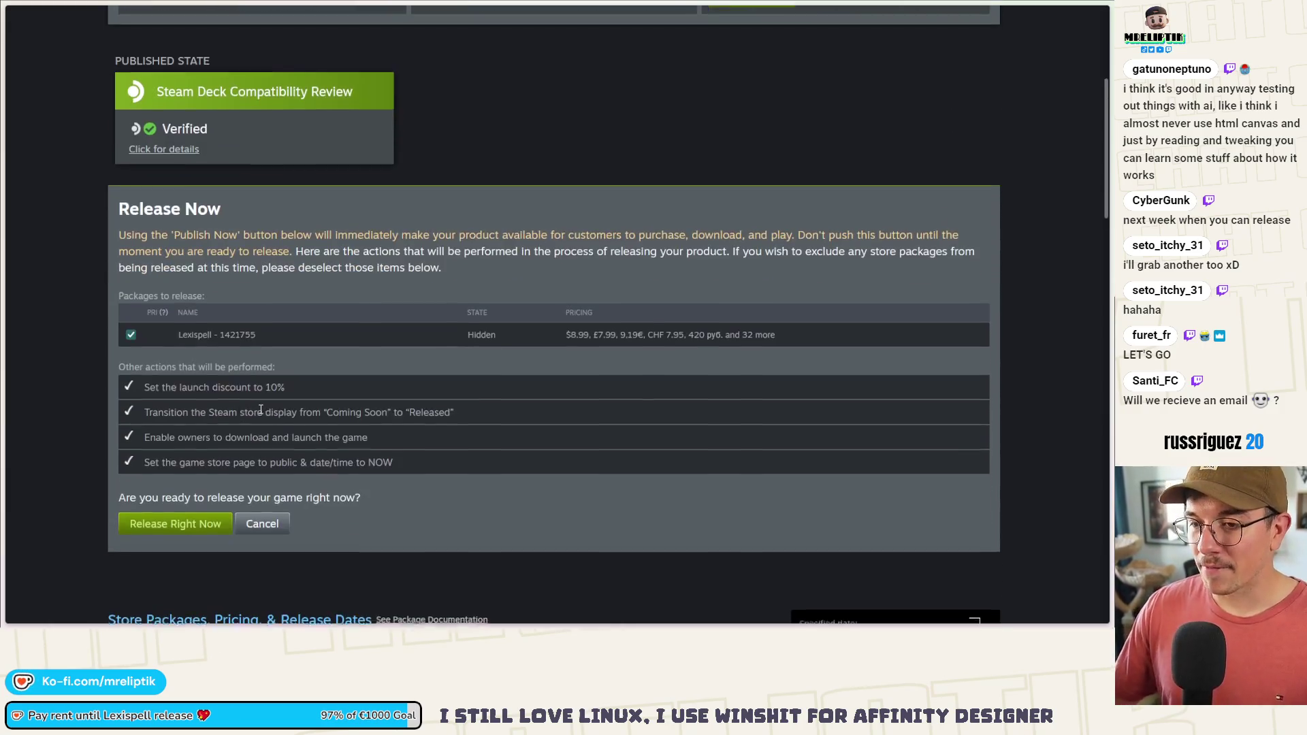
pyautogui.click(189, 520)
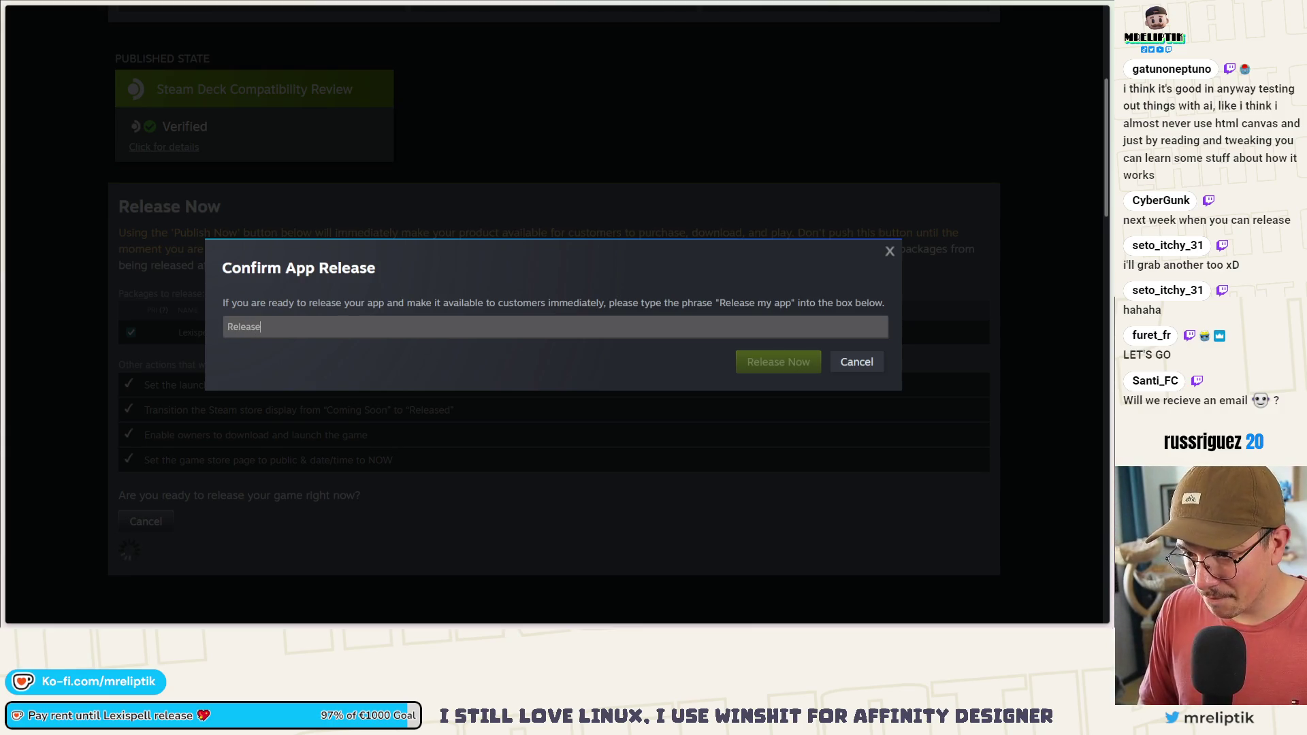
# - Fix the confirmation phrase to 'Release my app' and confirm releasing Lexispell now
pyautogui.press('BackSpace')
pyautogui.press('BackSpace')
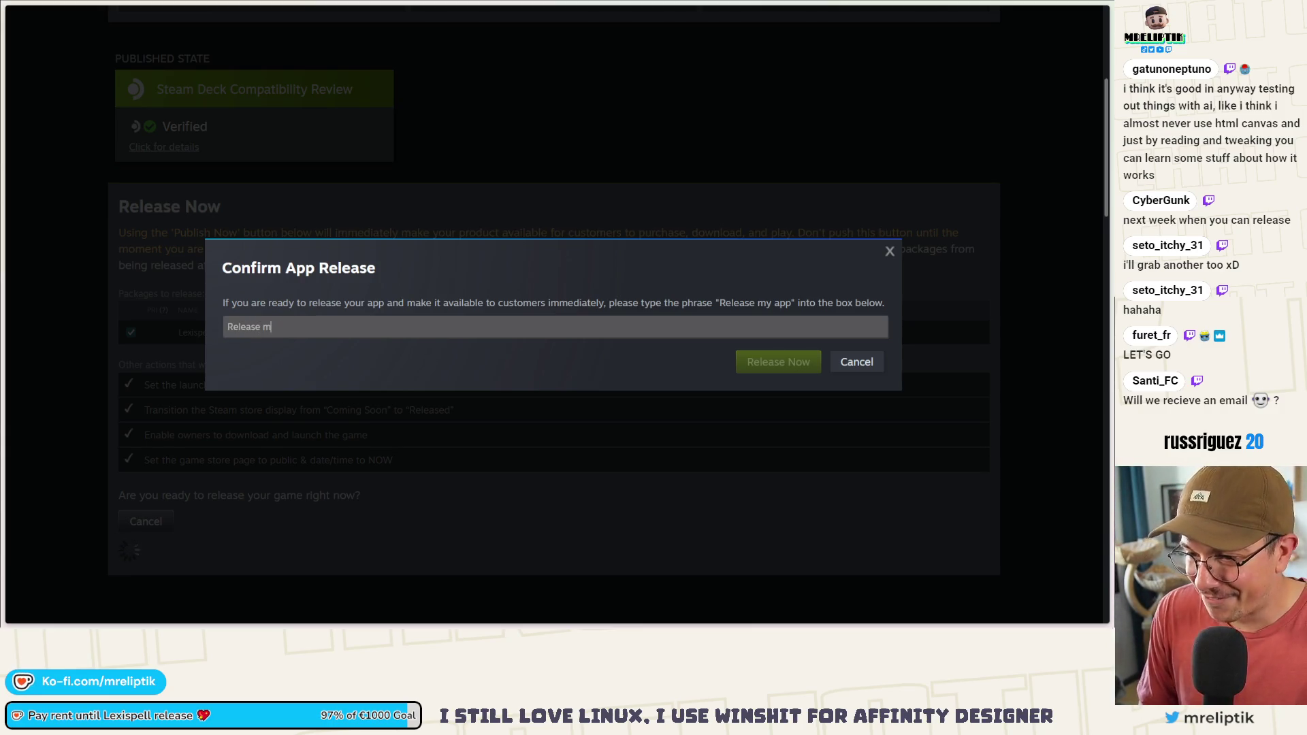
pyautogui.write('pp')
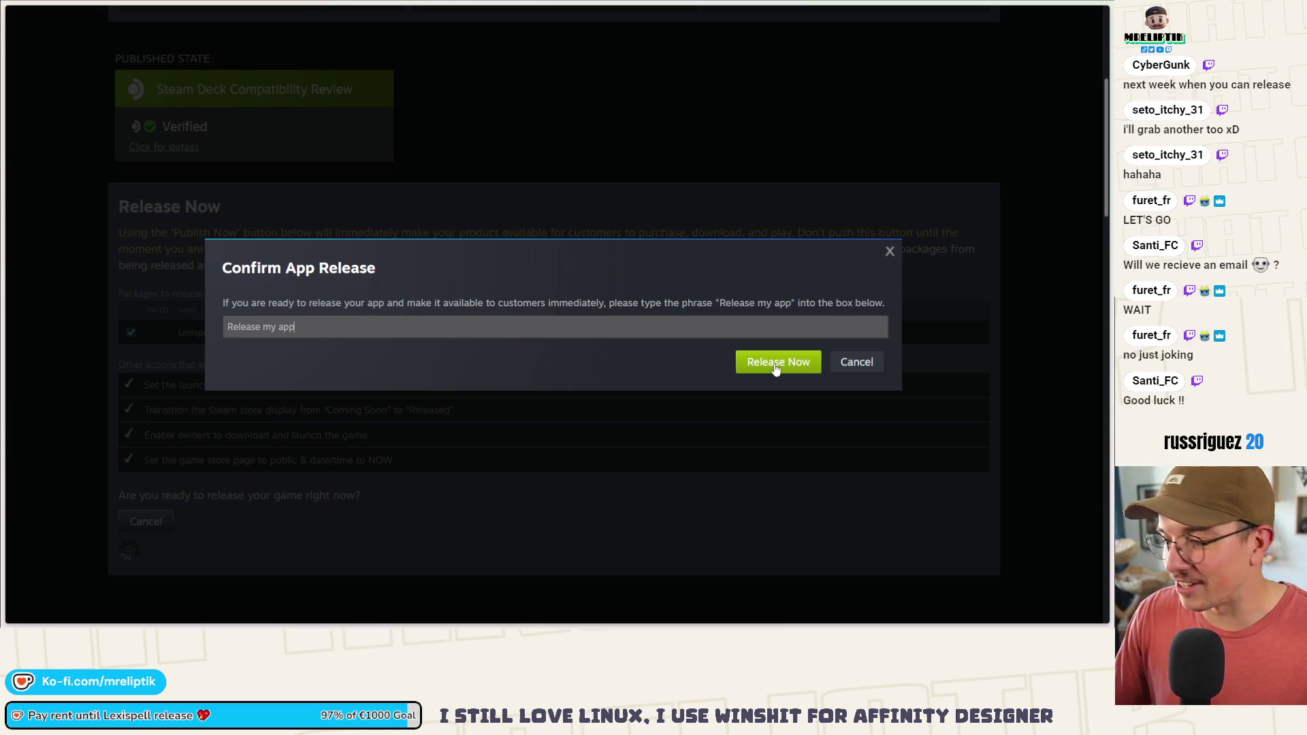
pyautogui.click(776, 363)
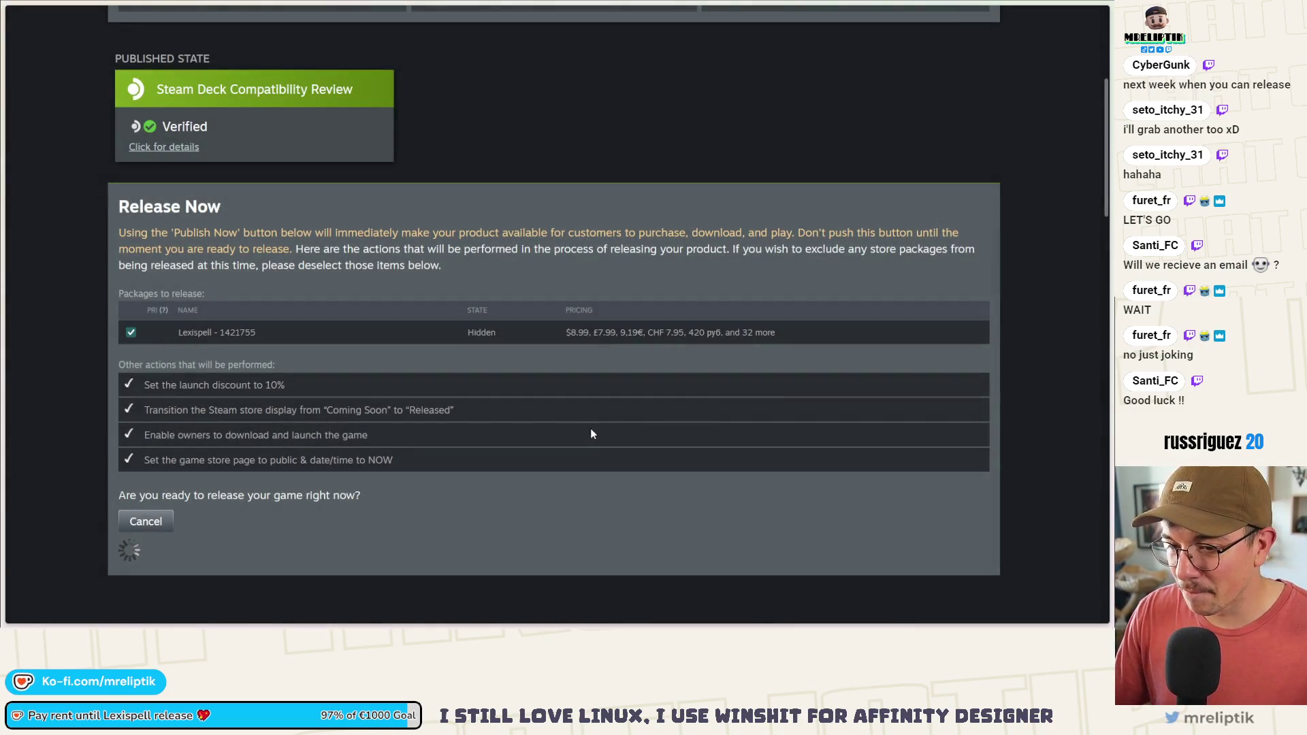
# - Wait for the publishing tasks to complete, then reload the page to see the release state
pyautogui.scroll(-2, 132, 420)
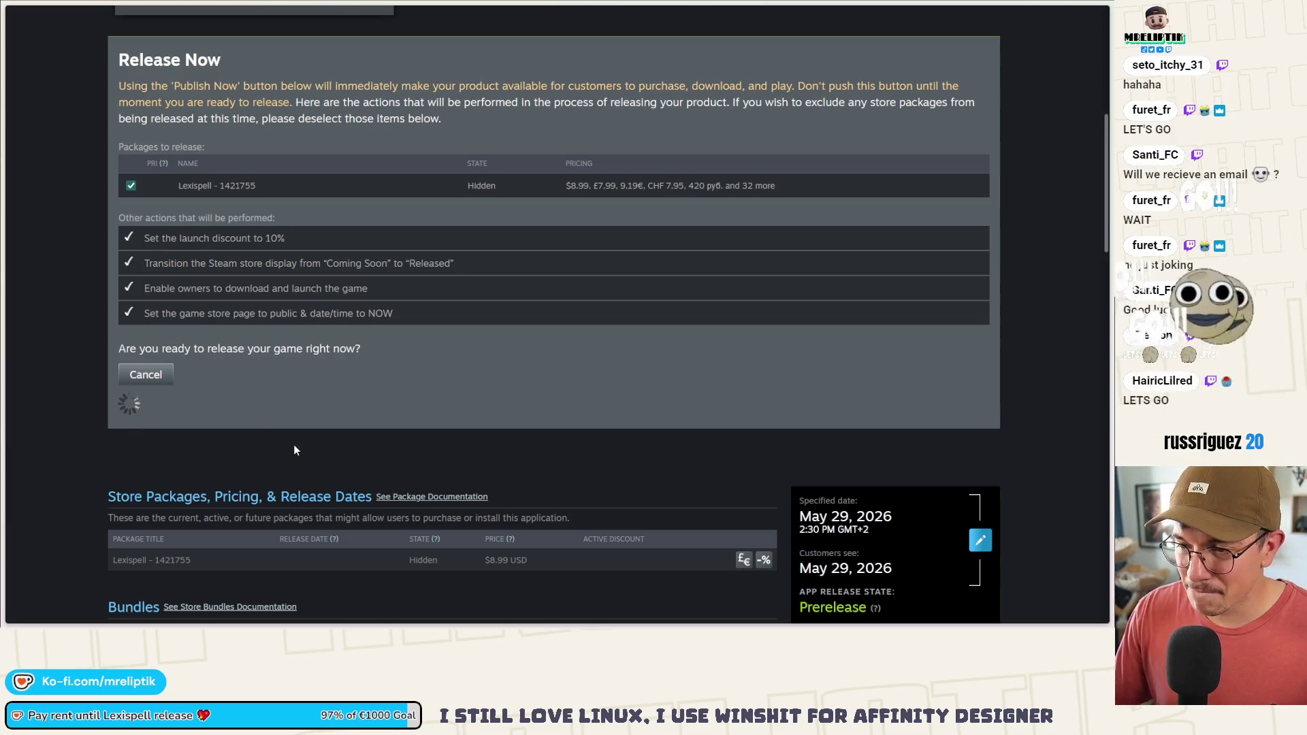
pyautogui.scroll(3, 395, 443)
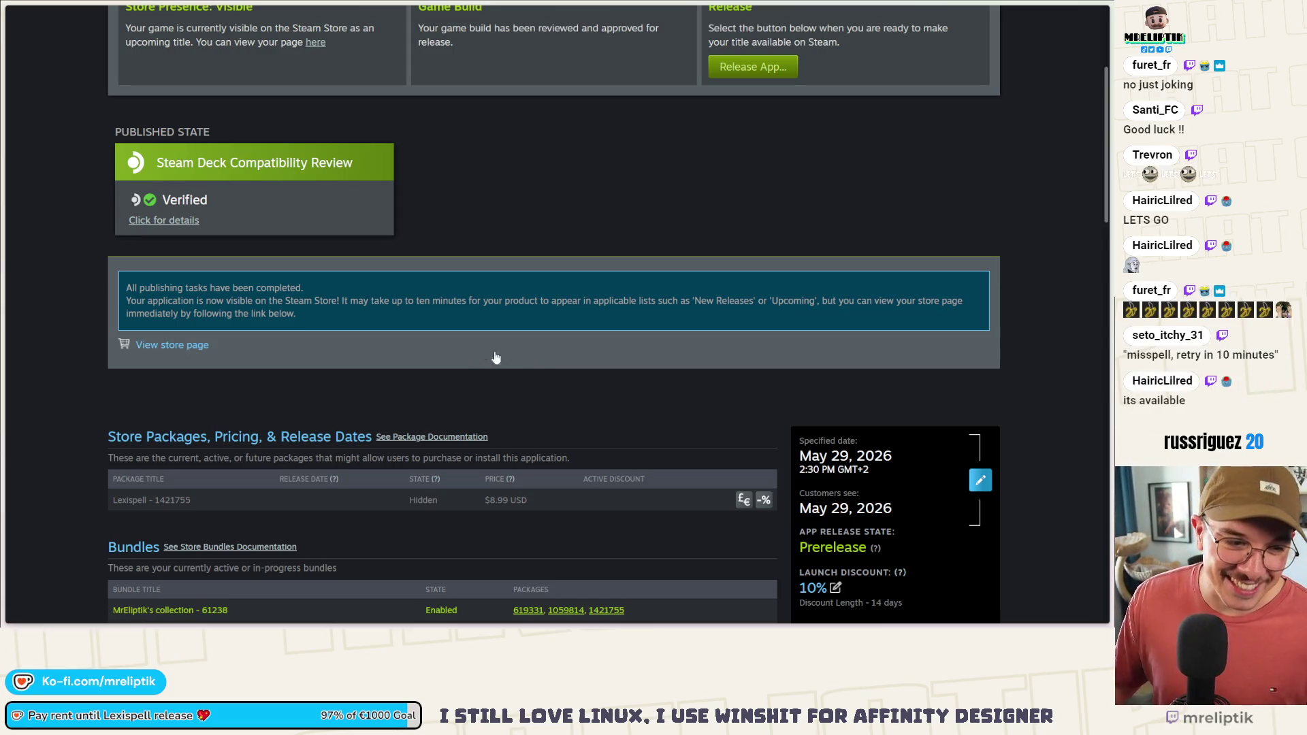
pyautogui.moveTo(114, 12)
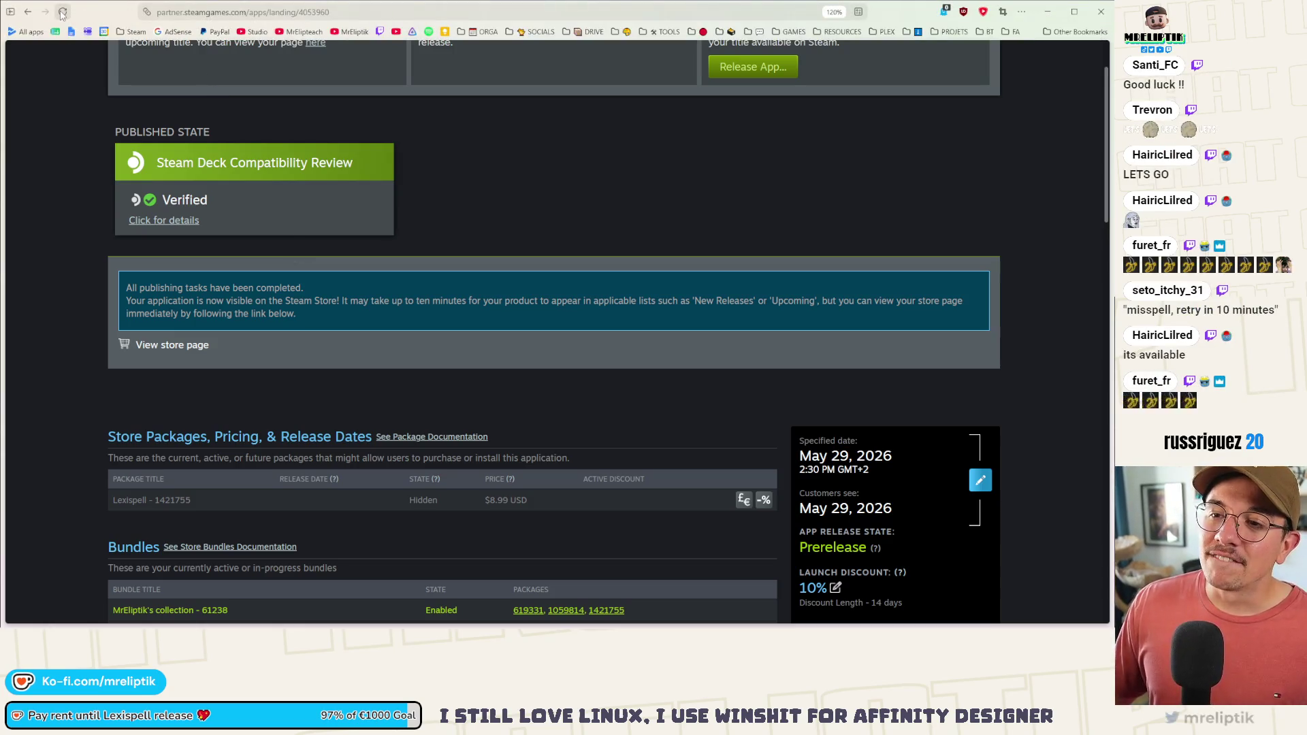
pyautogui.click(141, 333)
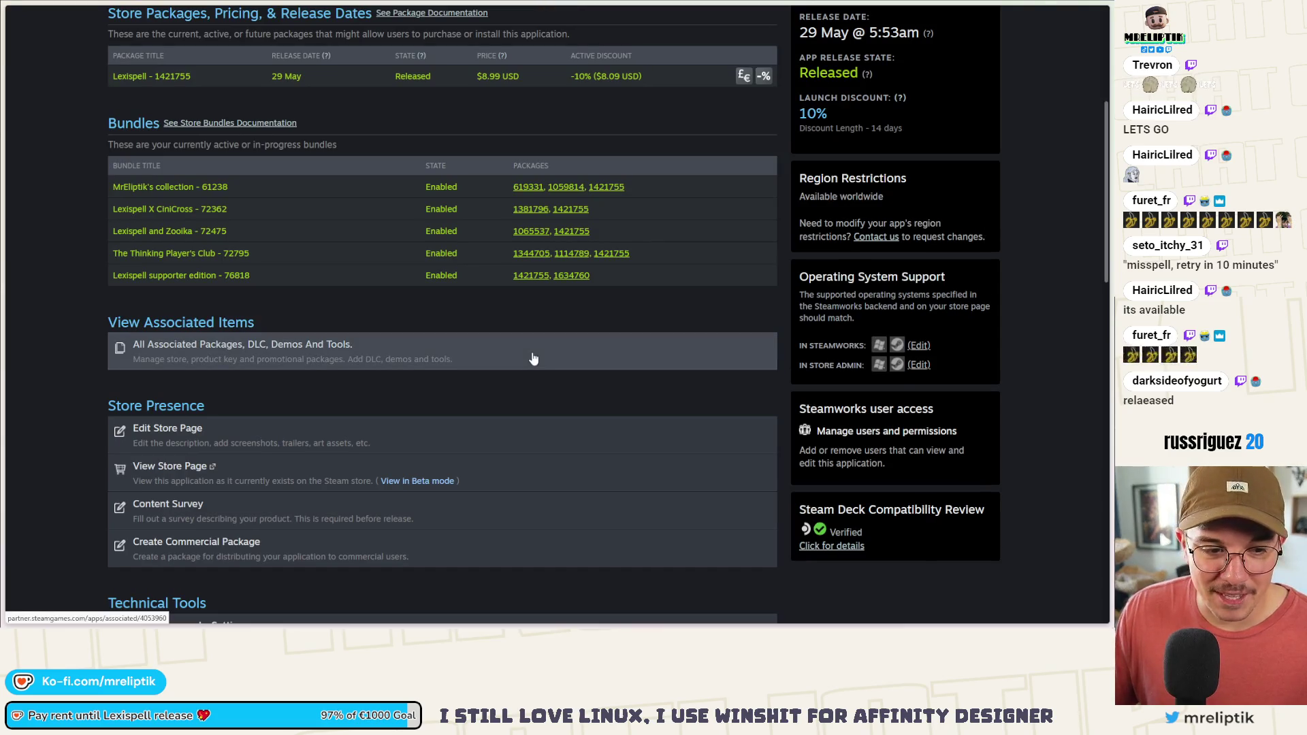
# - Scroll the app page checking the Released state, 10% launch discount and five enabled bundles
pyautogui.scroll(5, 533, 359)
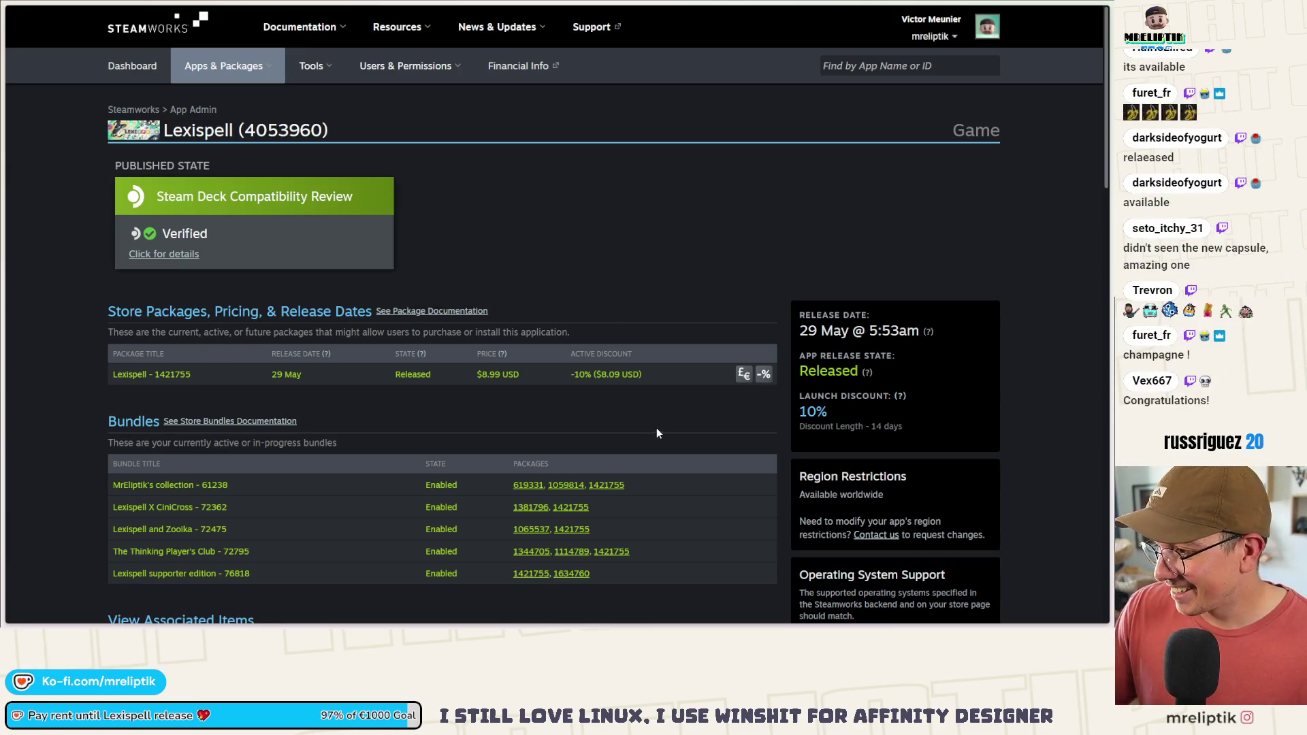
pyautogui.scroll(-2, 659, 431)
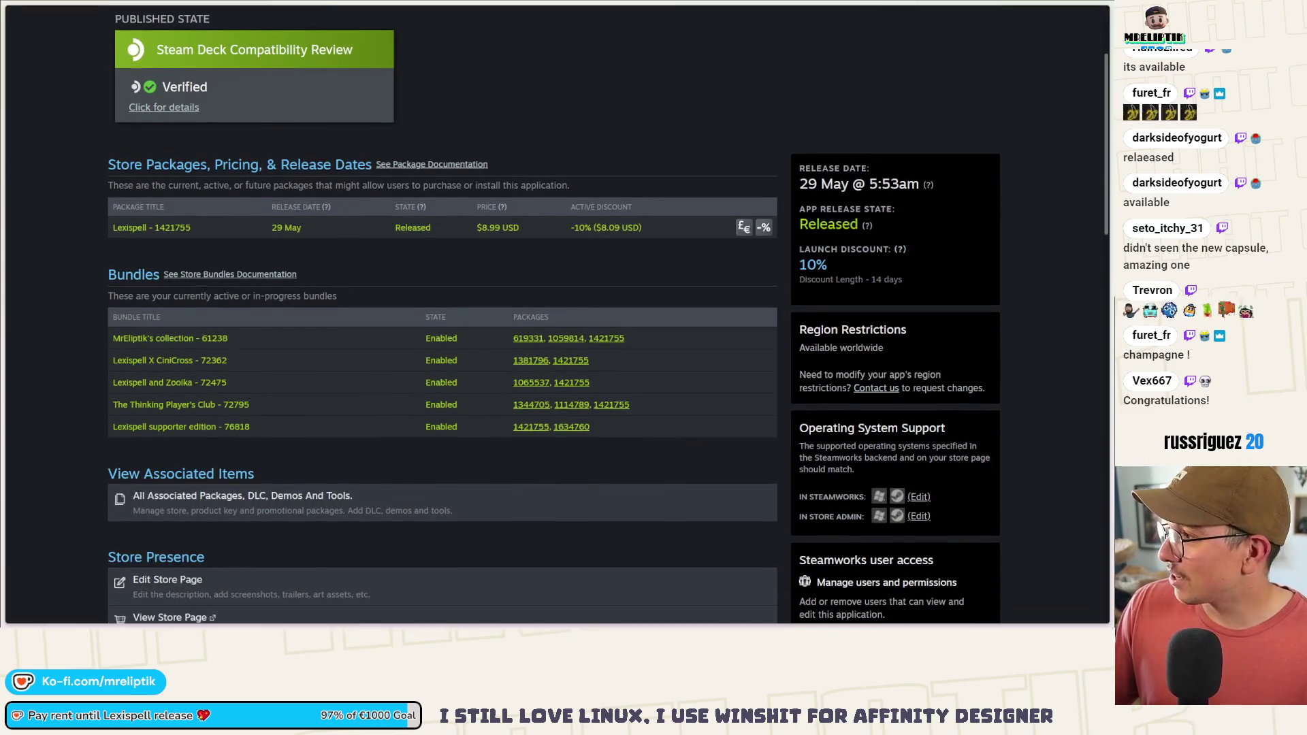
pyautogui.scroll(1, 203, 435)
pyautogui.scroll(-5, 203, 434)
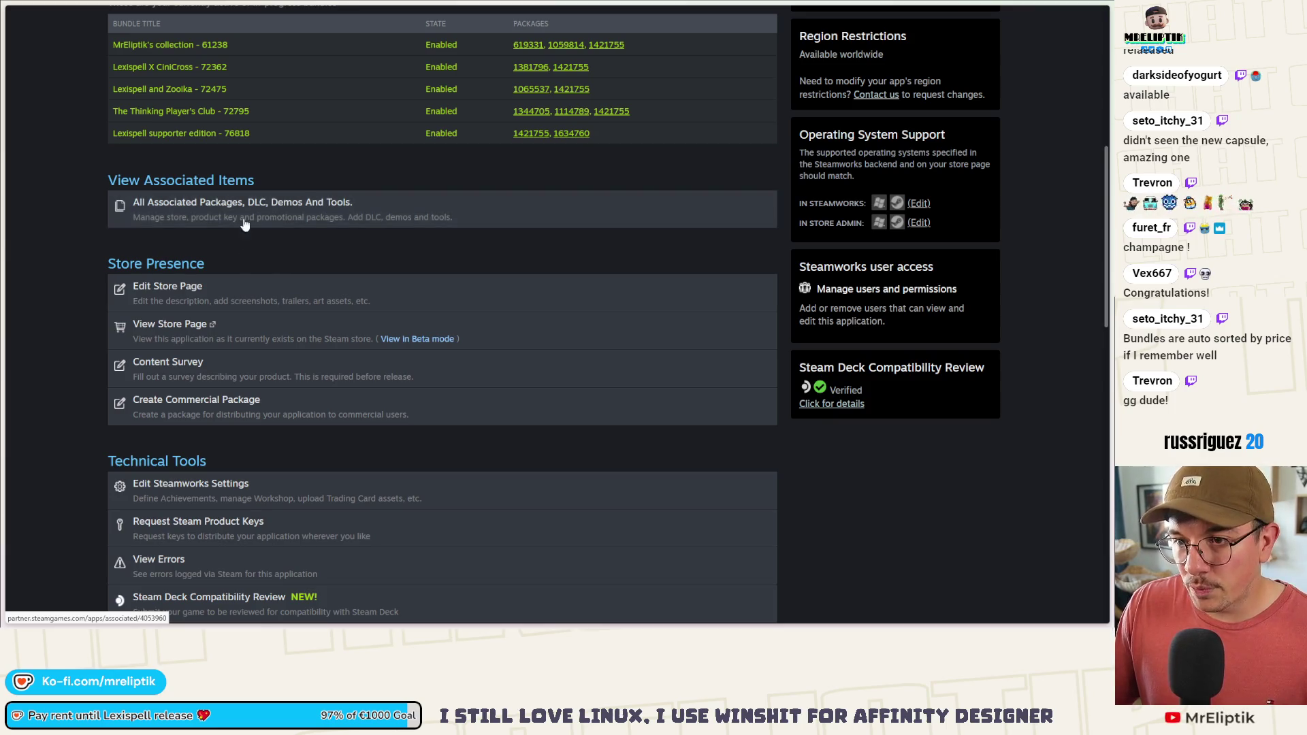
# - Review Lexispell's associated packages, DLC, demos and tools list, then return to the Steamworks home dashboard
pyautogui.click(279, 218)
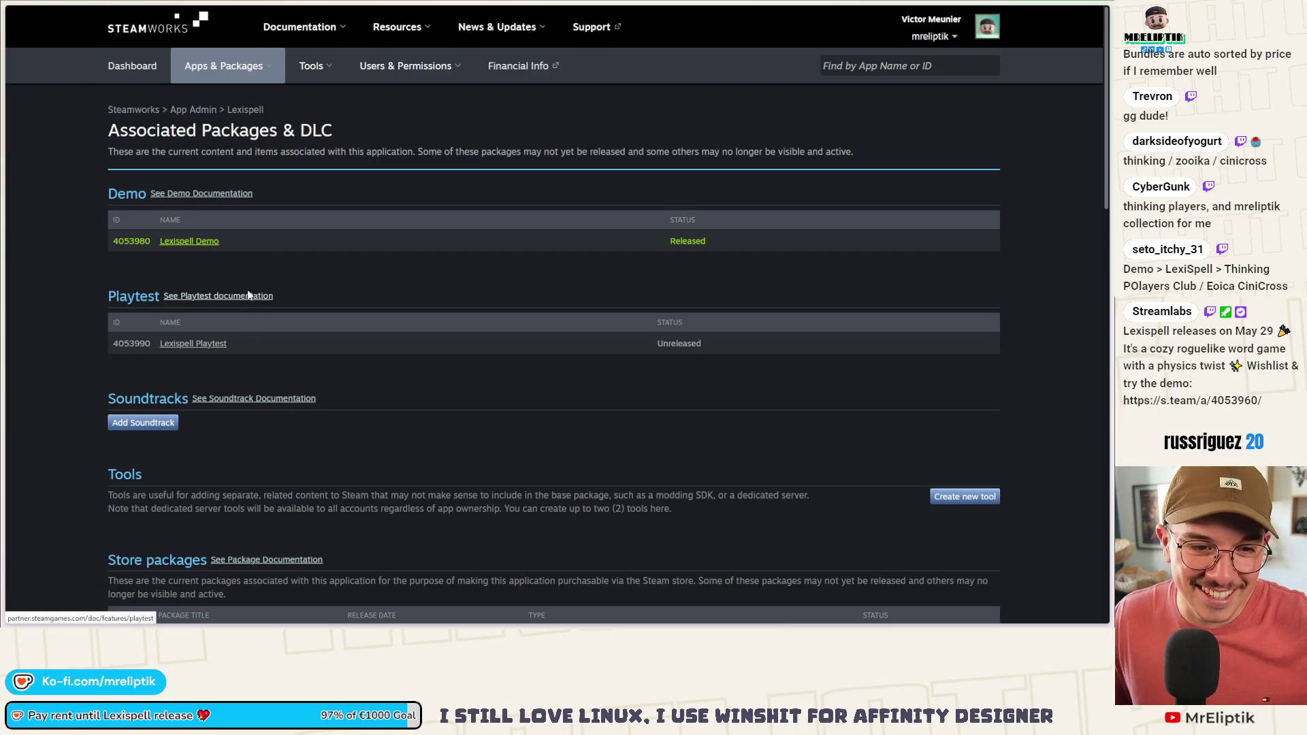
pyautogui.scroll(-5, 198, 420)
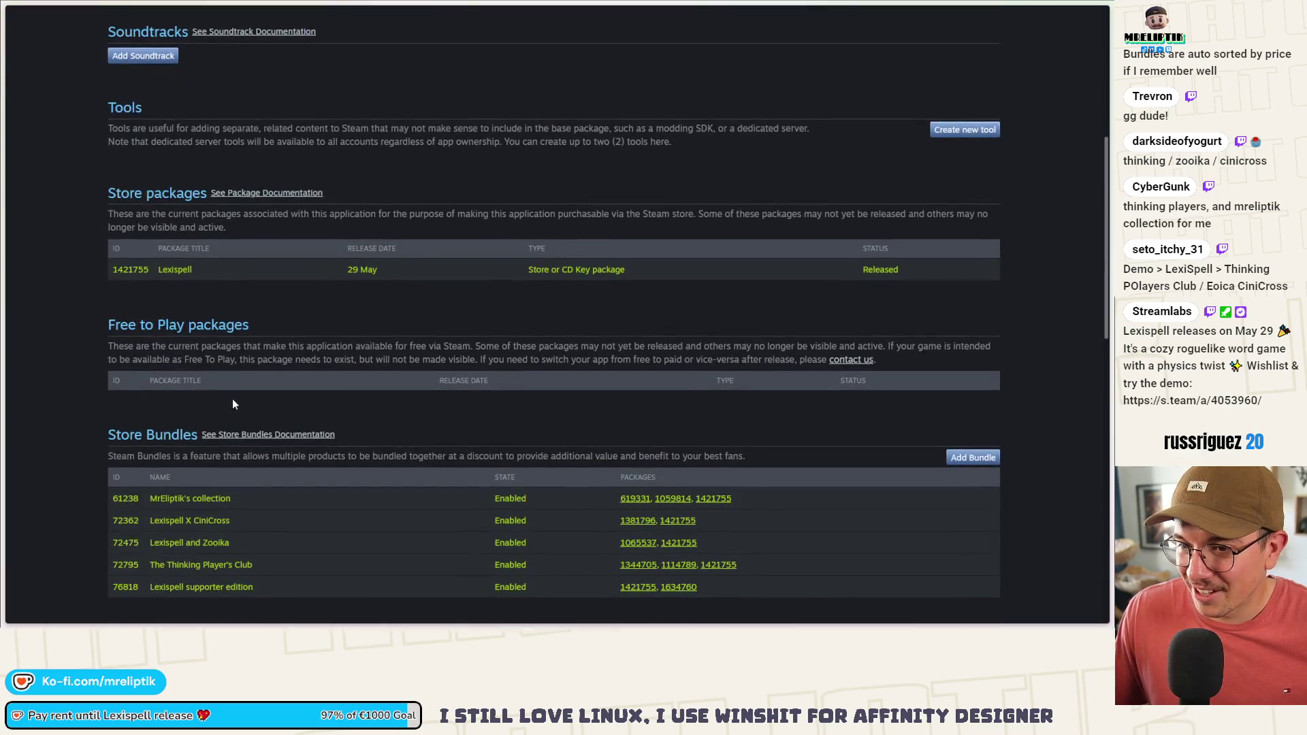
pyautogui.scroll(-1, 273, 346)
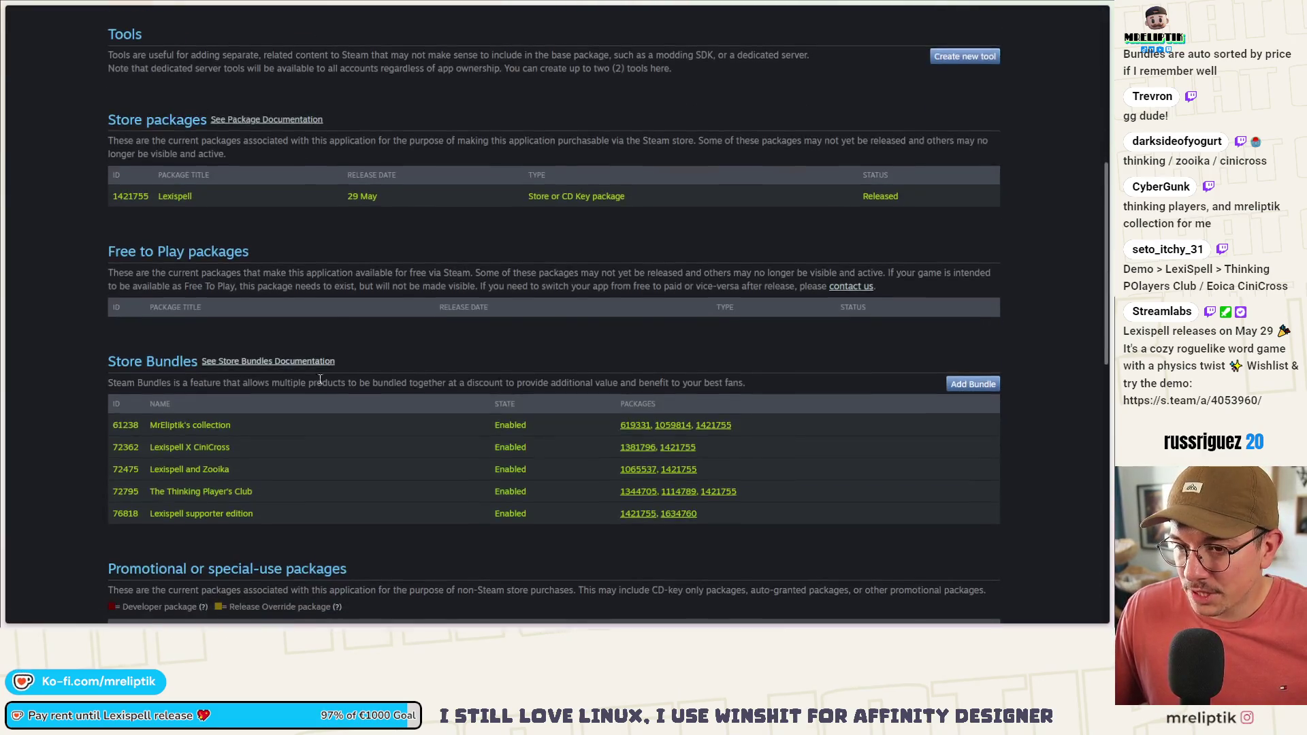
pyautogui.scroll(6, 319, 374)
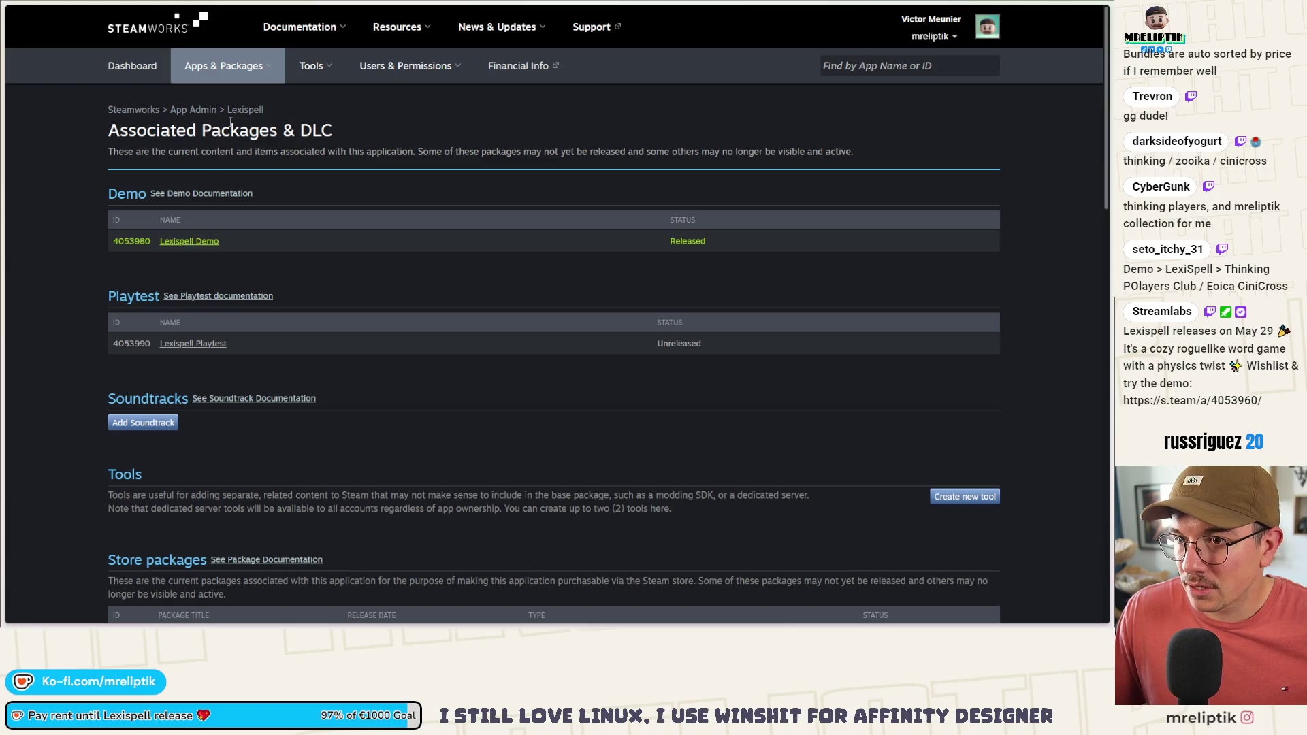
pyautogui.moveTo(5, 204)
pyautogui.click(48, 197)
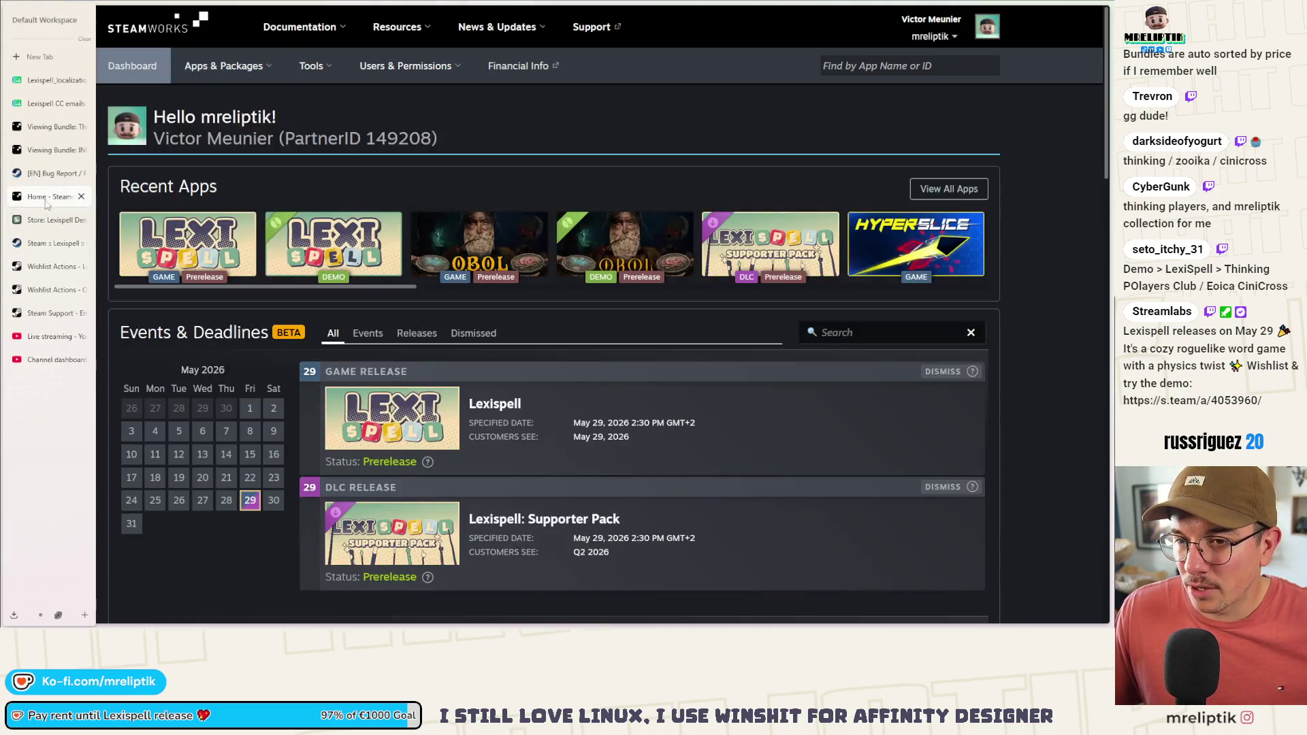
# - Look over the Lexispell Demo store page's Special Settings for featured apps
pyautogui.click(49, 220)
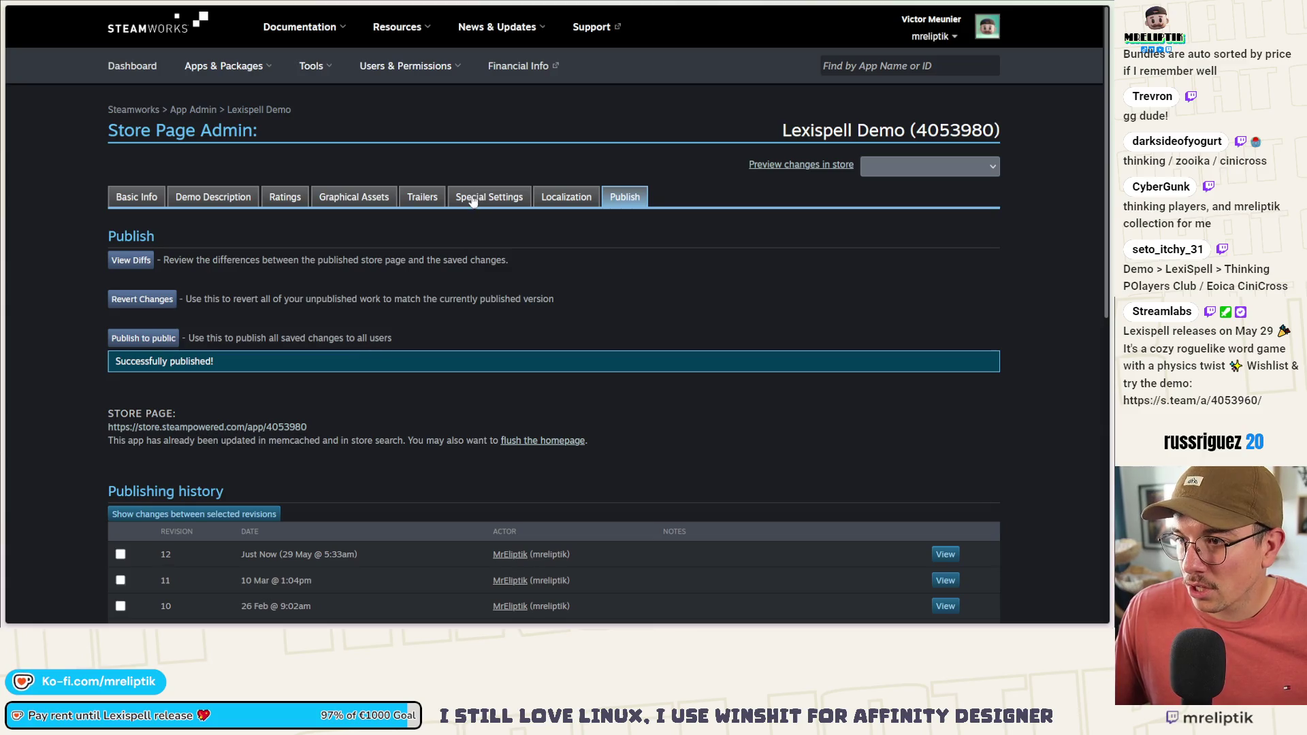
pyautogui.click(472, 198)
pyautogui.scroll(-6, 327, 315)
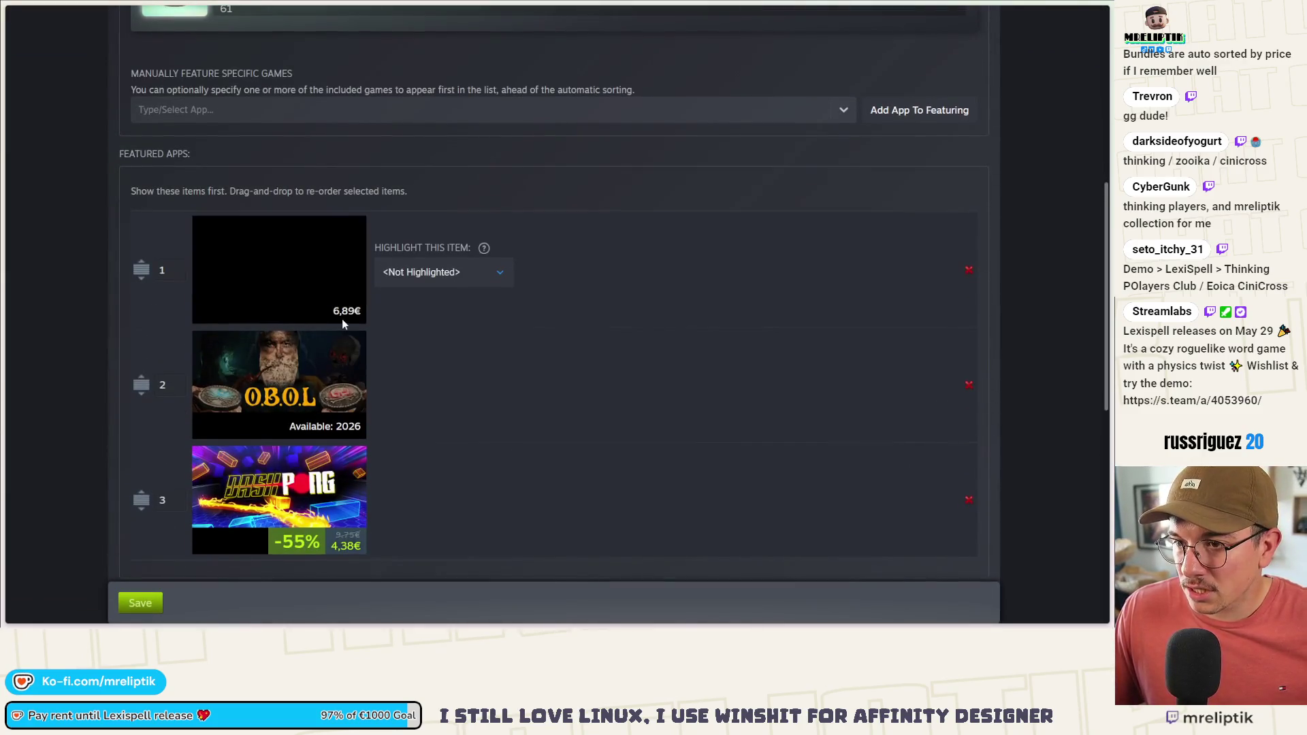
pyautogui.scroll(3, 268, 376)
pyautogui.scroll(-8, 106, 329)
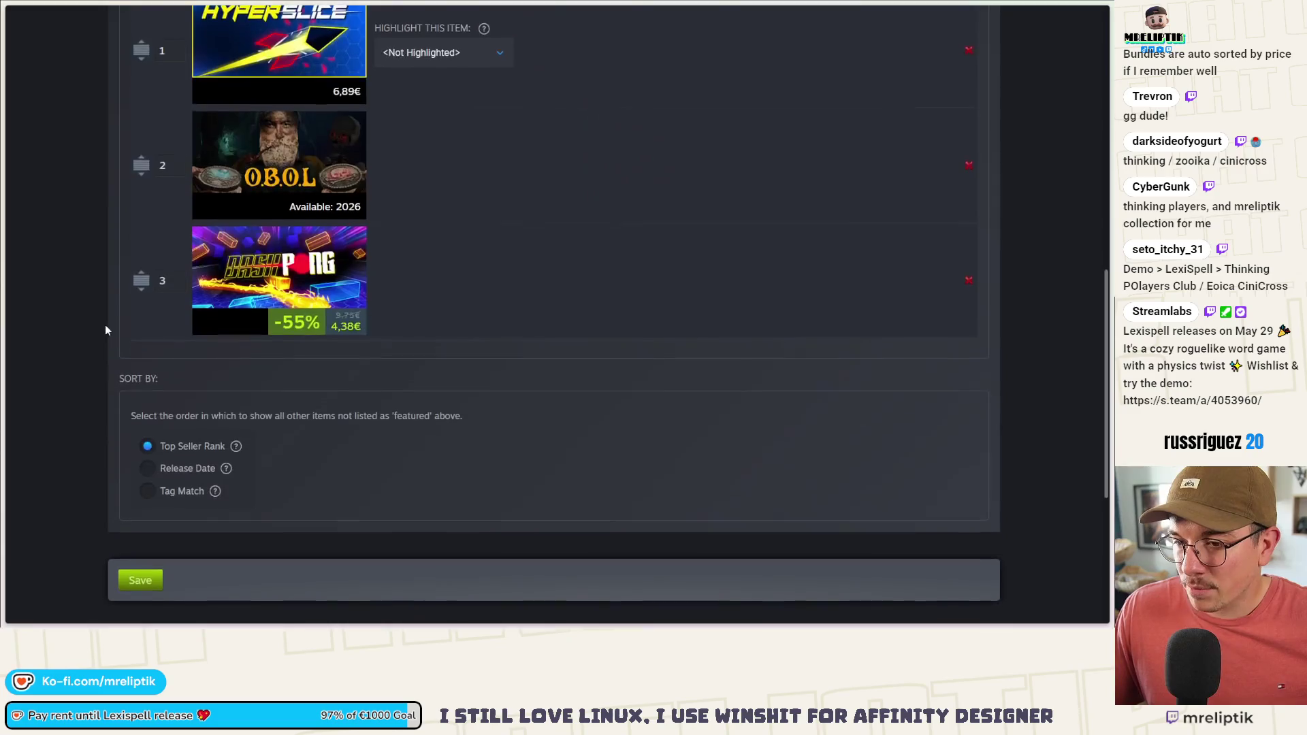
pyautogui.scroll(-3, 105, 331)
pyautogui.scroll(10, 105, 340)
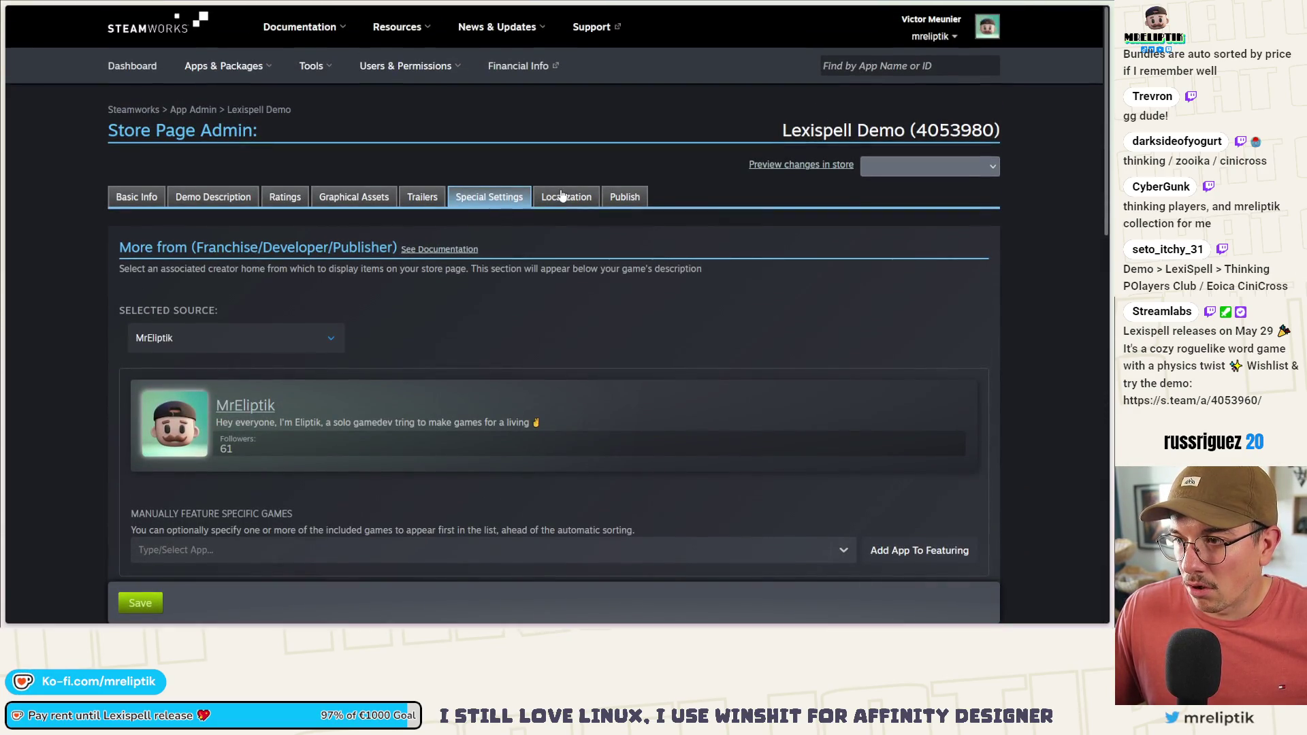
# - Check the Demo Description settings, then close the Lexispell Demo store page tab
pyautogui.click(213, 196)
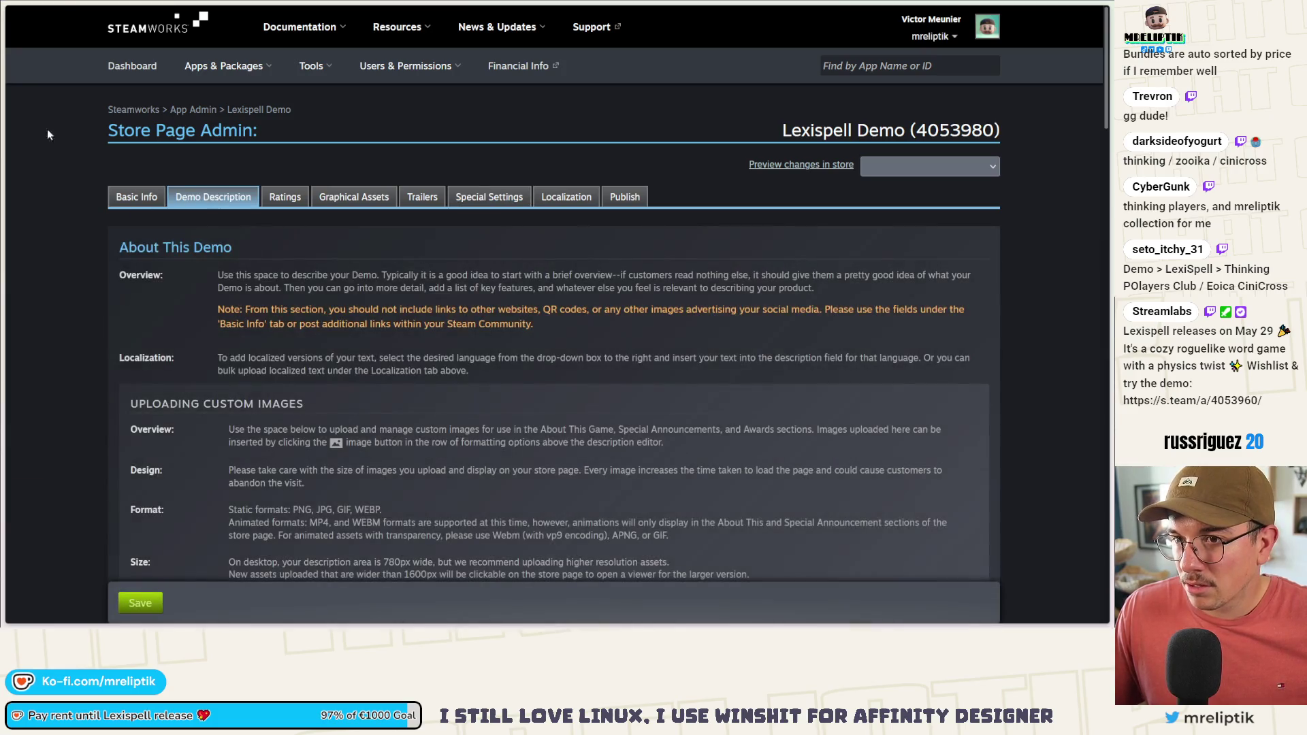
pyautogui.moveTo(10, 218)
pyautogui.click(81, 219)
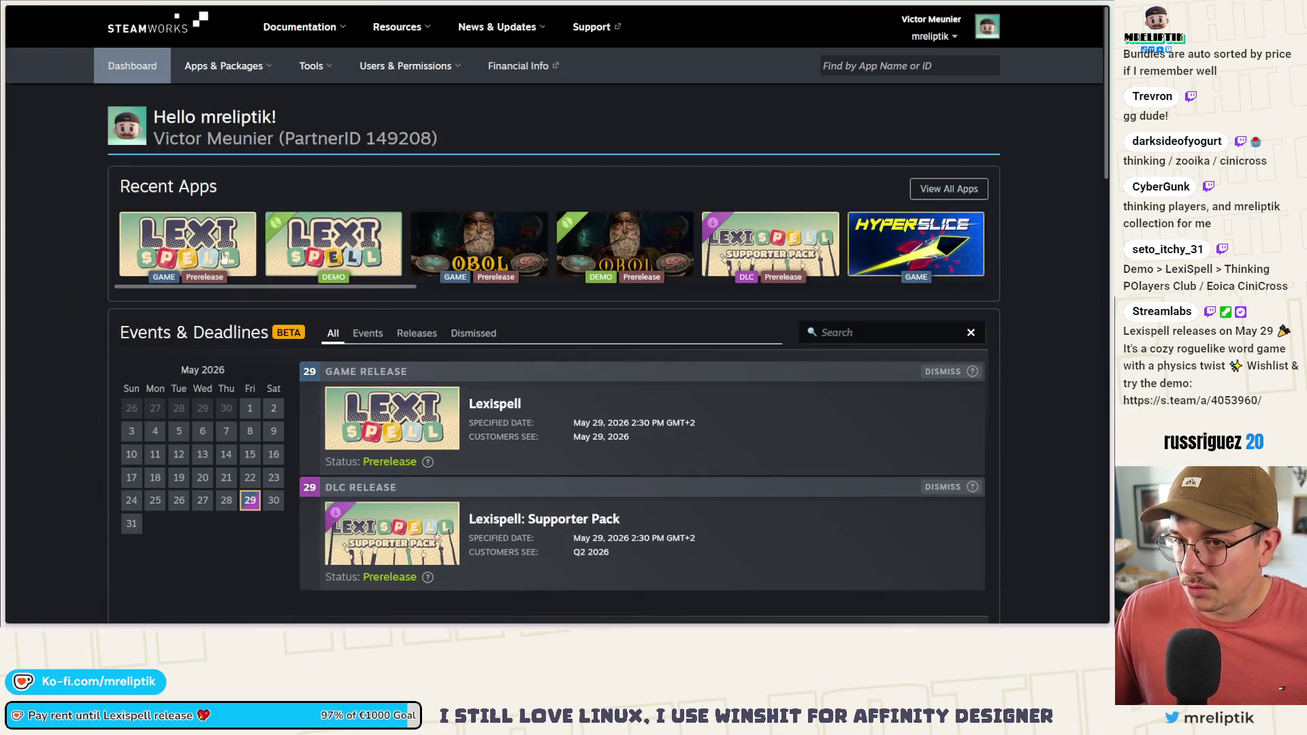
pyautogui.click(45, 222)
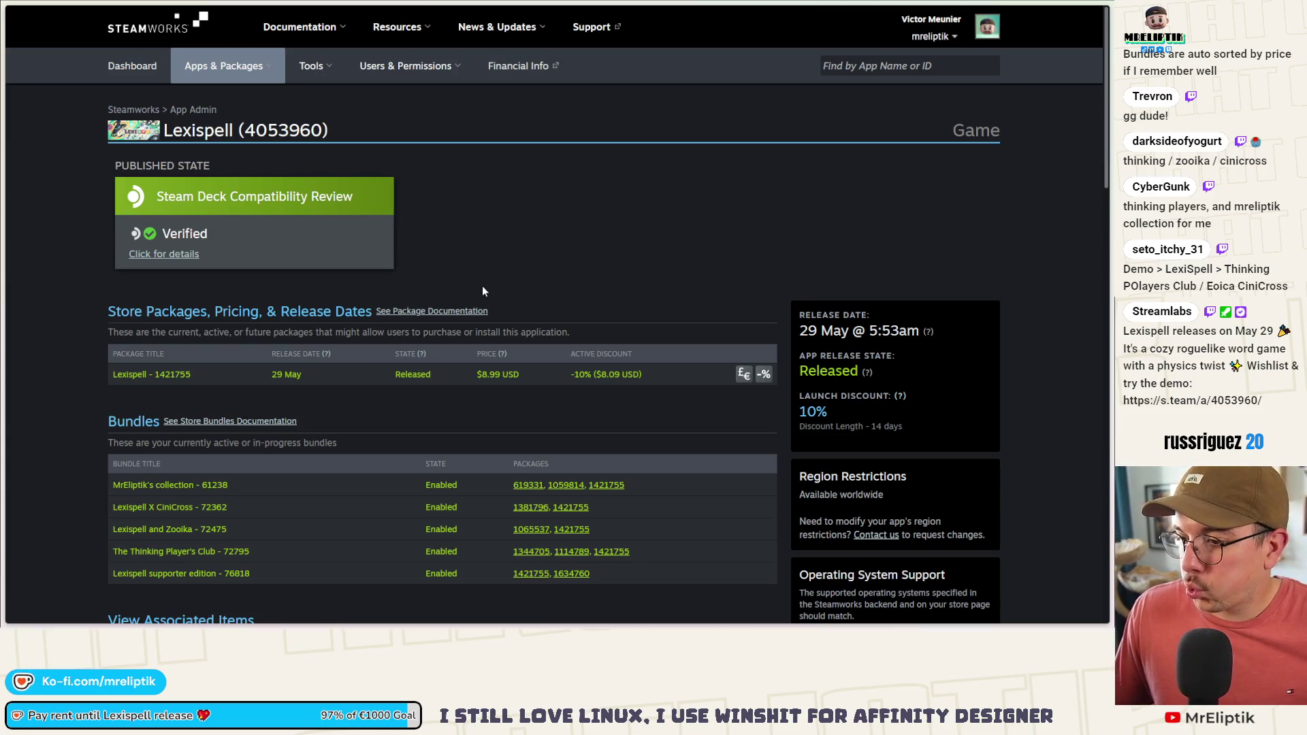
pyautogui.scroll(-6, 482, 292)
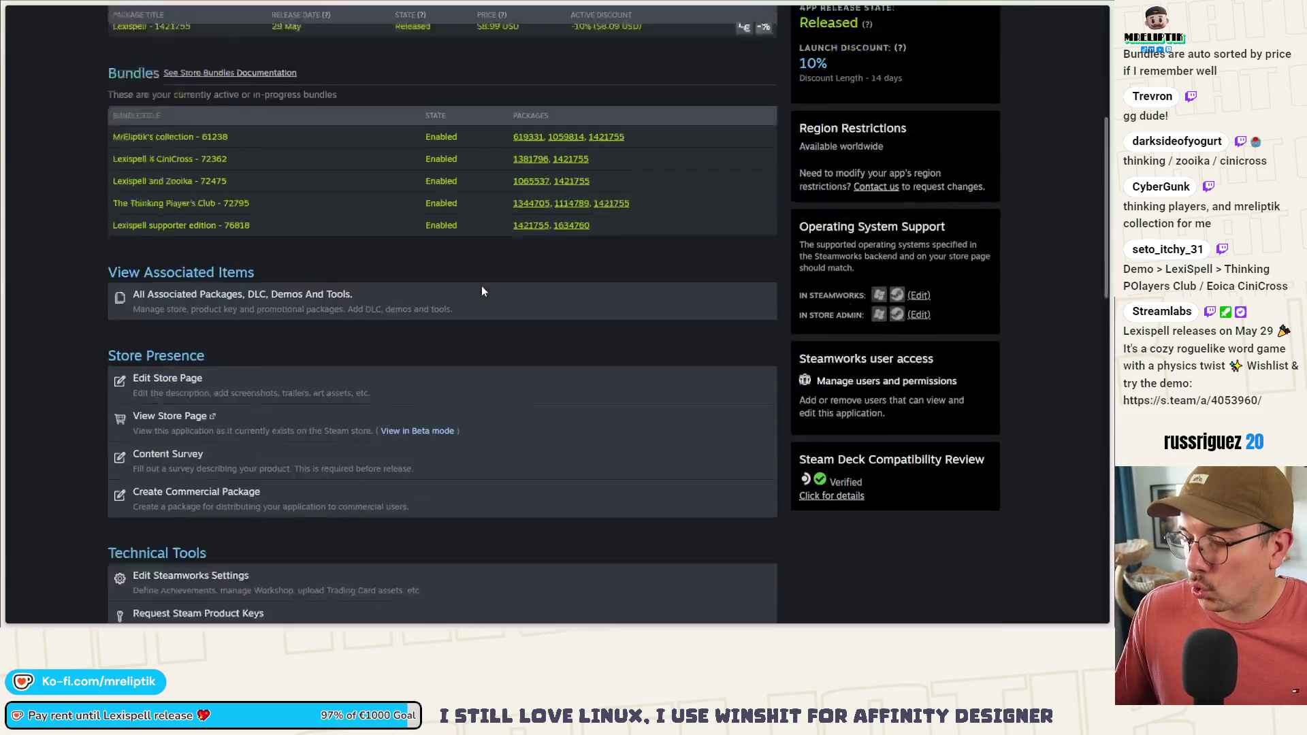
pyautogui.middleClick(168, 287)
pyautogui.click(45, 245)
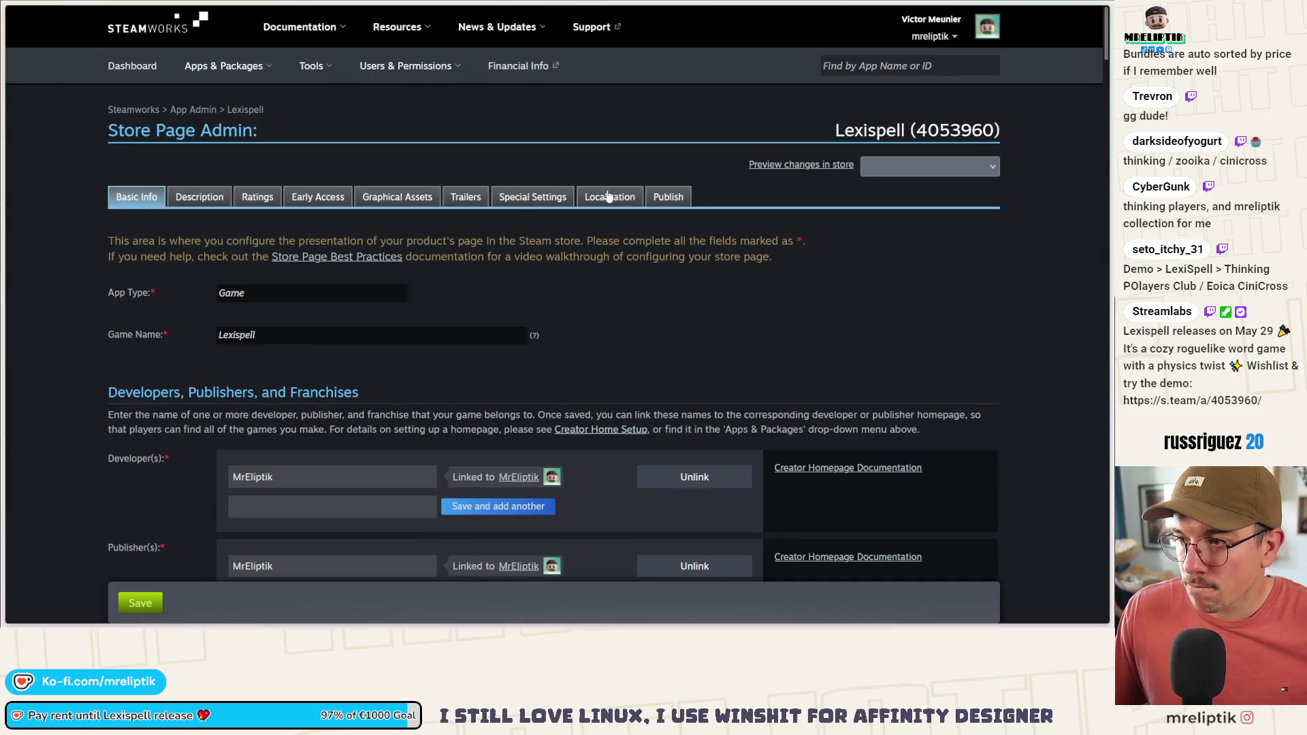
pyautogui.click(526, 199)
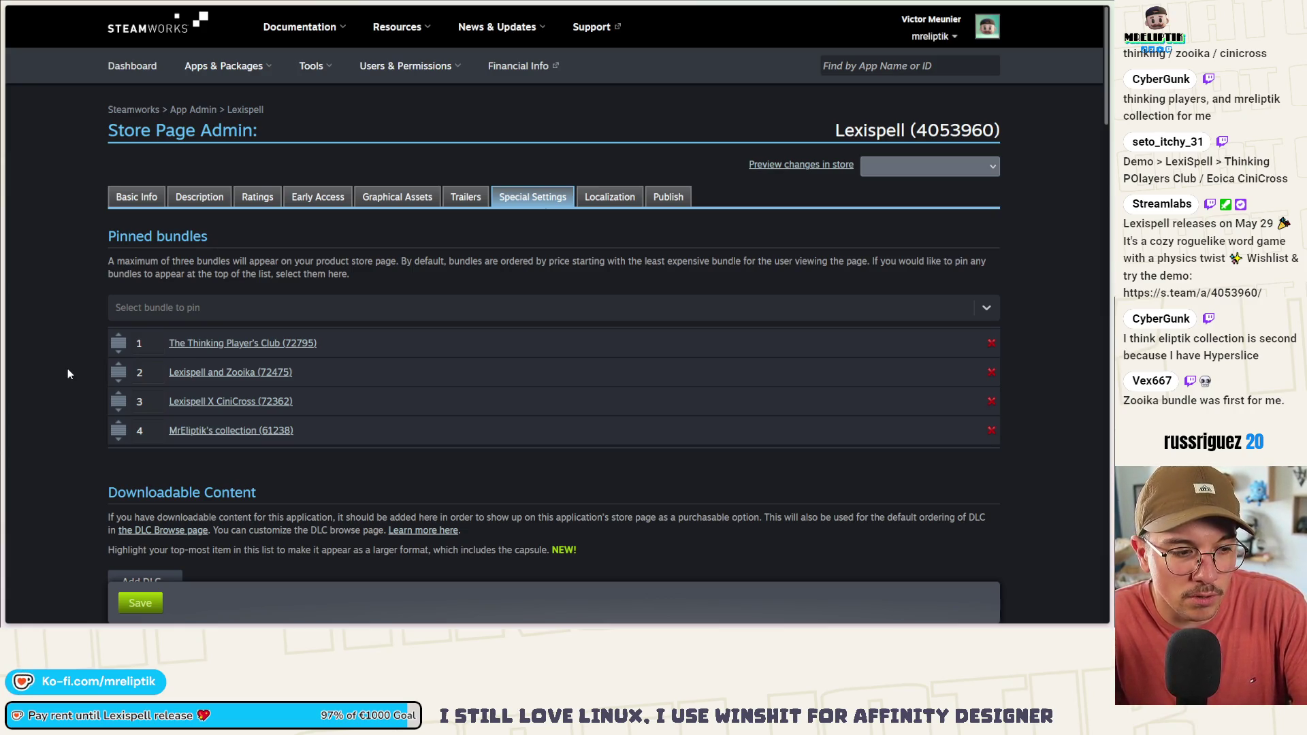
pyautogui.moveTo(3, 228)
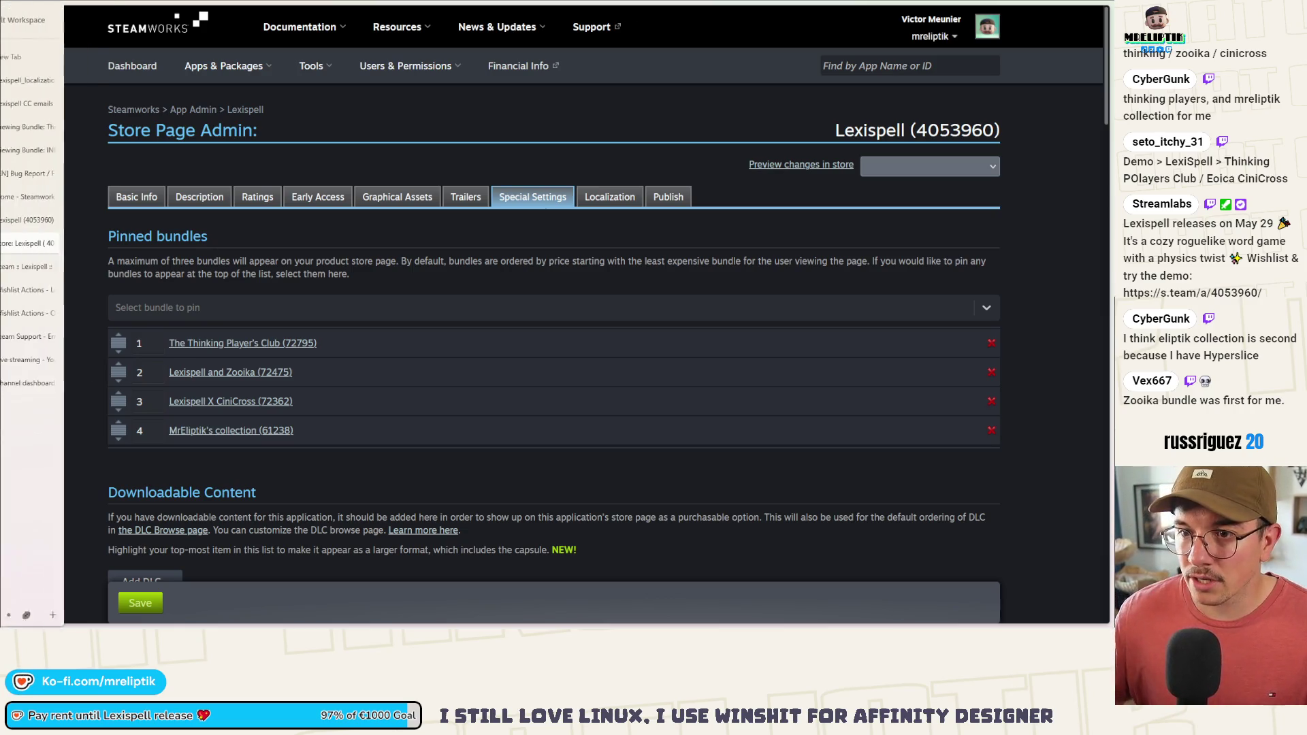
pyautogui.click(42, 221)
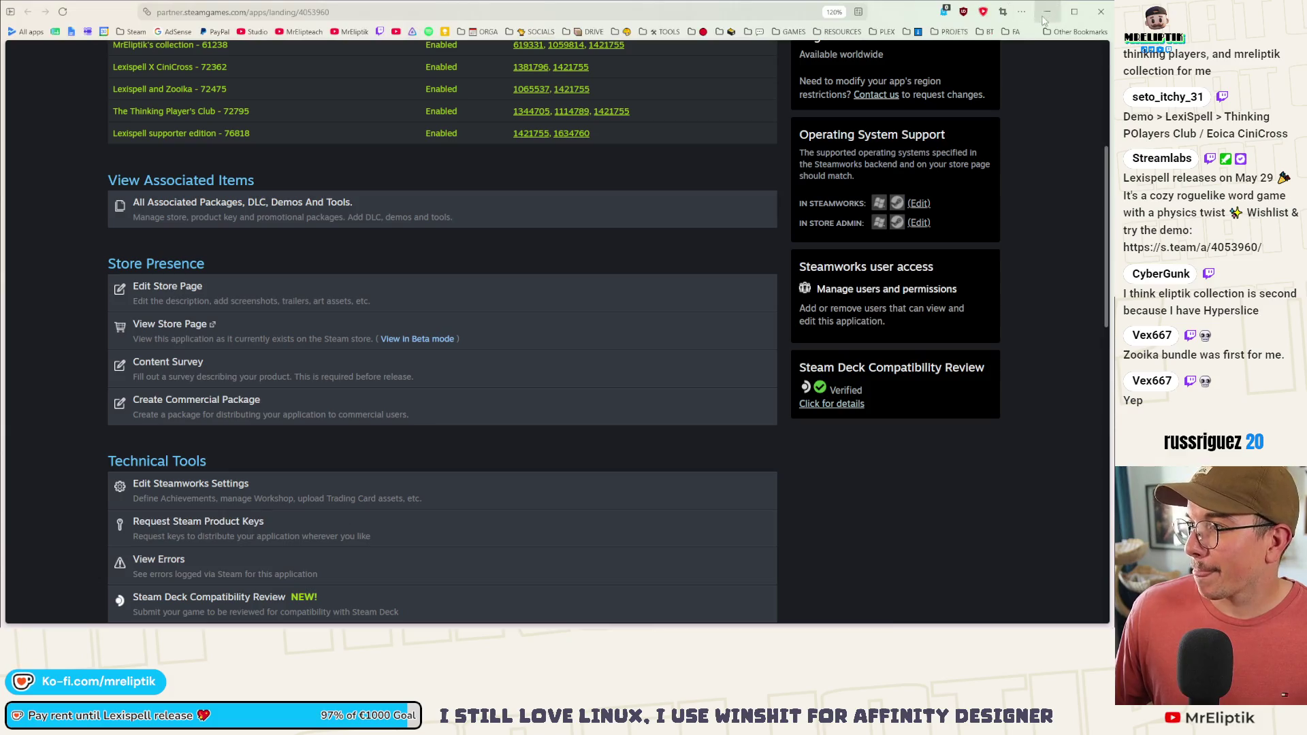
# - Minimize Steamworks and go from the itch.io profile to the Lexispell project's Edit game page
pyautogui.click(1042, 13)
pyautogui.scroll(4, 409, 341)
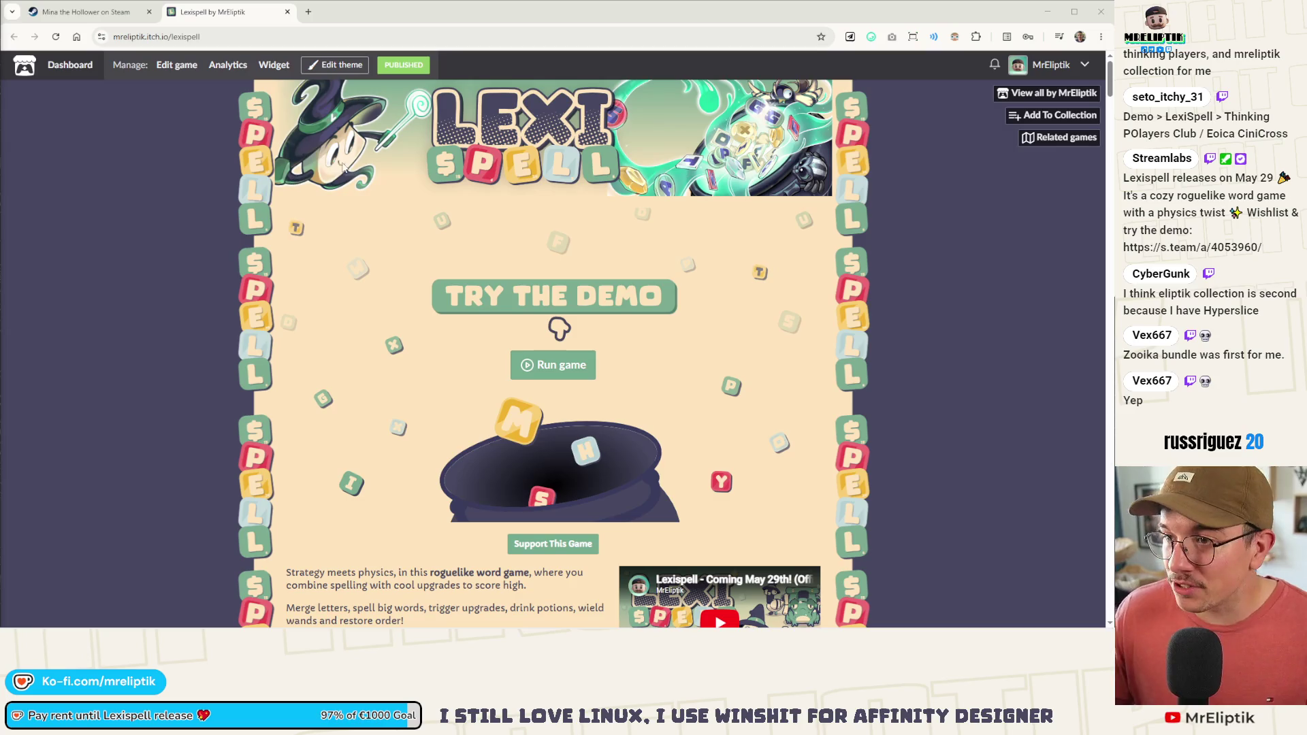
pyautogui.click(1045, 68)
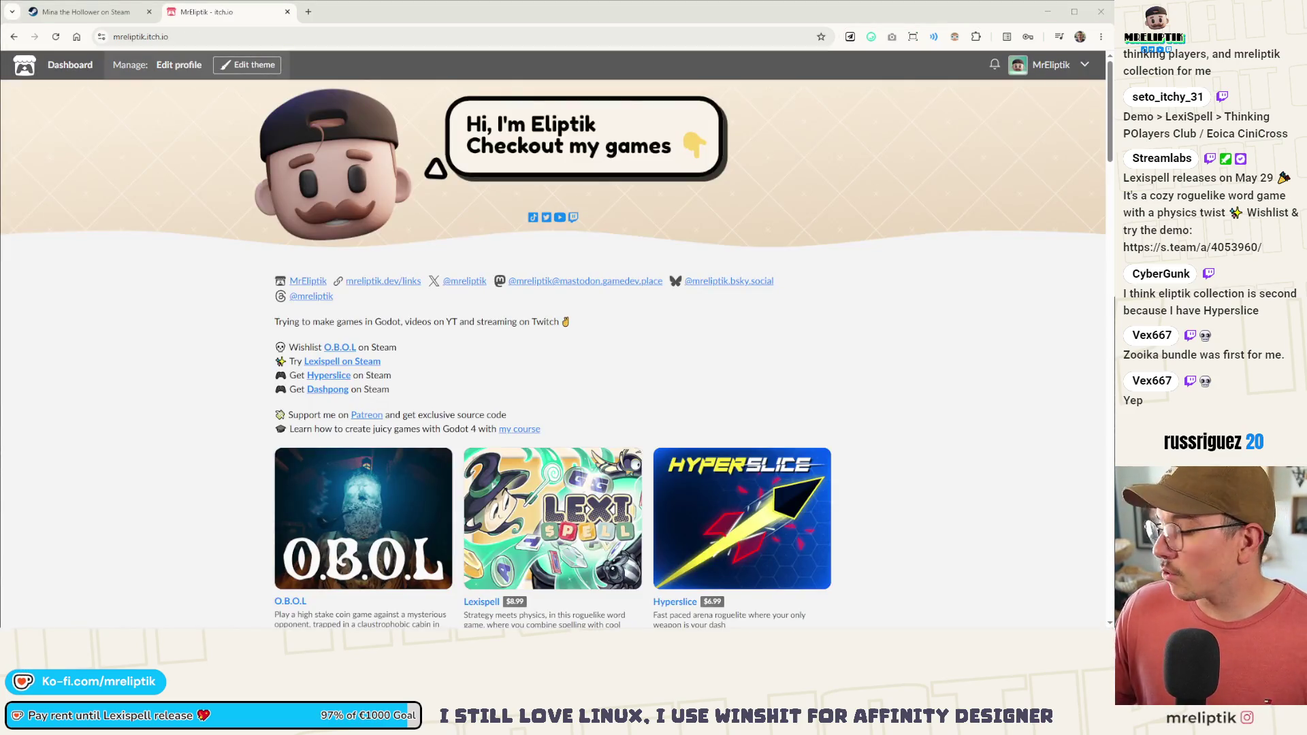
pyautogui.click(535, 483)
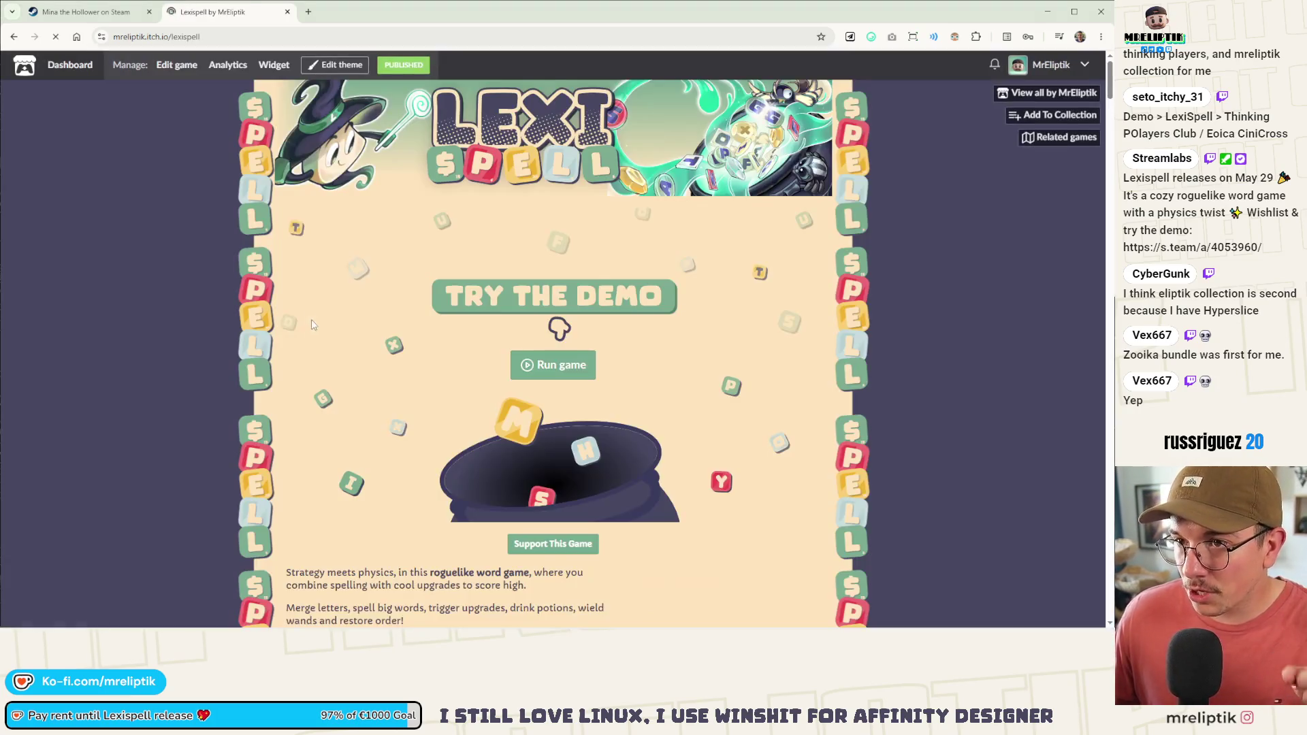
pyautogui.scroll(-15, 193, 355)
pyautogui.scroll(-10, 196, 370)
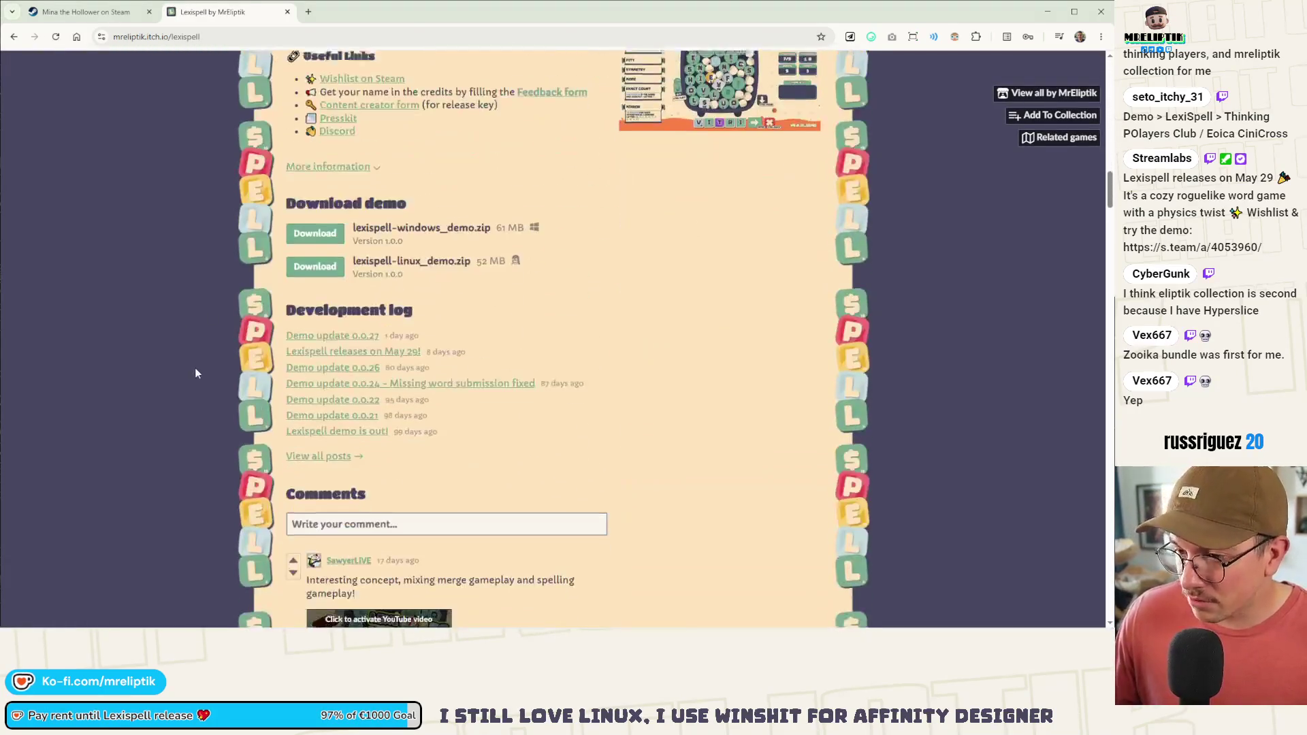
pyautogui.scroll(18, 202, 376)
pyautogui.scroll(10, 650, 353)
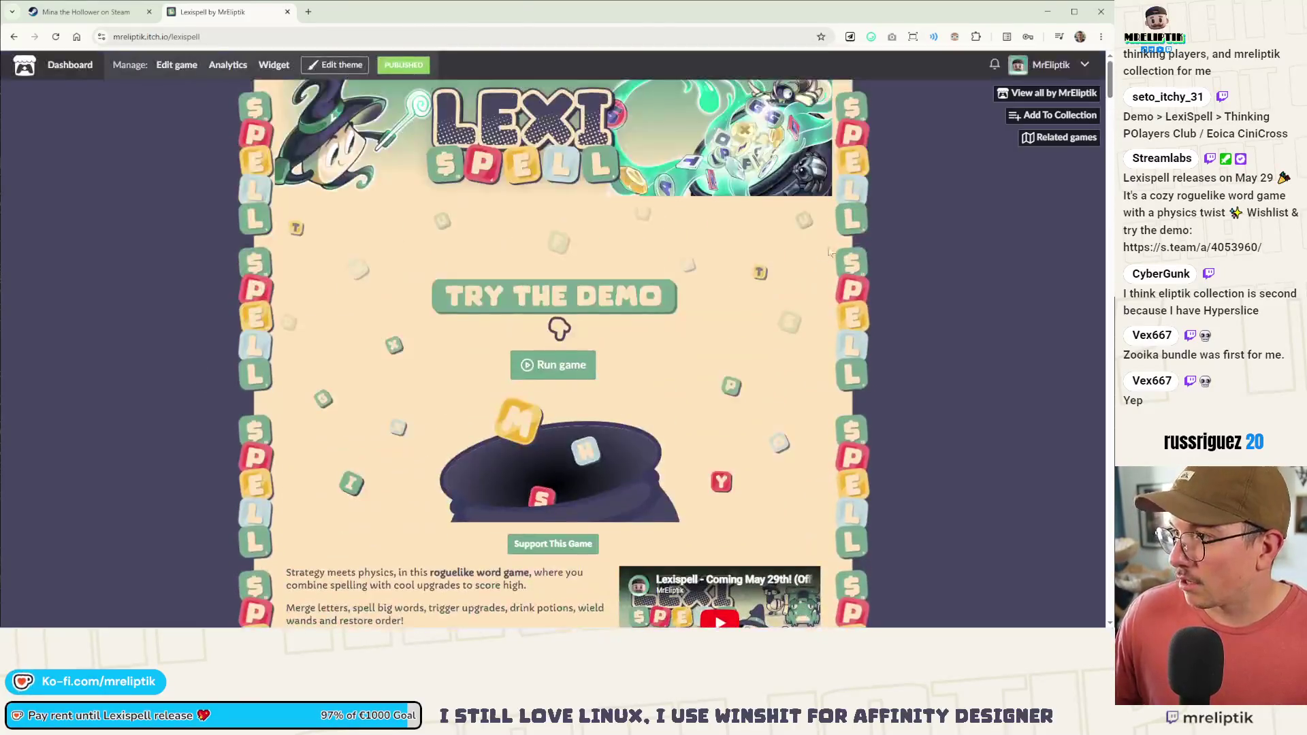
pyautogui.click(408, 65)
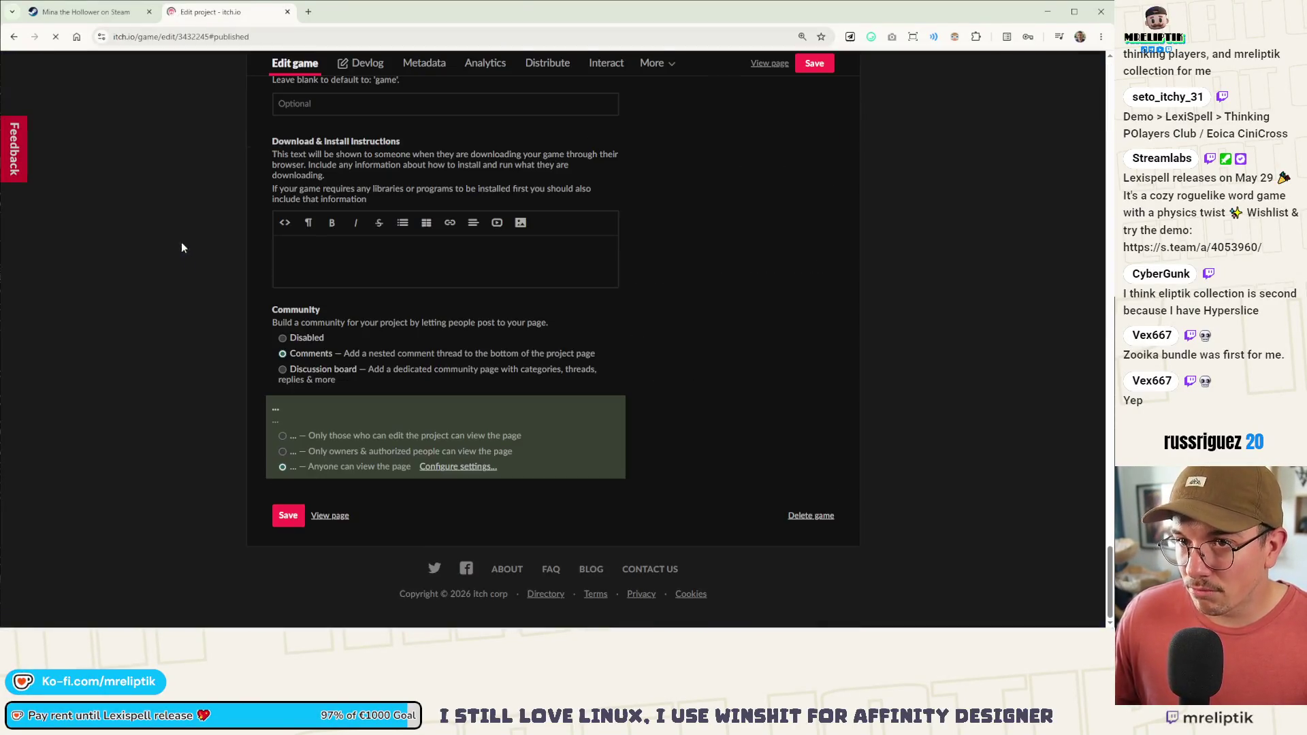
# - Close the Steam tab and untick 'Hide this file' for lexispell-windows.zip in Uploads
pyautogui.click(148, 13)
pyautogui.scroll(15, 204, 449)
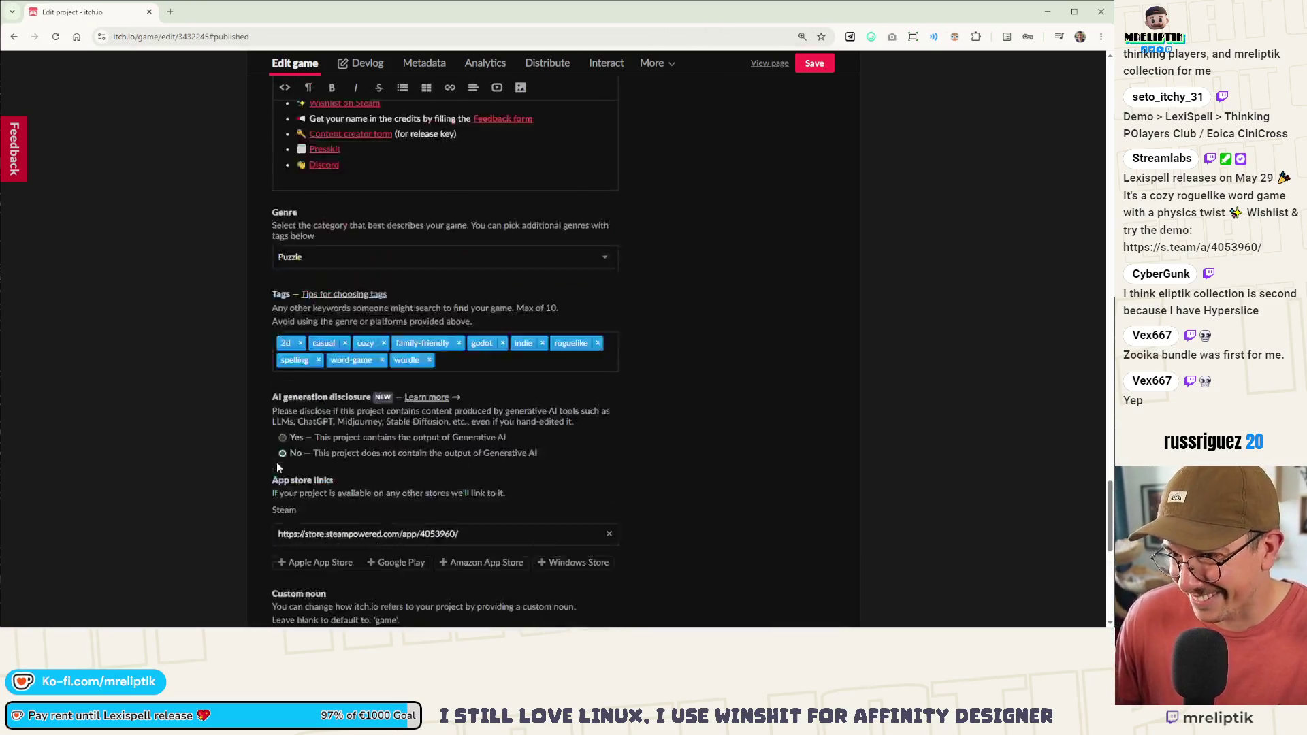
pyautogui.scroll(15, 196, 451)
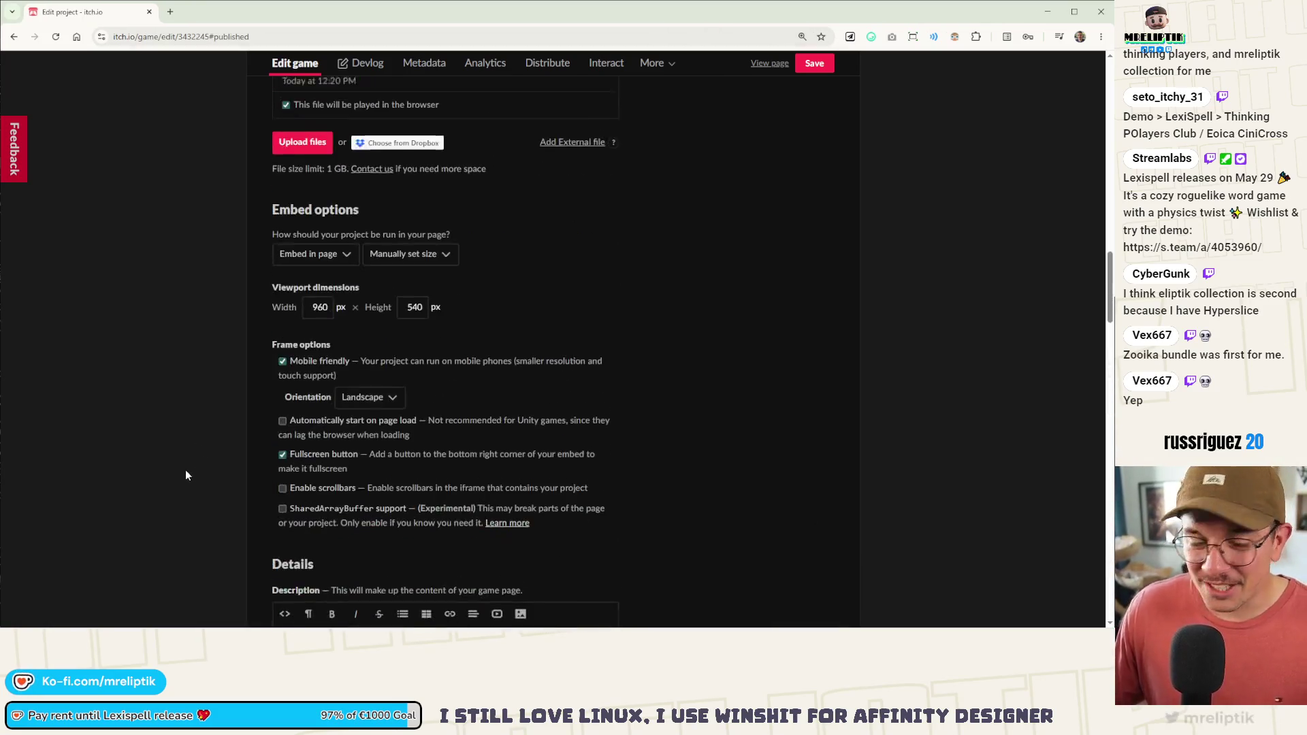
pyautogui.scroll(8, 190, 456)
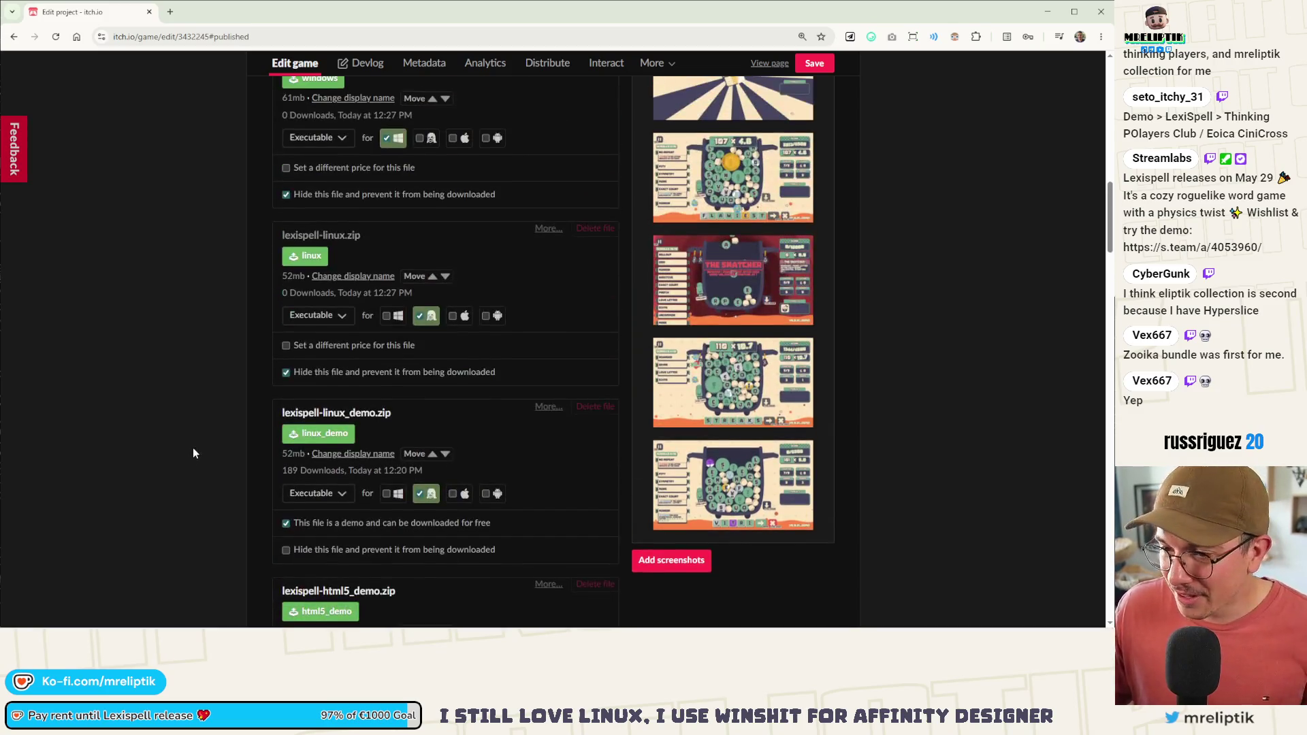
pyautogui.scroll(3, 195, 449)
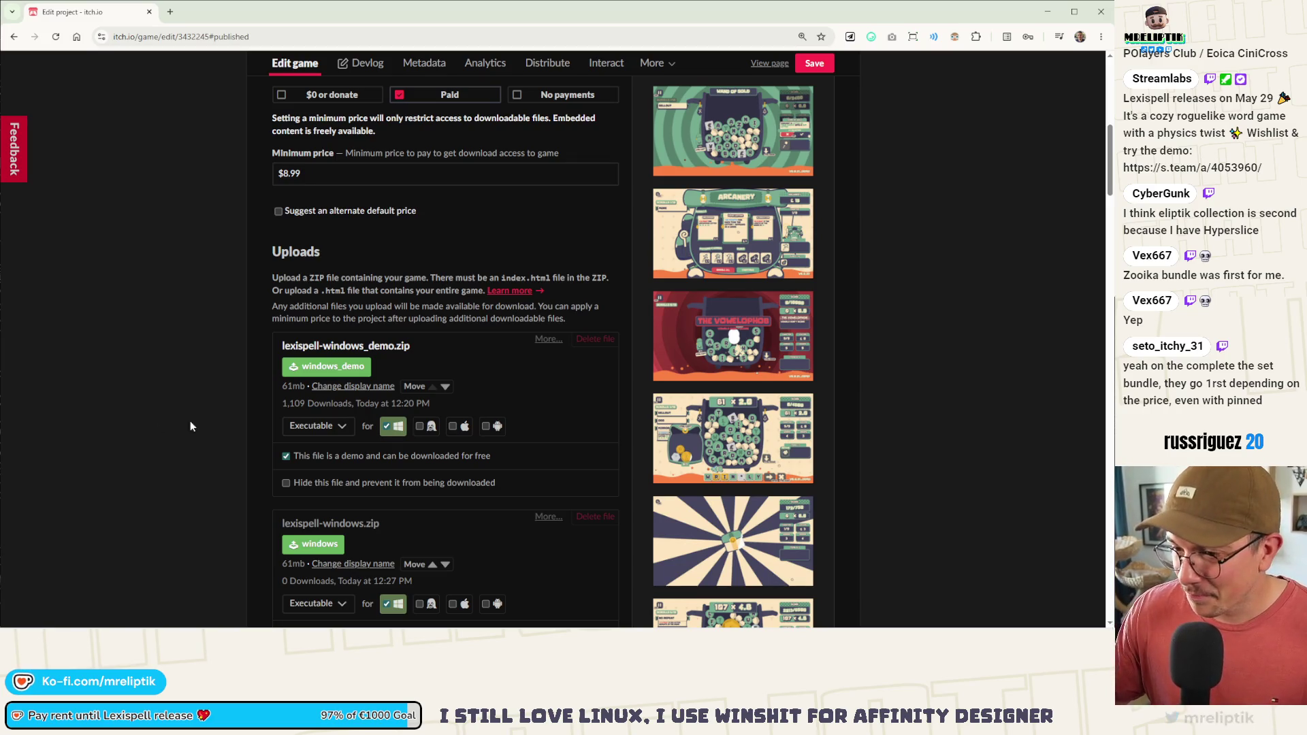
pyautogui.scroll(-2, 182, 421)
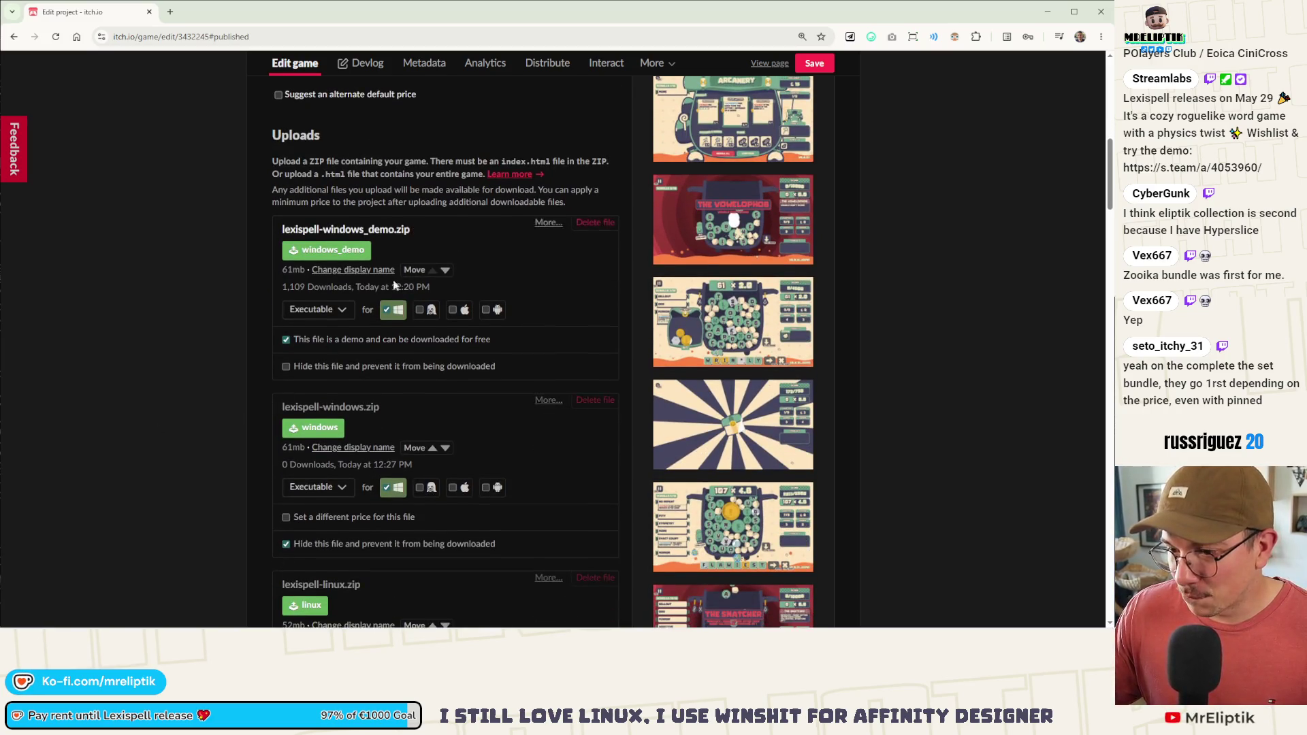
pyautogui.scroll(-3, 320, 368)
pyautogui.click(319, 365)
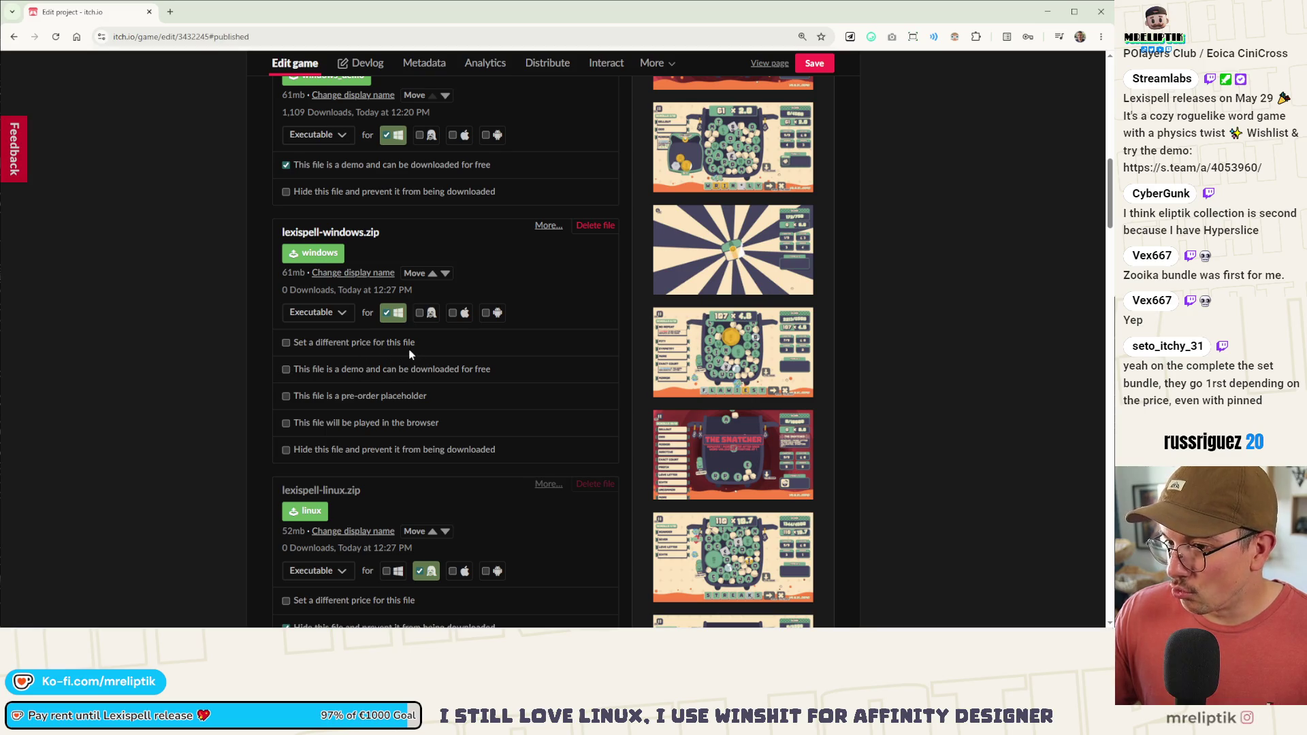
# - Untick 'Hide this file' for lexispell-linux.zip, save the project and view its public page
pyautogui.scroll(-2, 415, 358)
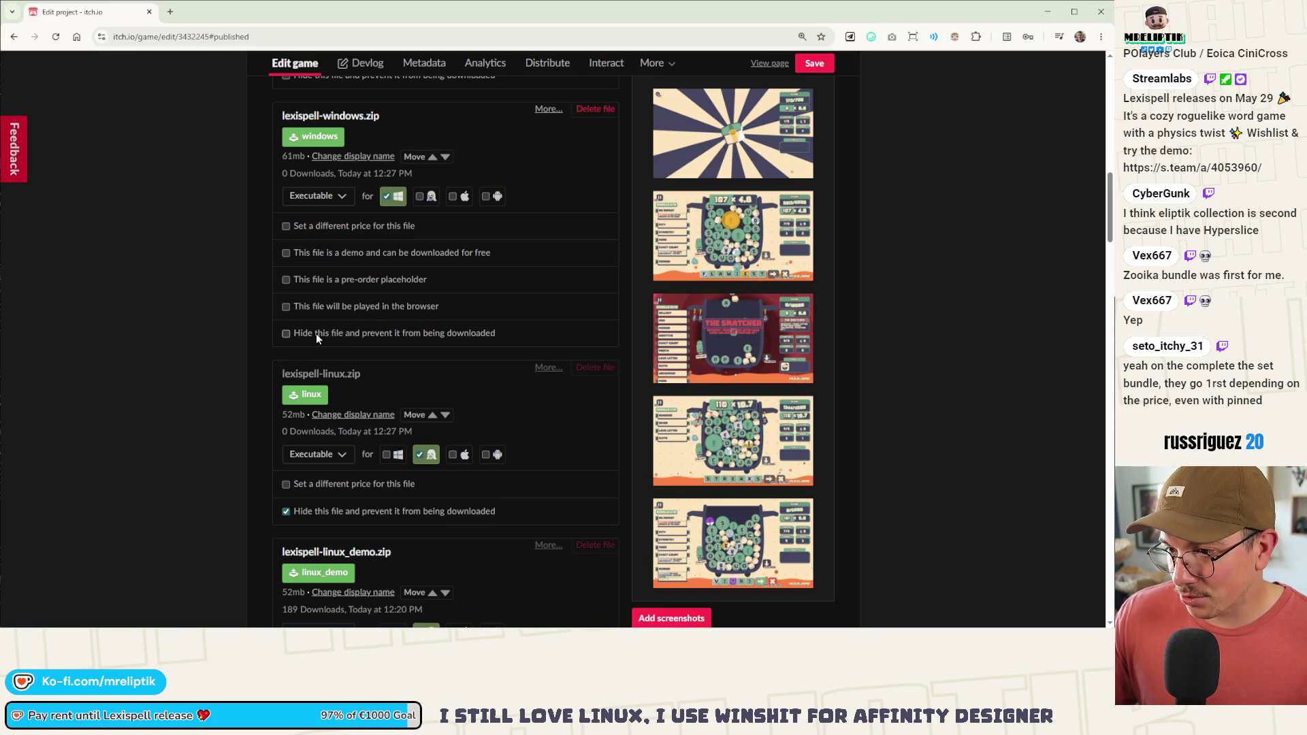
pyautogui.scroll(-4, 395, 327)
pyautogui.scroll(2, 377, 350)
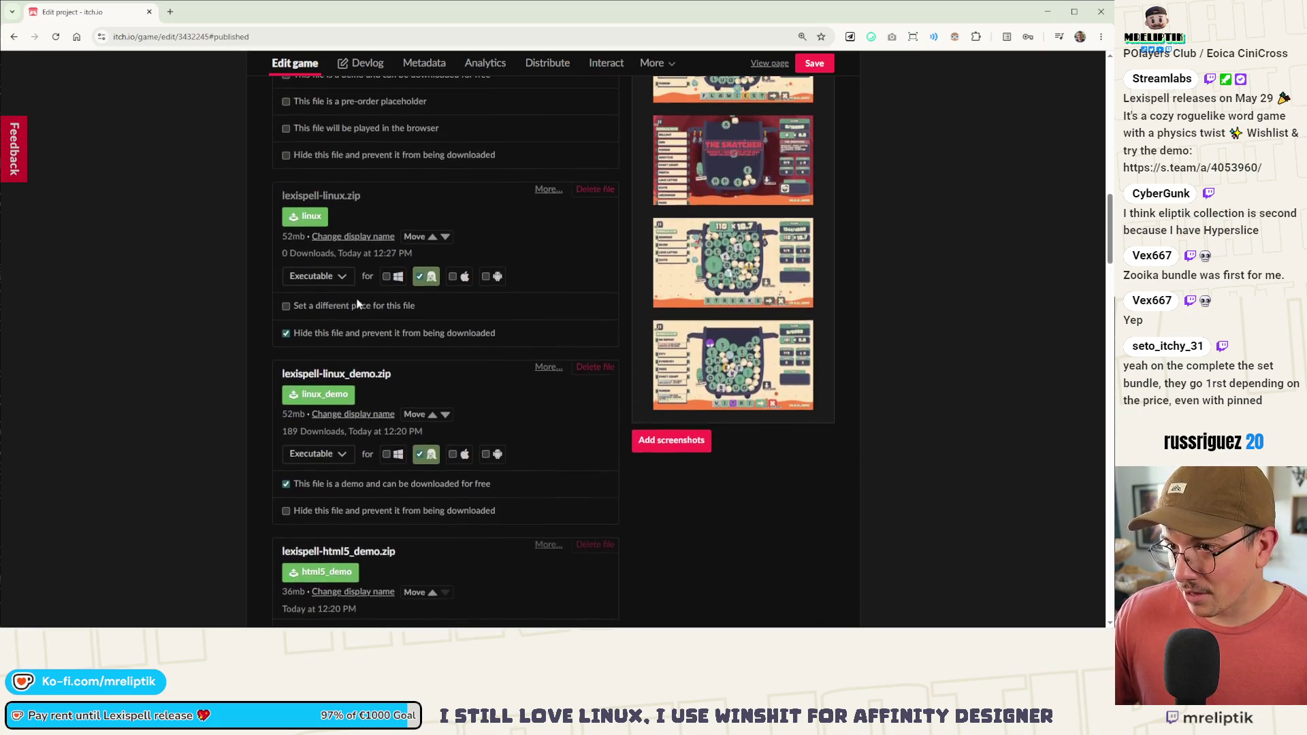
pyautogui.click(327, 336)
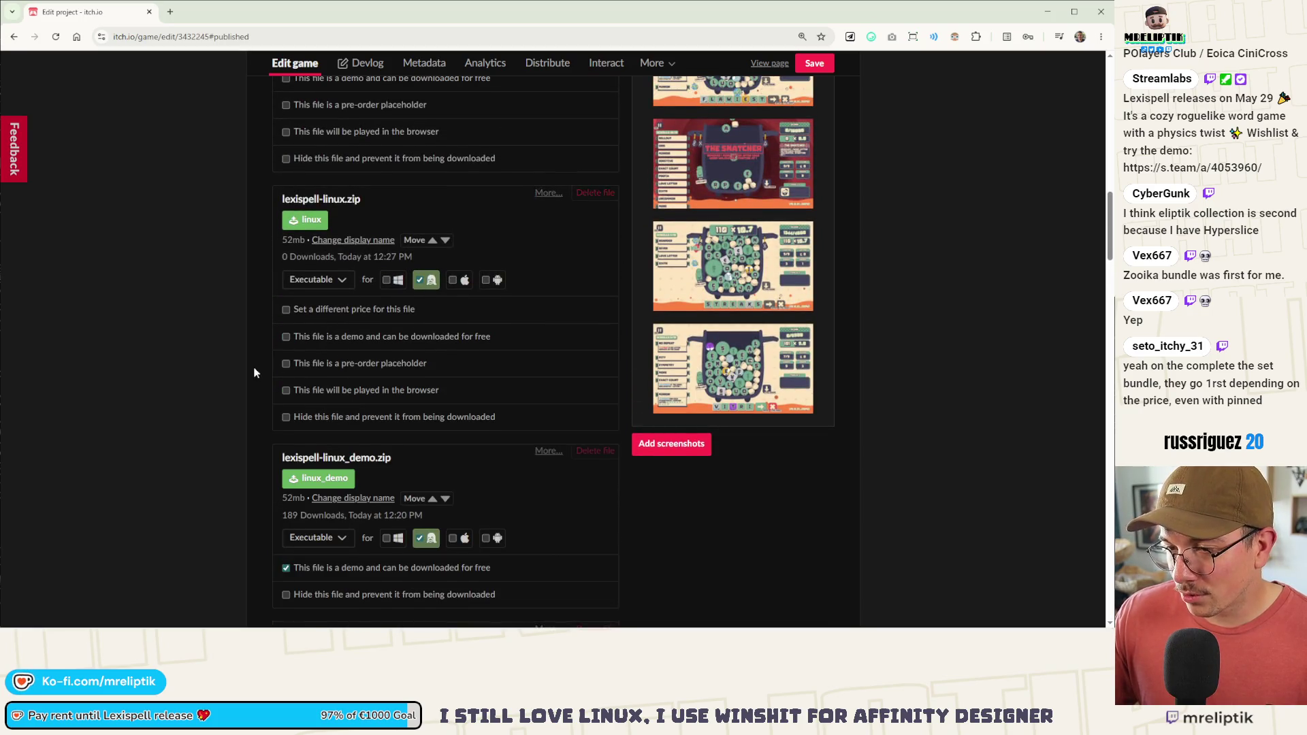
pyautogui.scroll(-10, 291, 387)
pyautogui.scroll(-15, 291, 387)
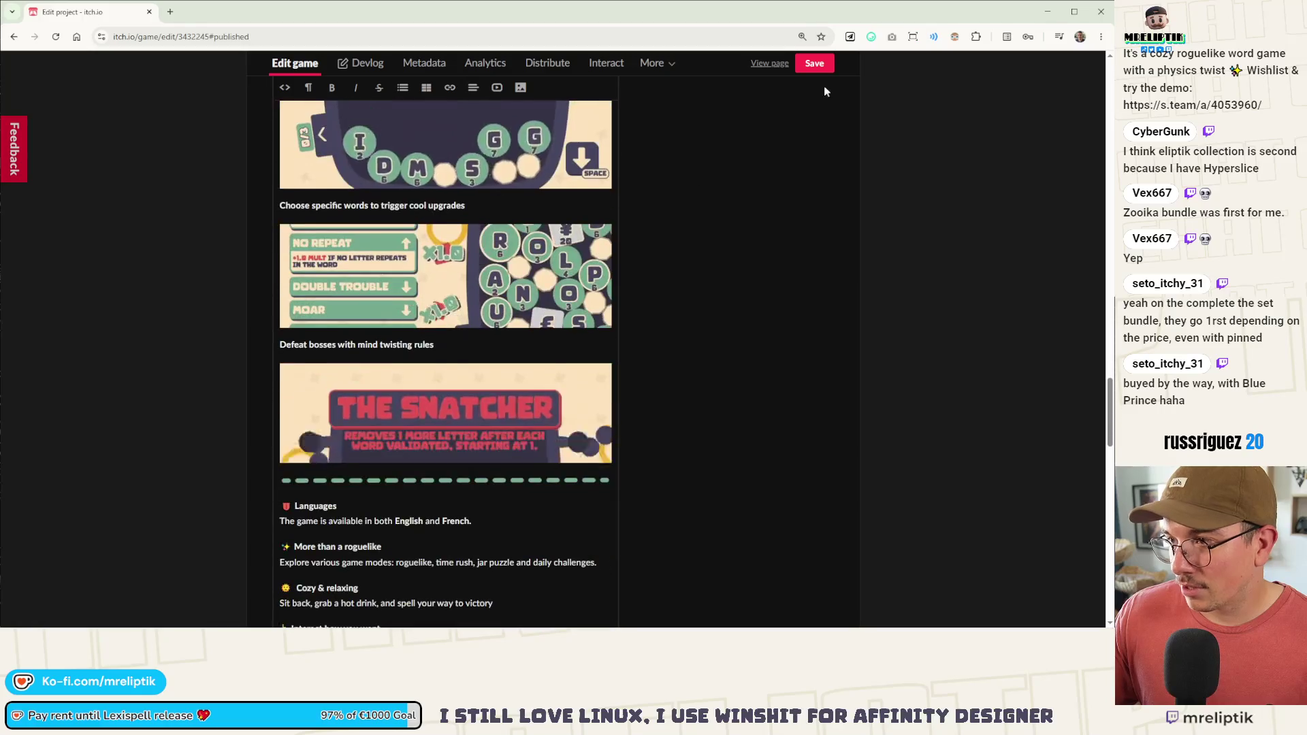
pyautogui.click(760, 68)
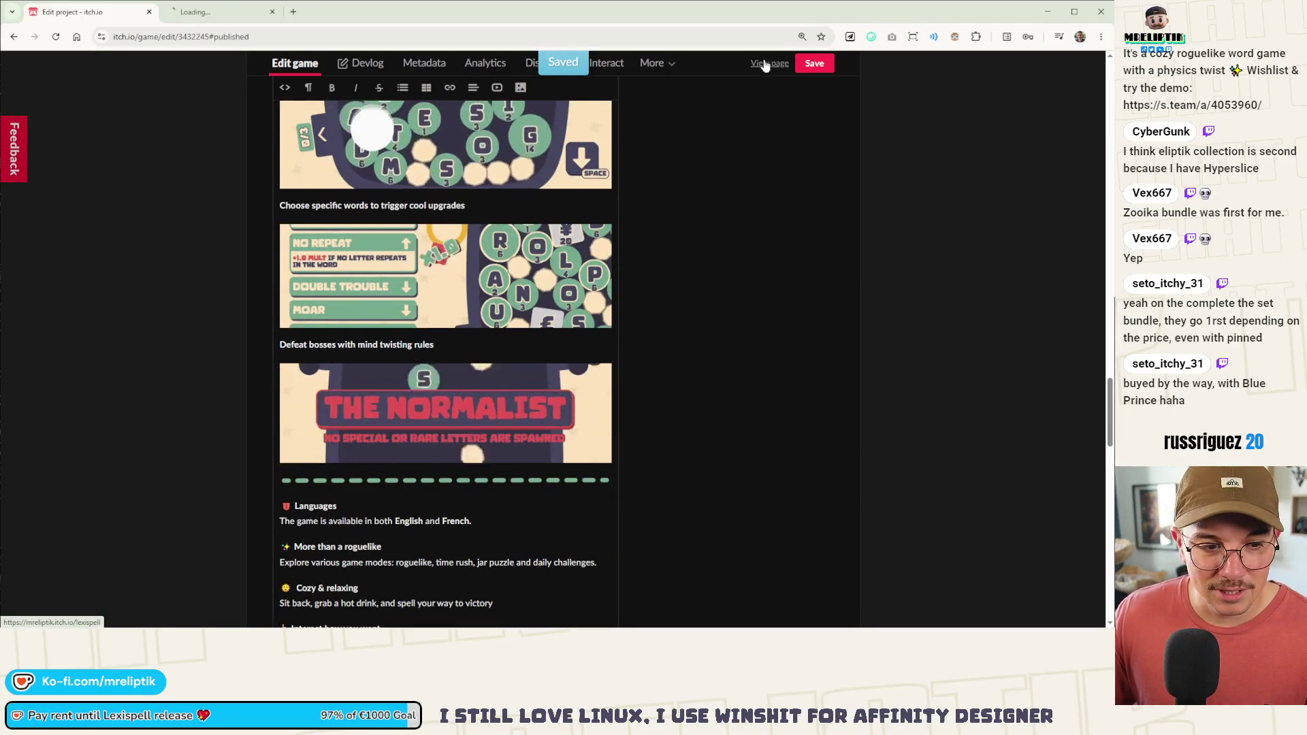
pyautogui.click(211, 11)
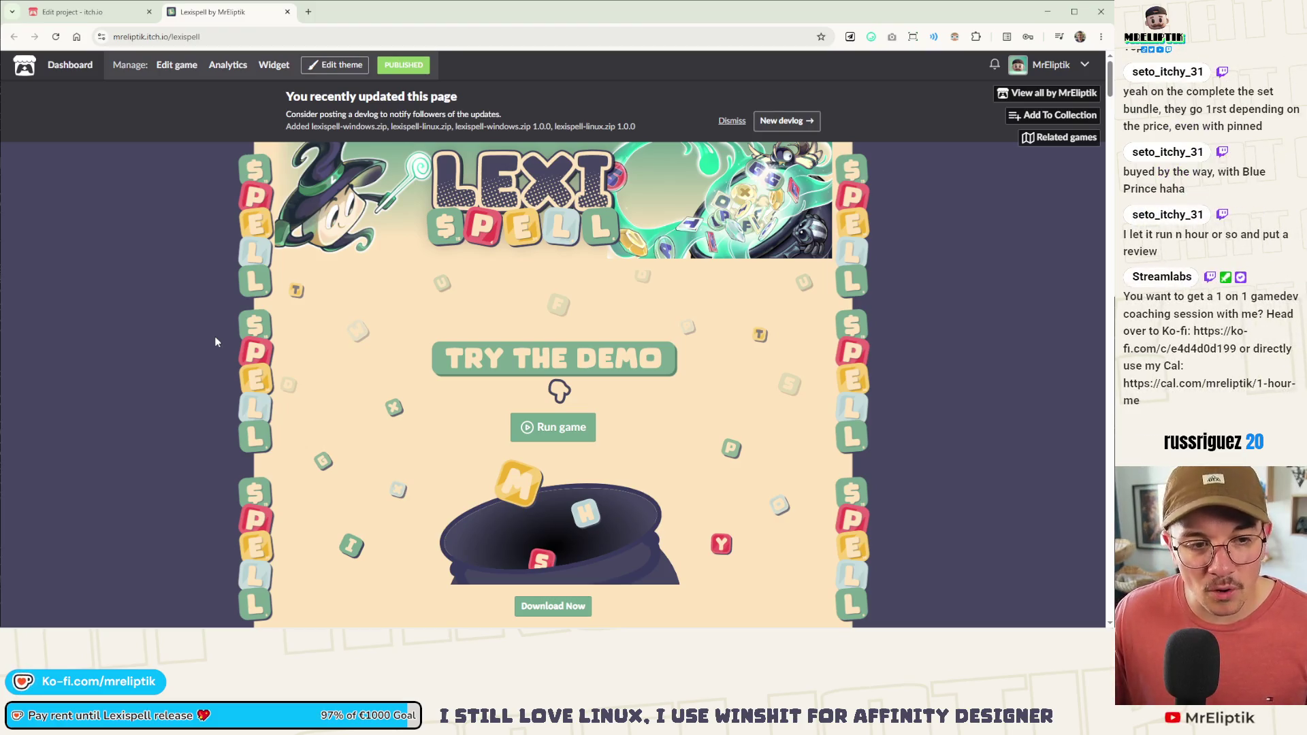
# - Read through the Lexispell page's comments and Purchase section, then open the music composer's website
pyautogui.scroll(-3, 216, 350)
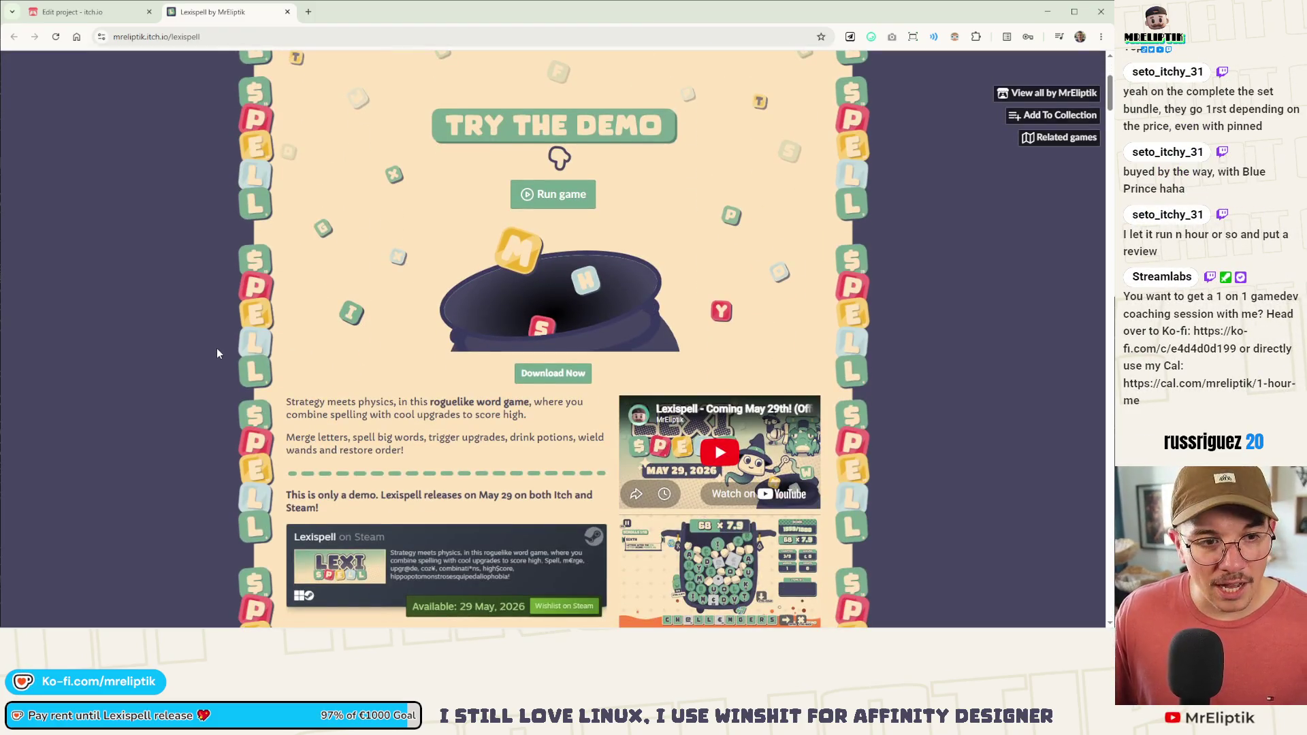
pyautogui.scroll(-10, 218, 345)
pyautogui.scroll(-10, 226, 339)
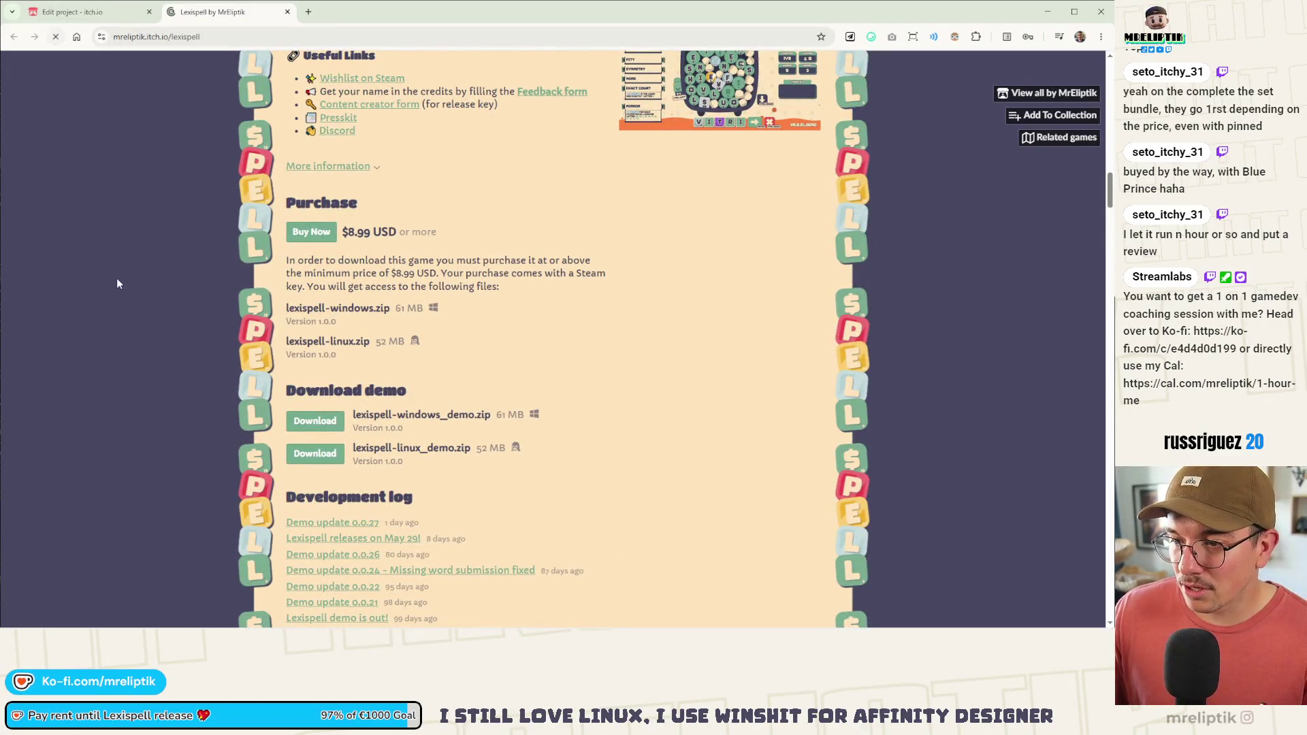
pyautogui.scroll(-3, 116, 276)
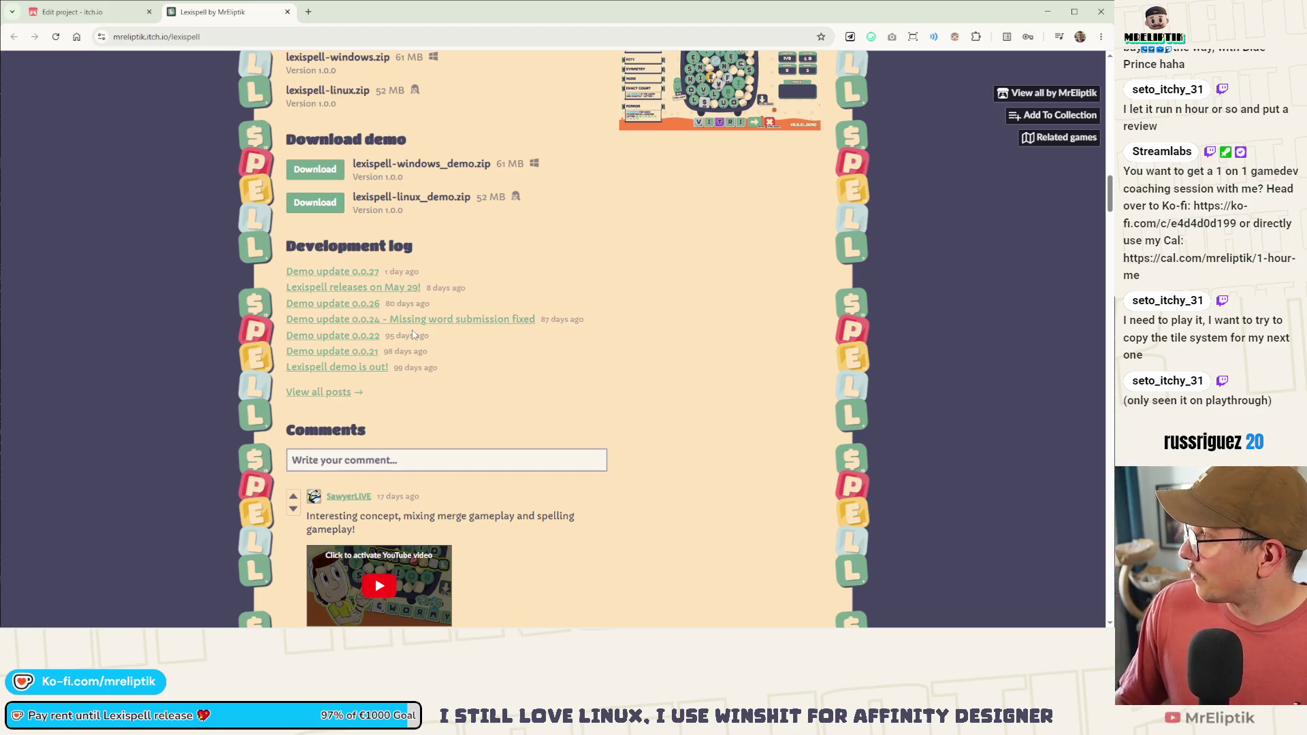
pyautogui.scroll(-8, 92, 238)
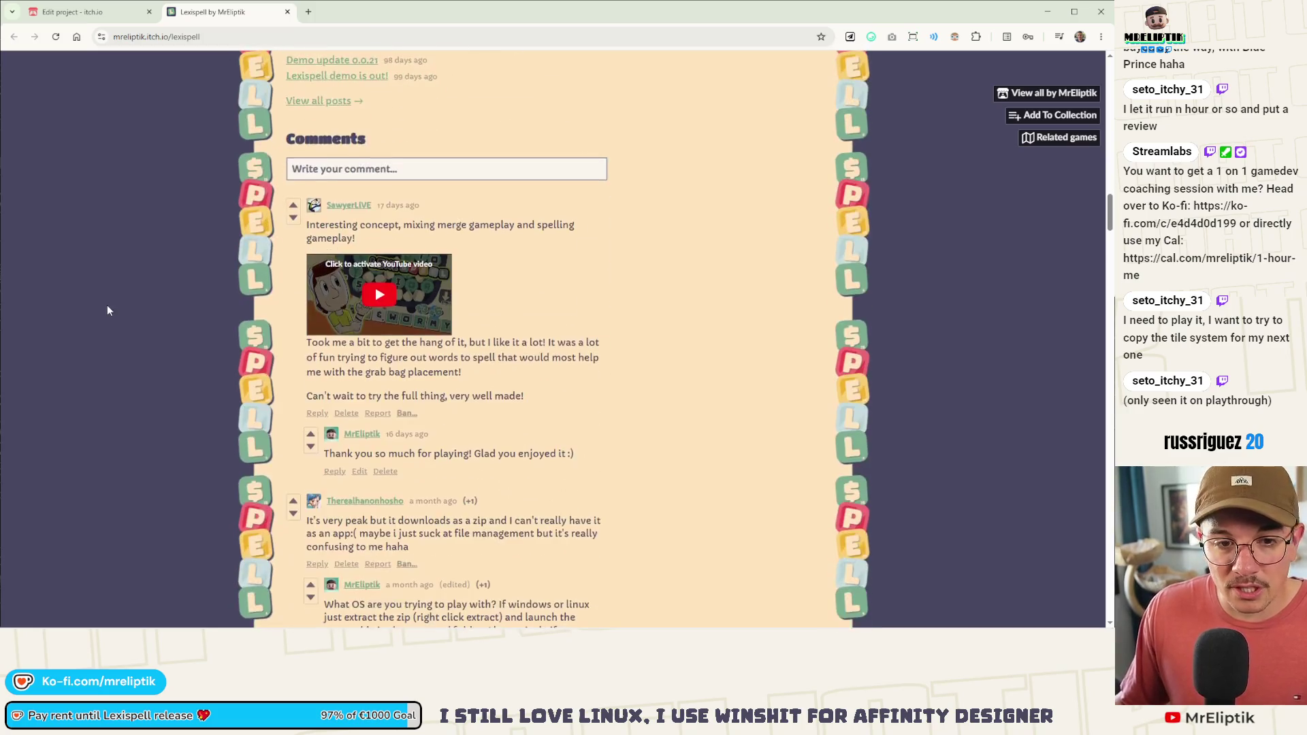
pyautogui.scroll(14, 130, 299)
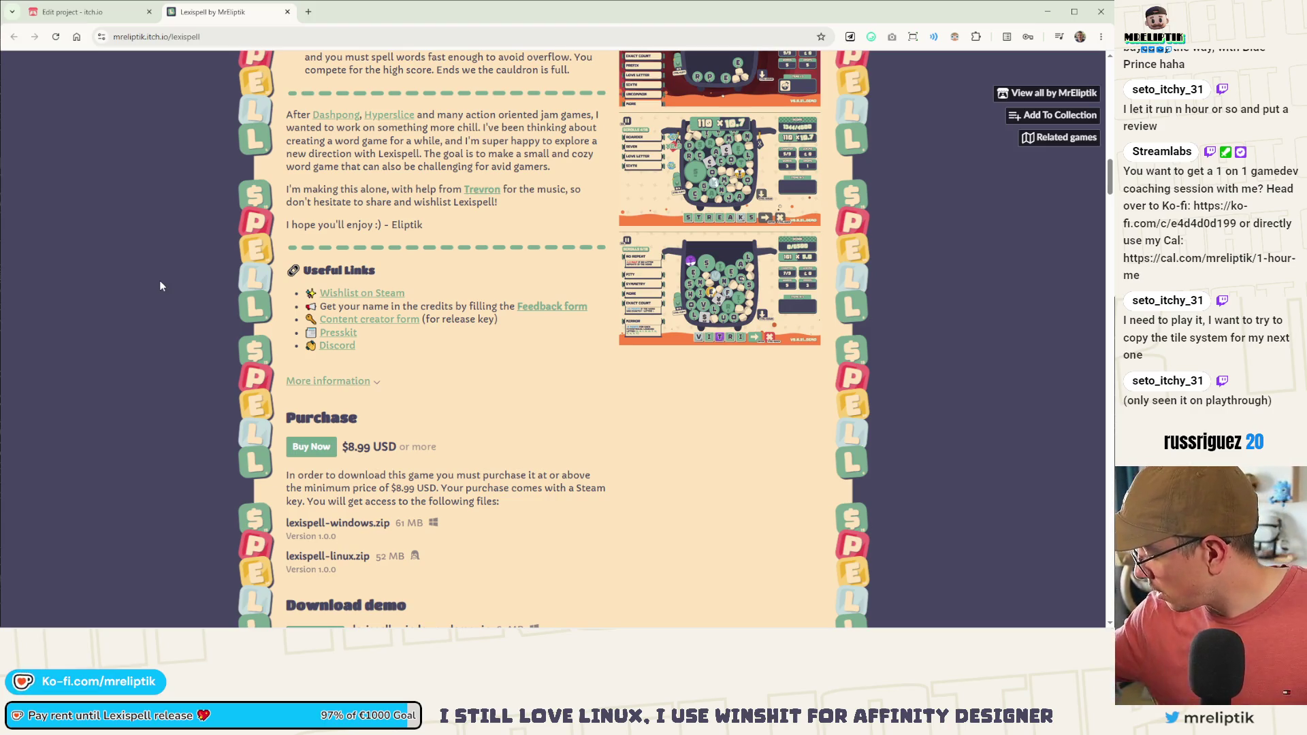
pyautogui.click(482, 191)
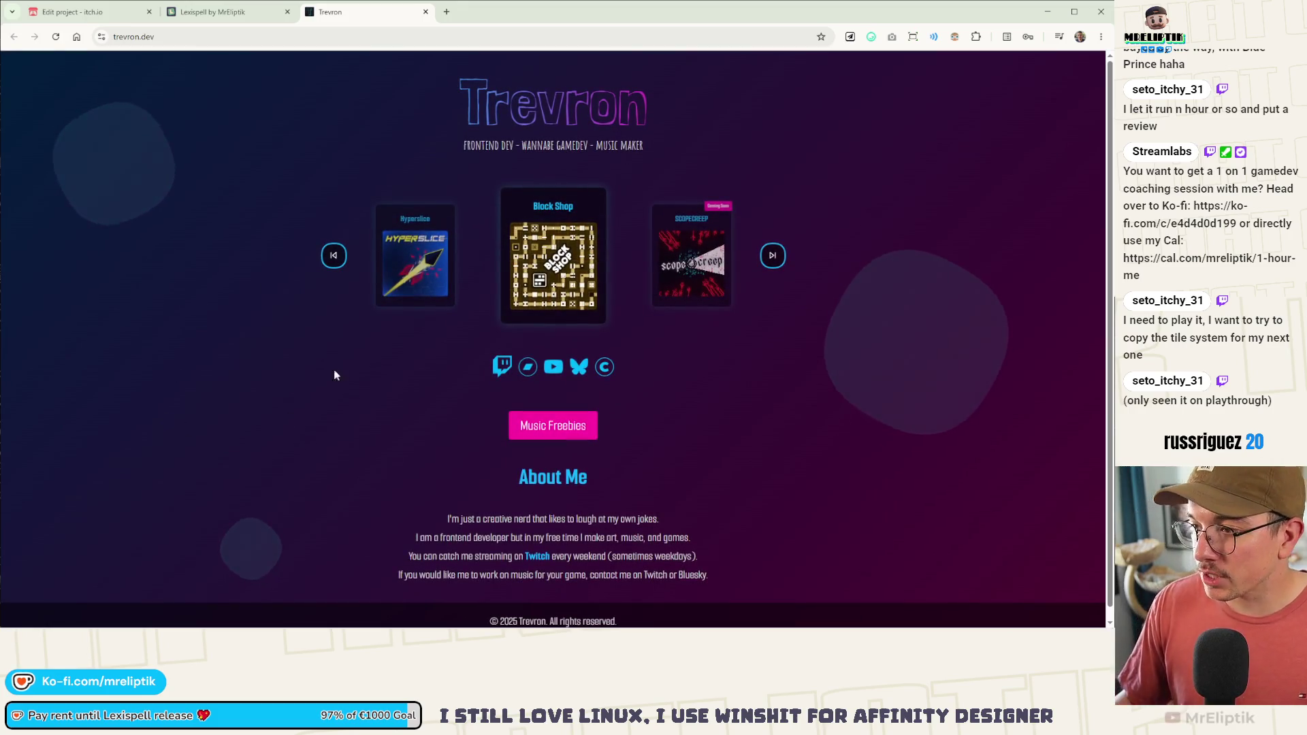
pyautogui.click(337, 259)
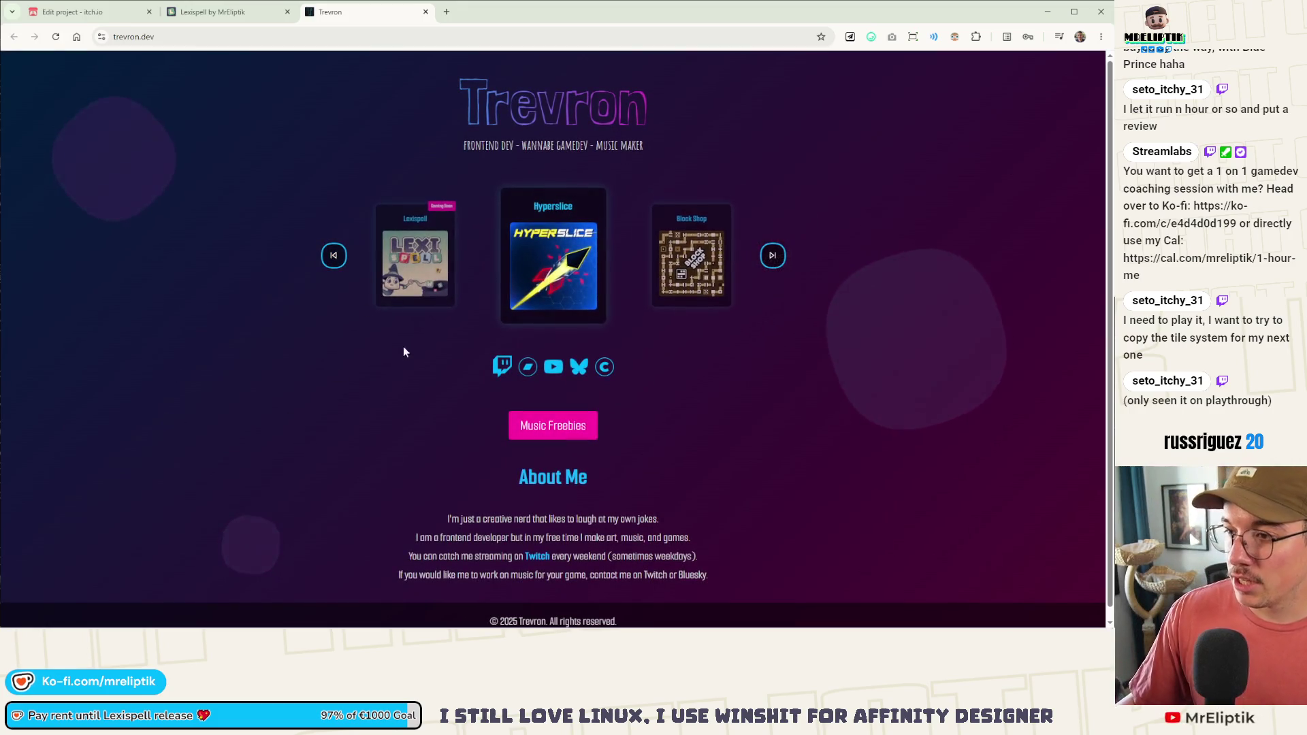
pyautogui.click(333, 260)
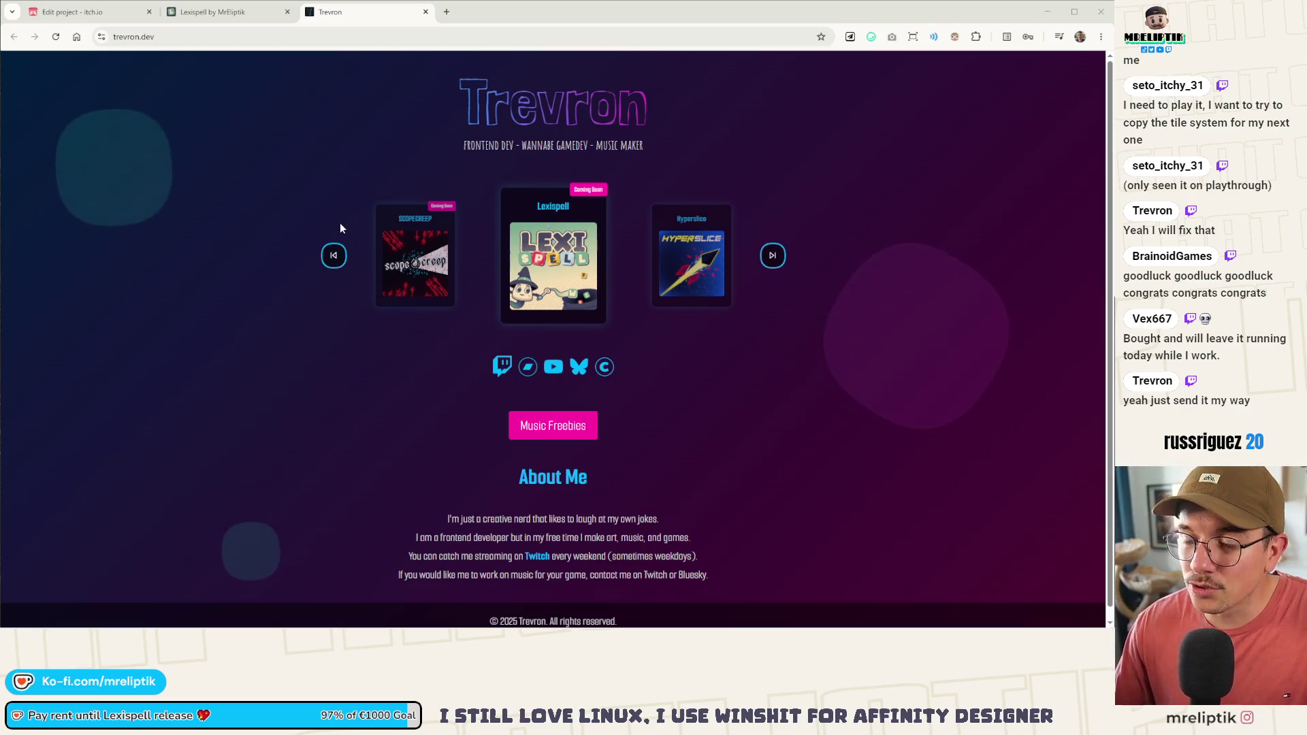
pyautogui.middleClick(325, 13)
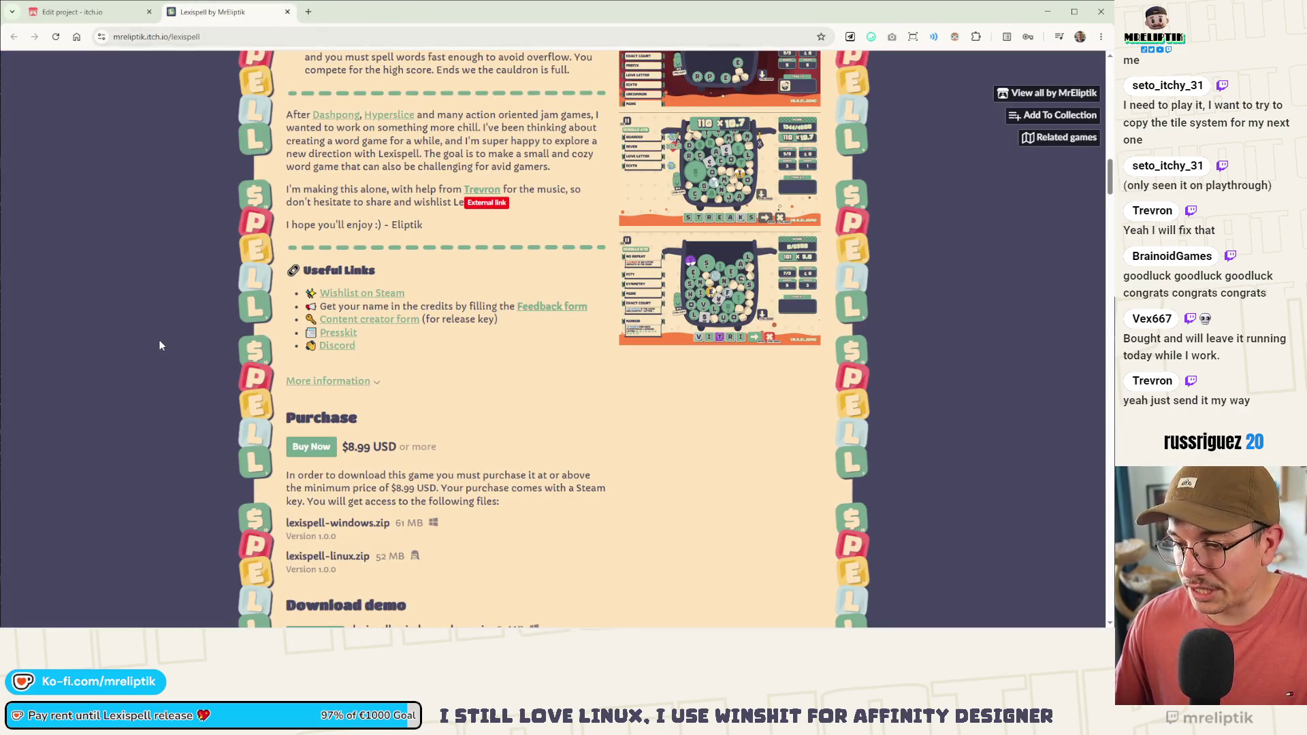
# - Dismiss the 'You recently updated this page' banner, then follow the Wishlist on Steam link
pyautogui.scroll(15, 181, 368)
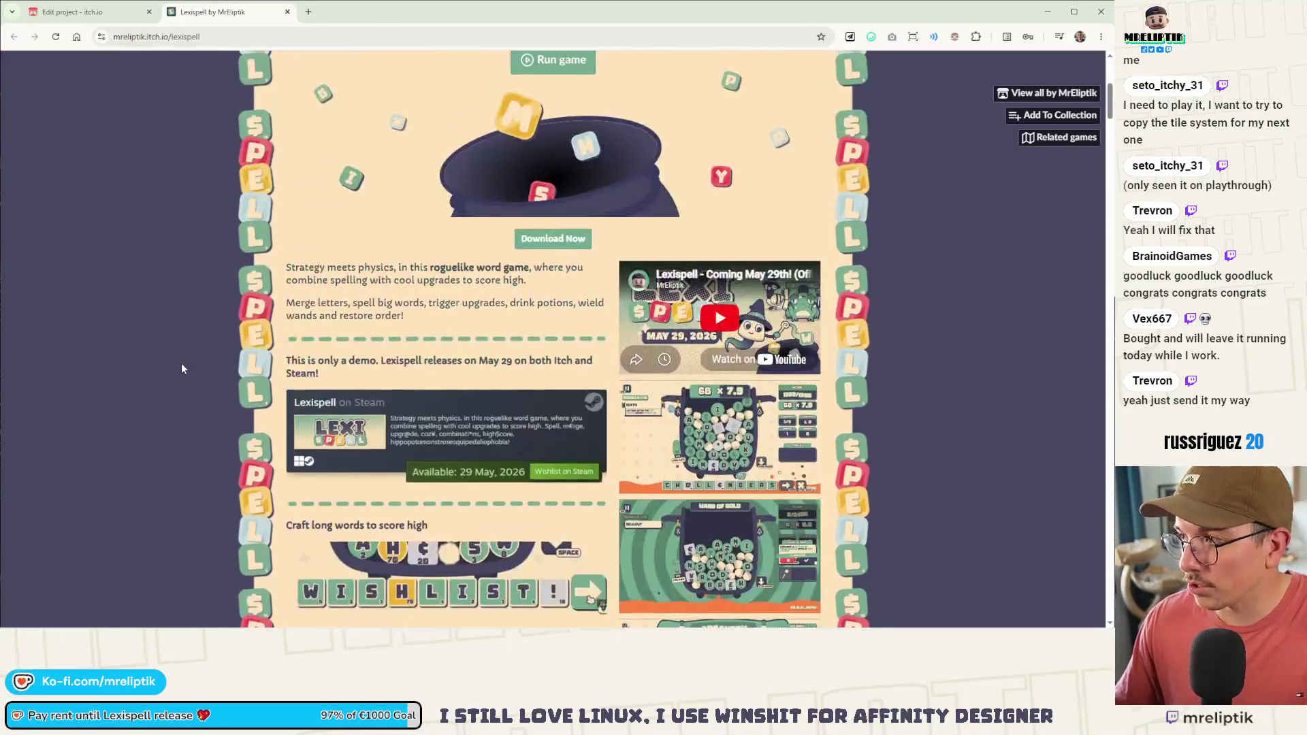
pyautogui.scroll(5, 181, 368)
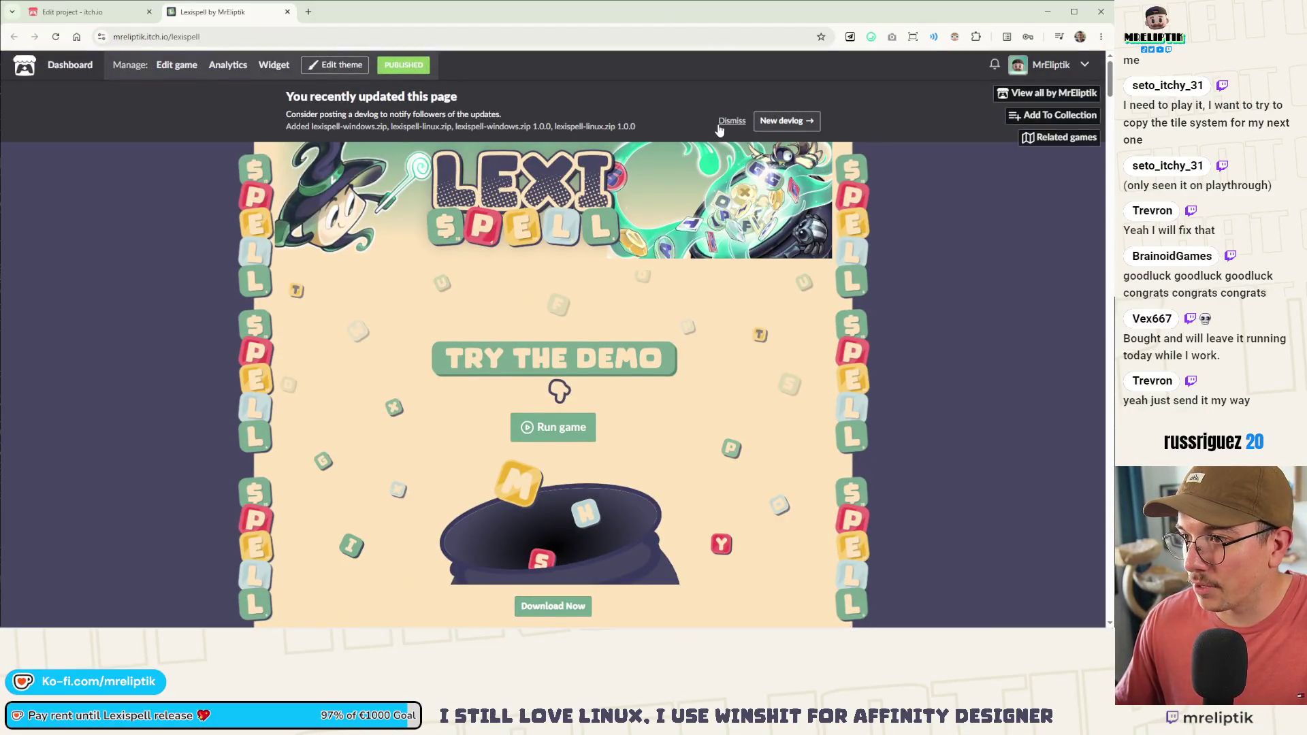
pyautogui.click(731, 121)
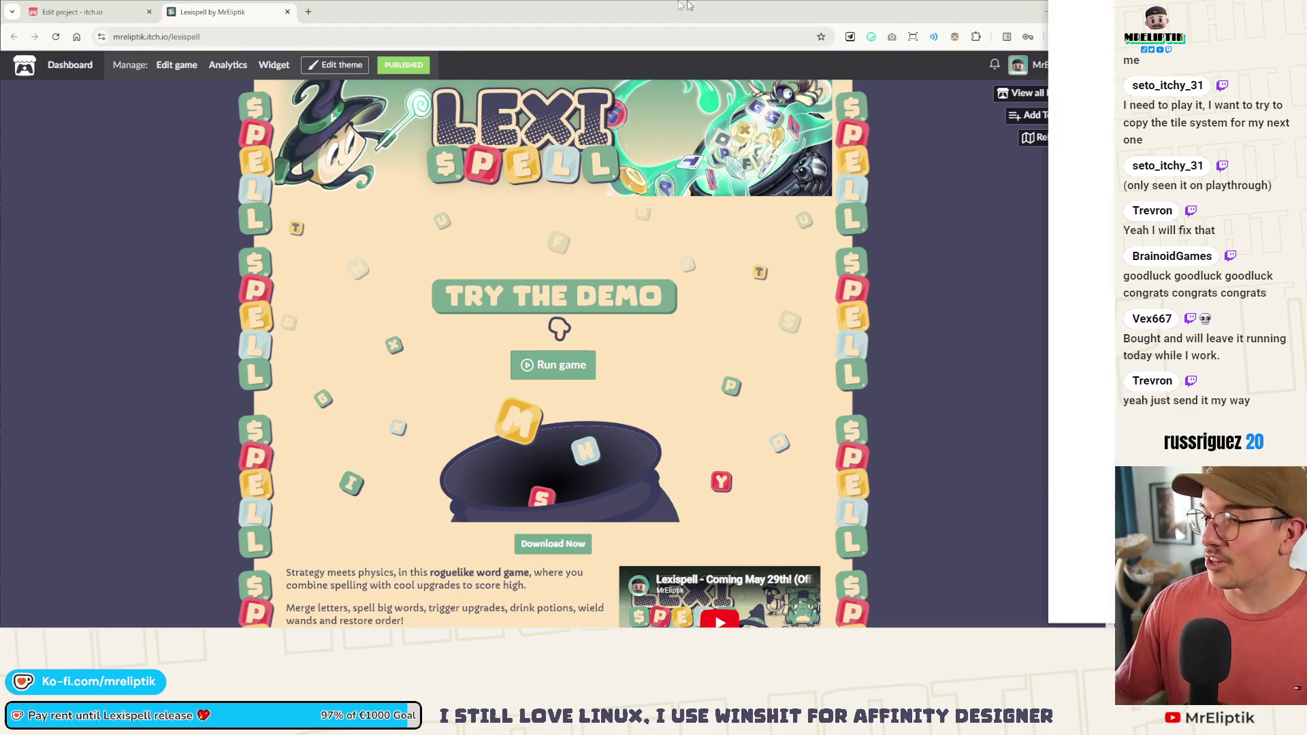
pyautogui.click(557, 320)
# - Scroll the new Lexispell Steam store tab back up to its playing trailer
pyautogui.scroll(6, 175, 313)
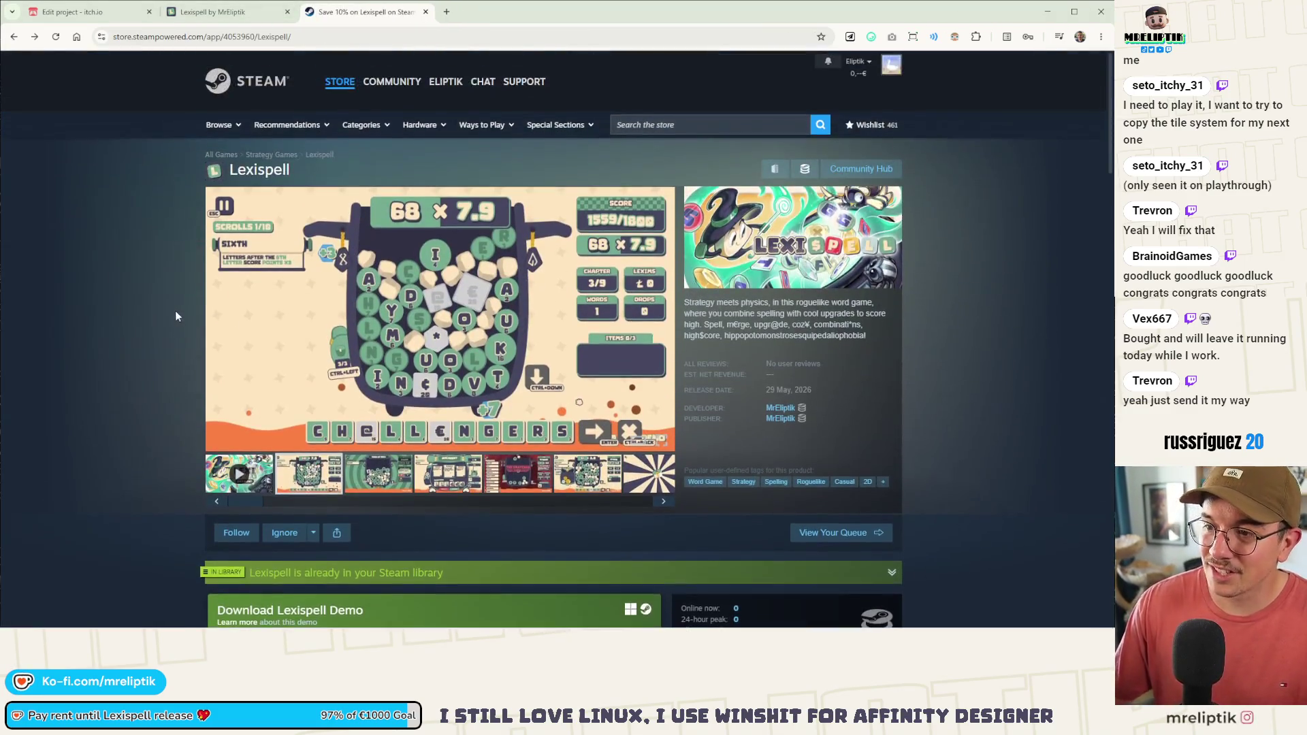
pyautogui.scroll(-3, 174, 321)
pyautogui.scroll(3, 273, 286)
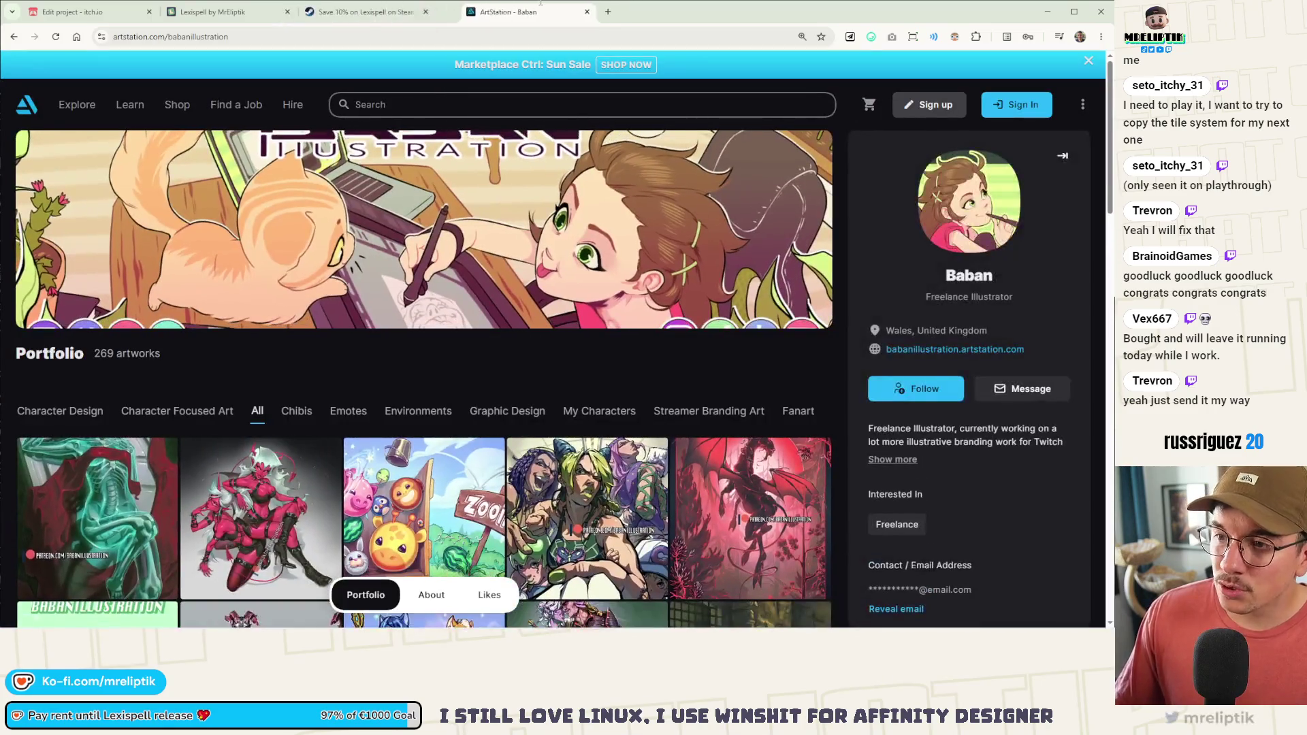
# - Open the Zooika Key Art Splash Art artwork and move on to the next piece
pyautogui.scroll(-5, 312, 192)
pyautogui.scroll(3, 487, 414)
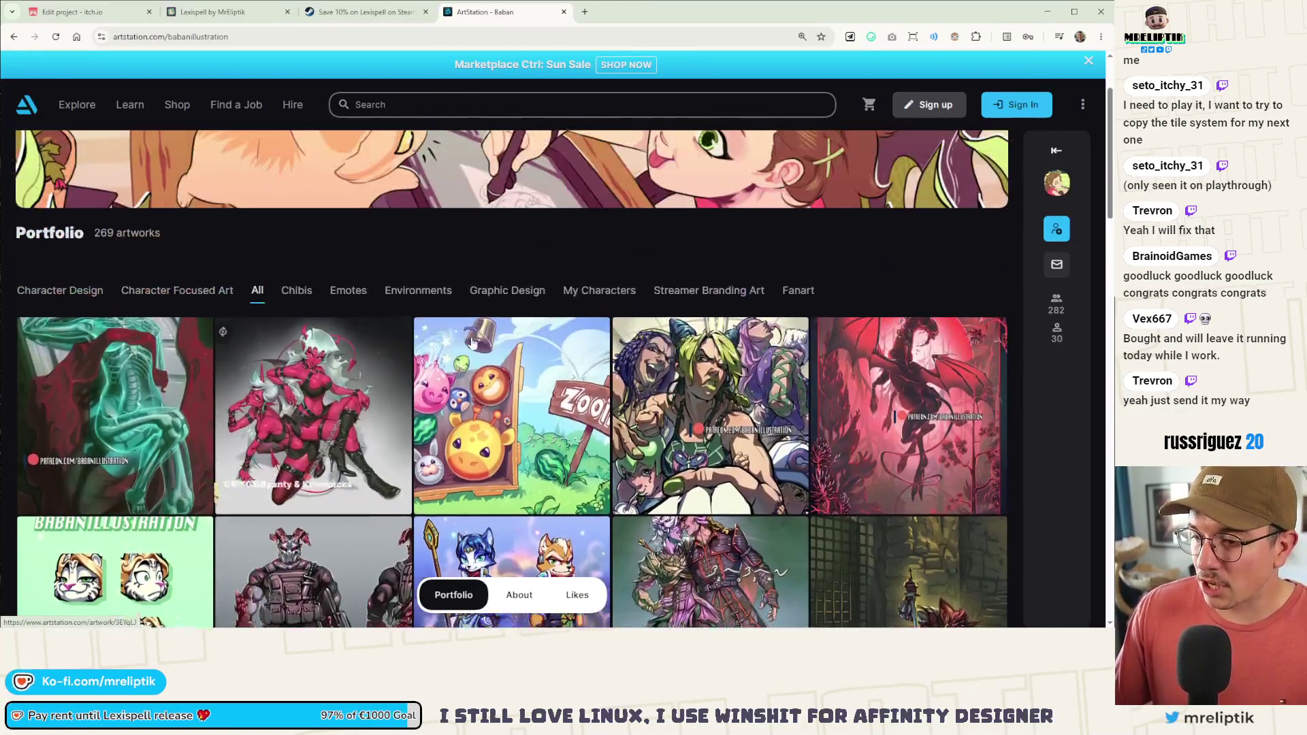
pyautogui.click(487, 414)
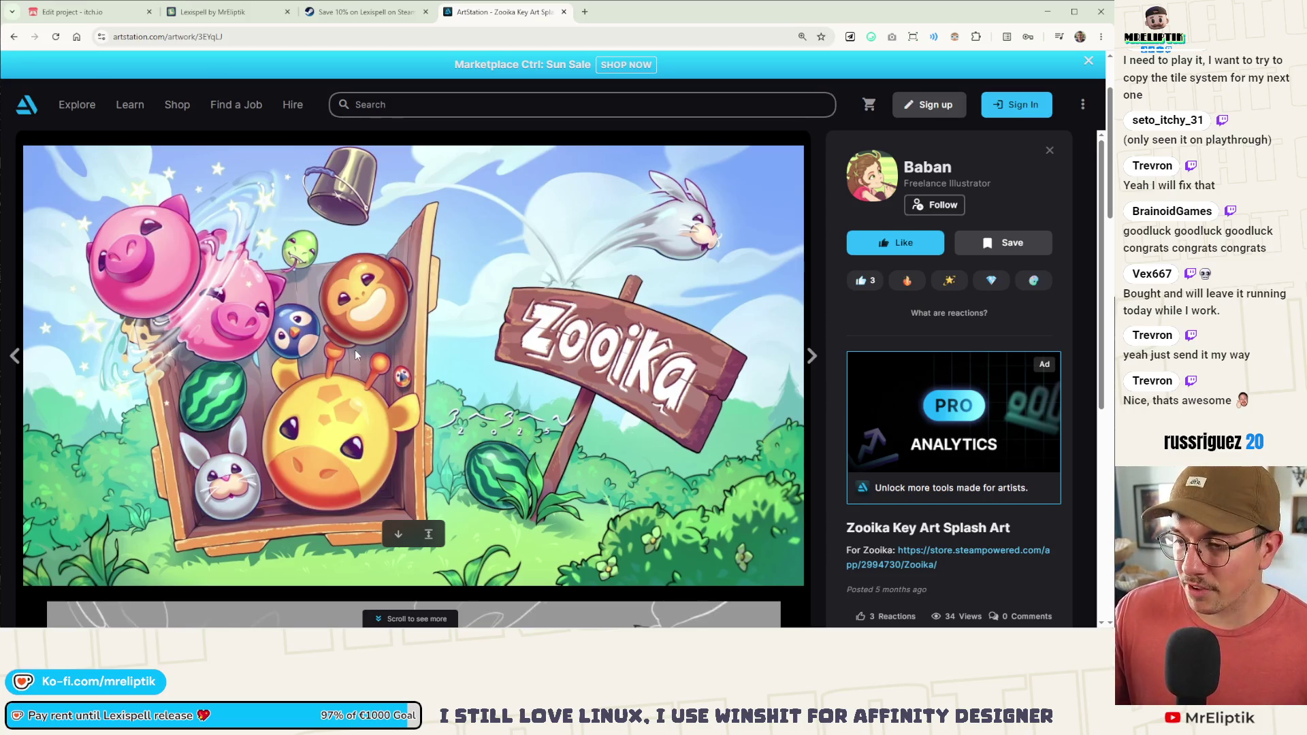
pyautogui.scroll(-5, 371, 410)
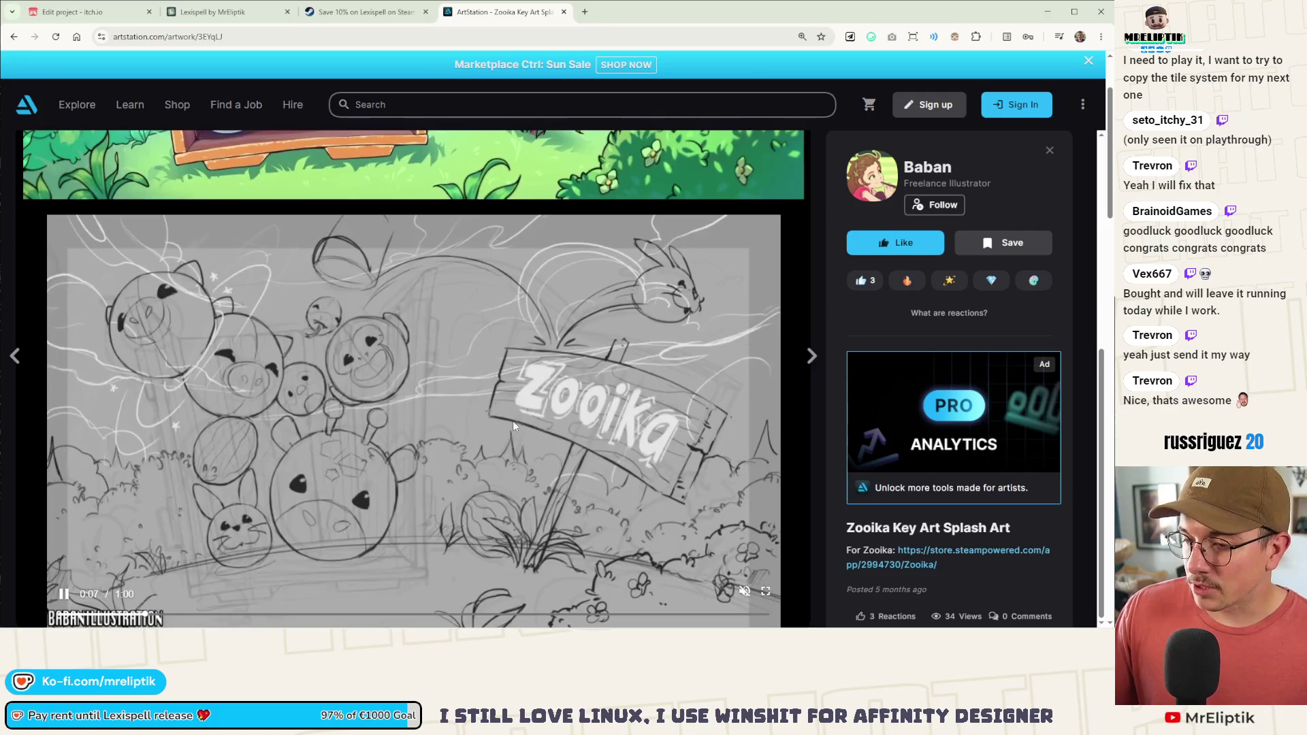
pyautogui.scroll(5, 493, 418)
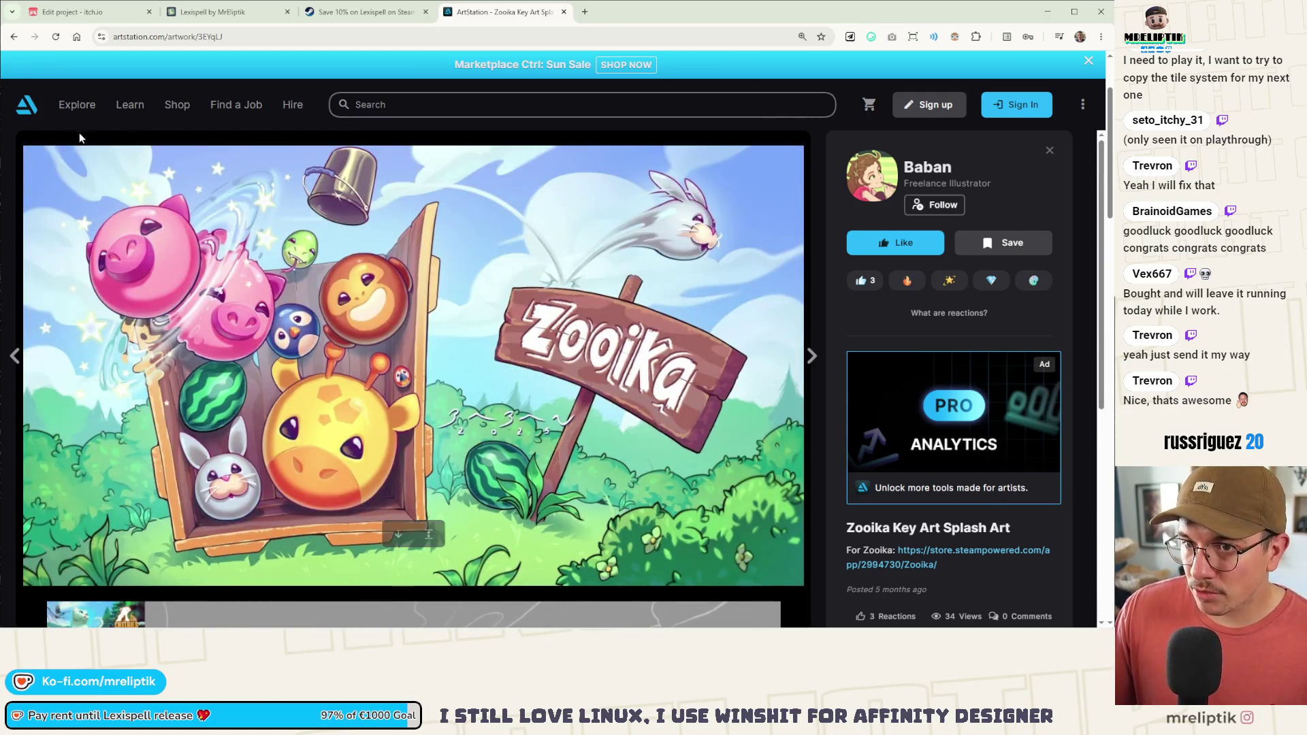
pyautogui.press('Right')
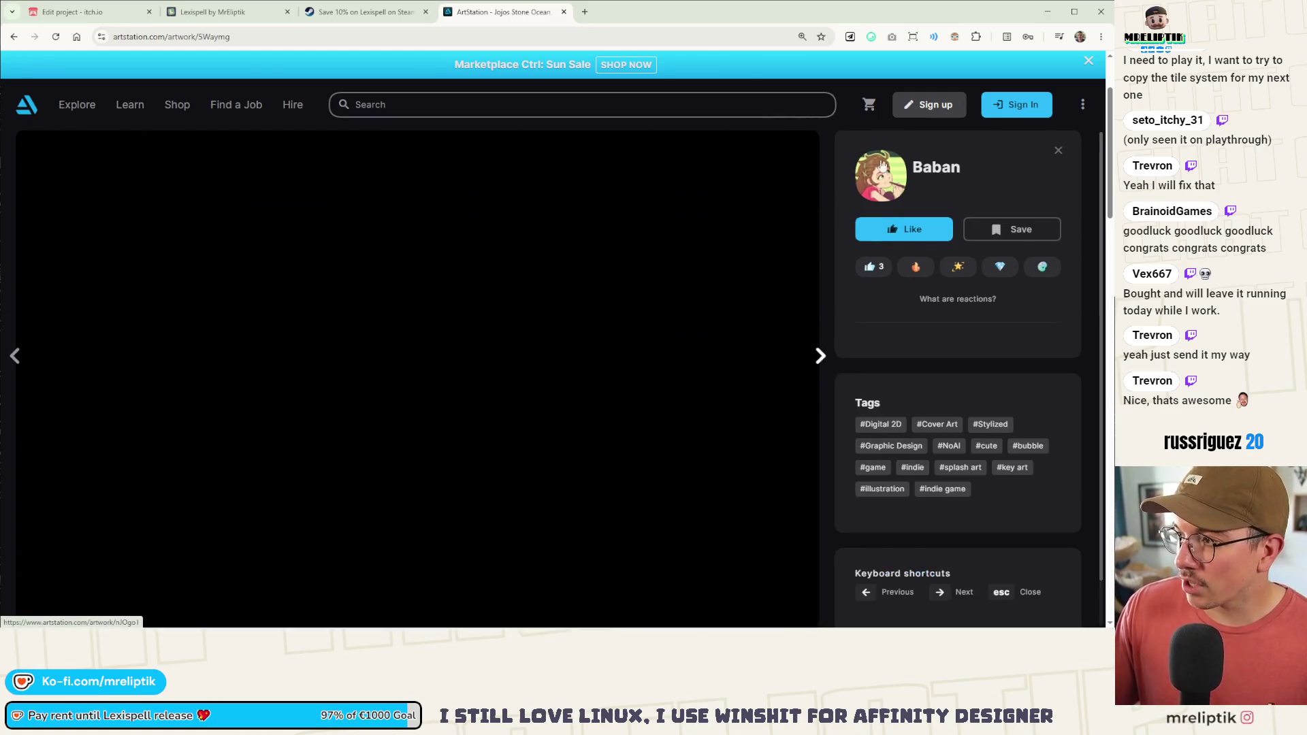
# - Go to the illustrator's full ArtStation portfolio and copy its web address
pyautogui.click(869, 174)
pyautogui.scroll(-10, 446, 410)
pyautogui.scroll(-4, 446, 410)
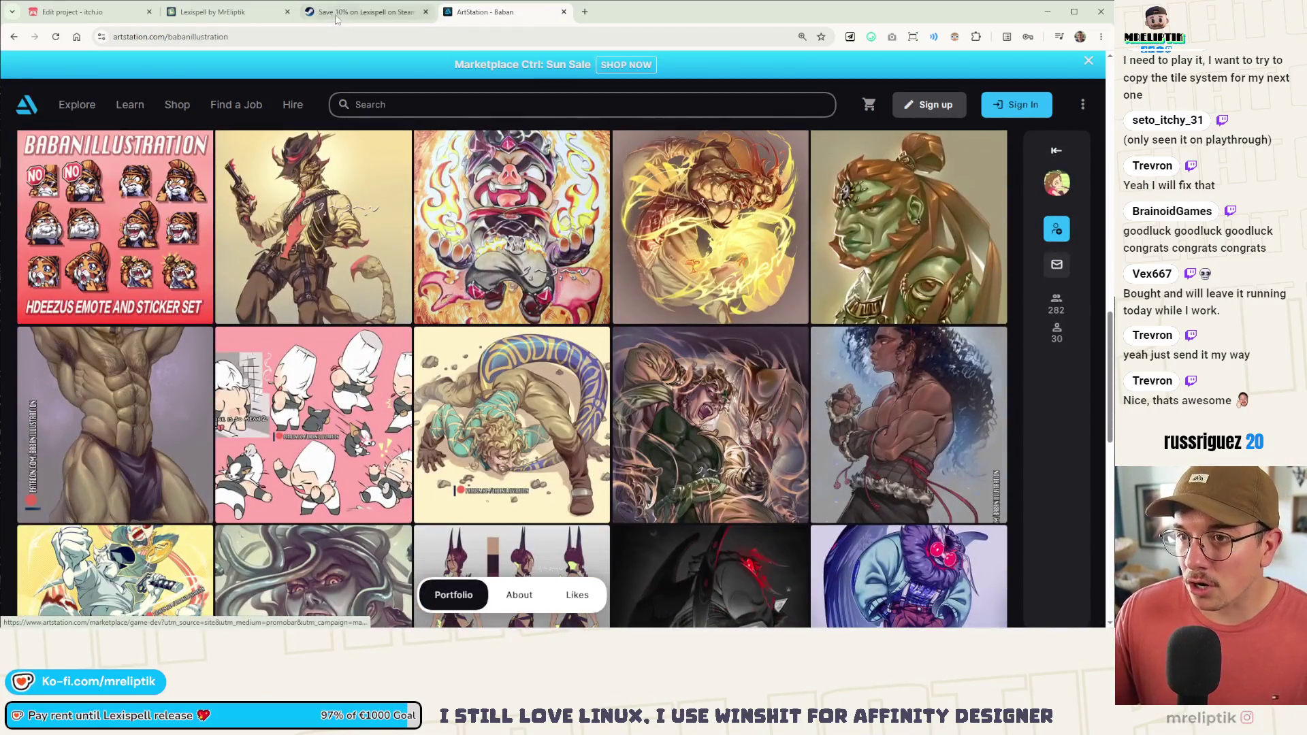
pyautogui.click(314, 42)
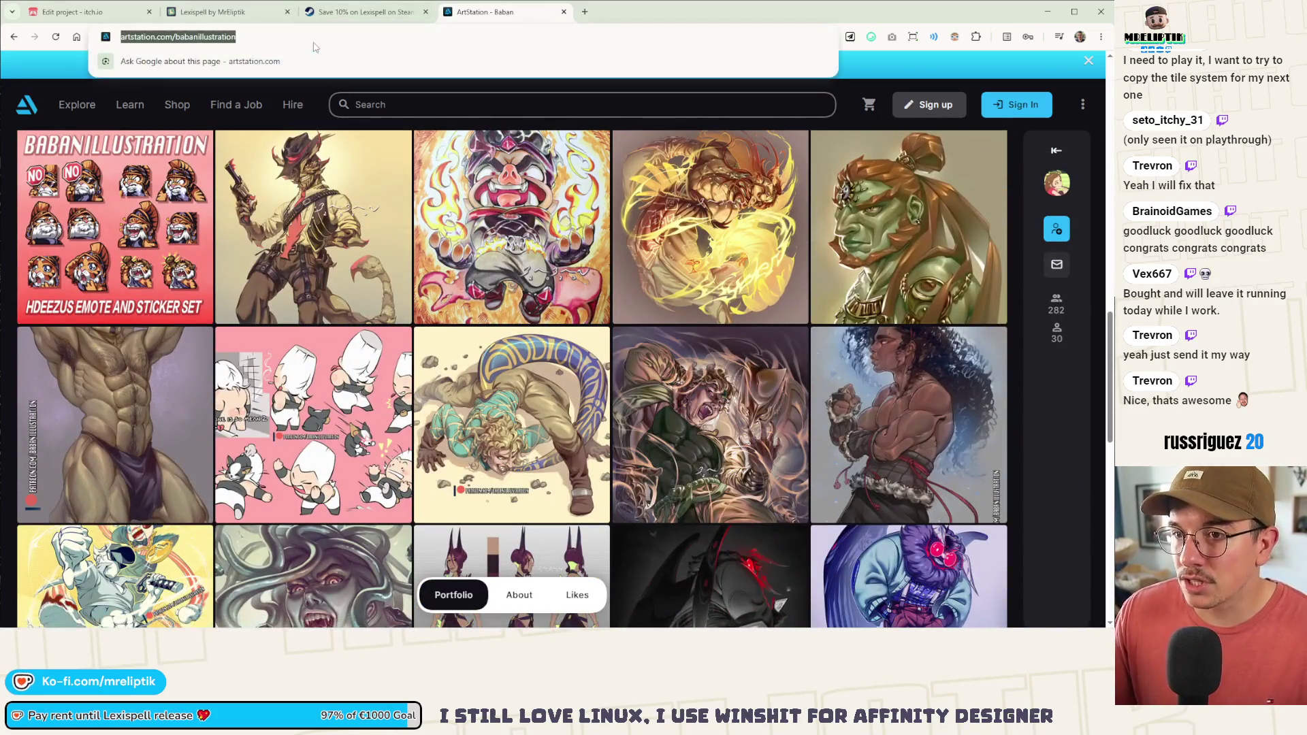
pyautogui.hotkey('alt', 'Tab')
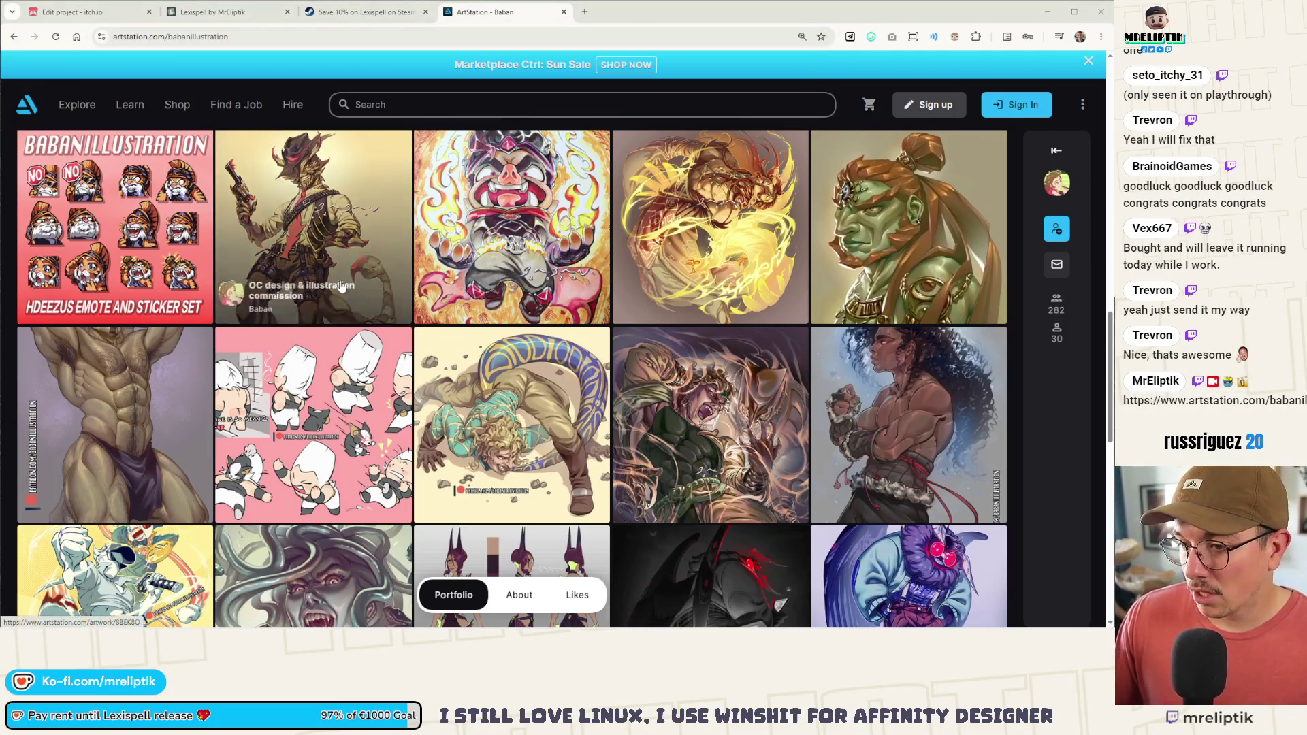
# - Browse the rest of the portfolio, then close the ArtStation tab with Ctrl+W
pyautogui.scroll(-5, 327, 306)
pyautogui.scroll(-2, 353, 319)
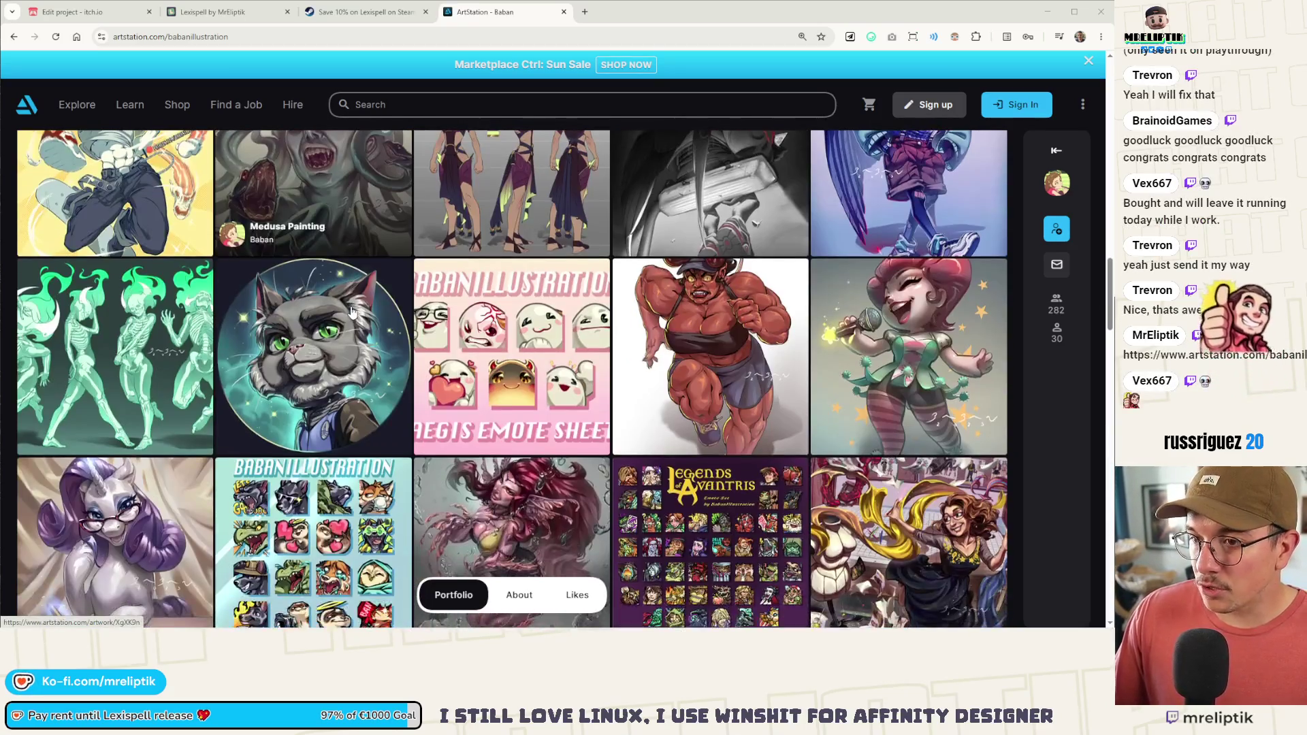
pyautogui.scroll(3, 286, 333)
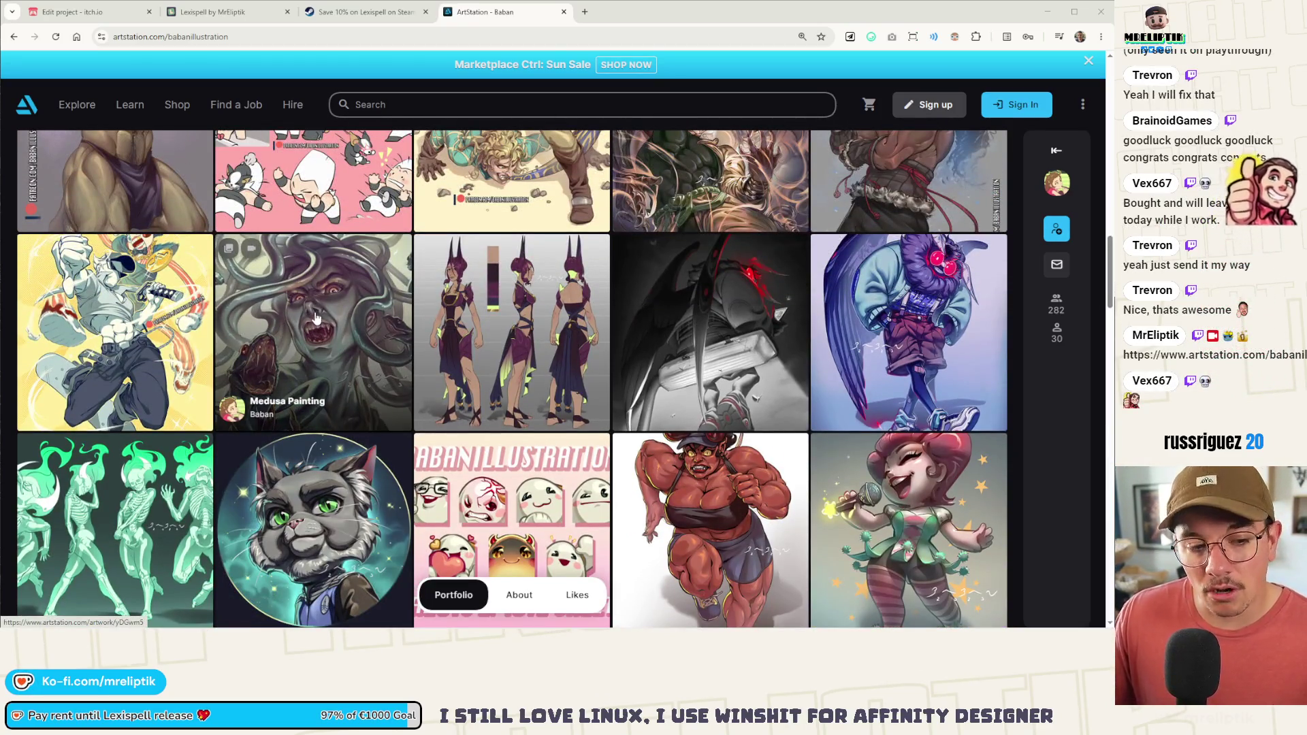
pyautogui.scroll(-10, 327, 307)
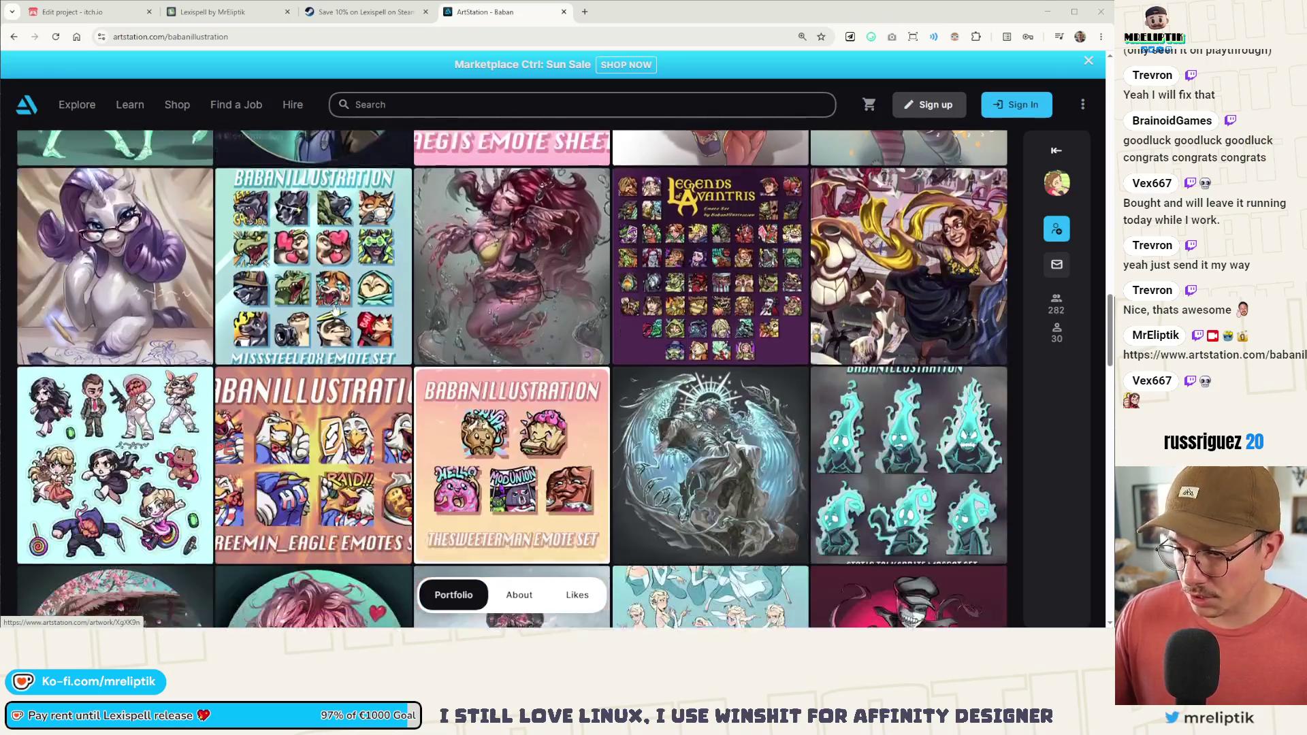
pyautogui.scroll(-5, 338, 312)
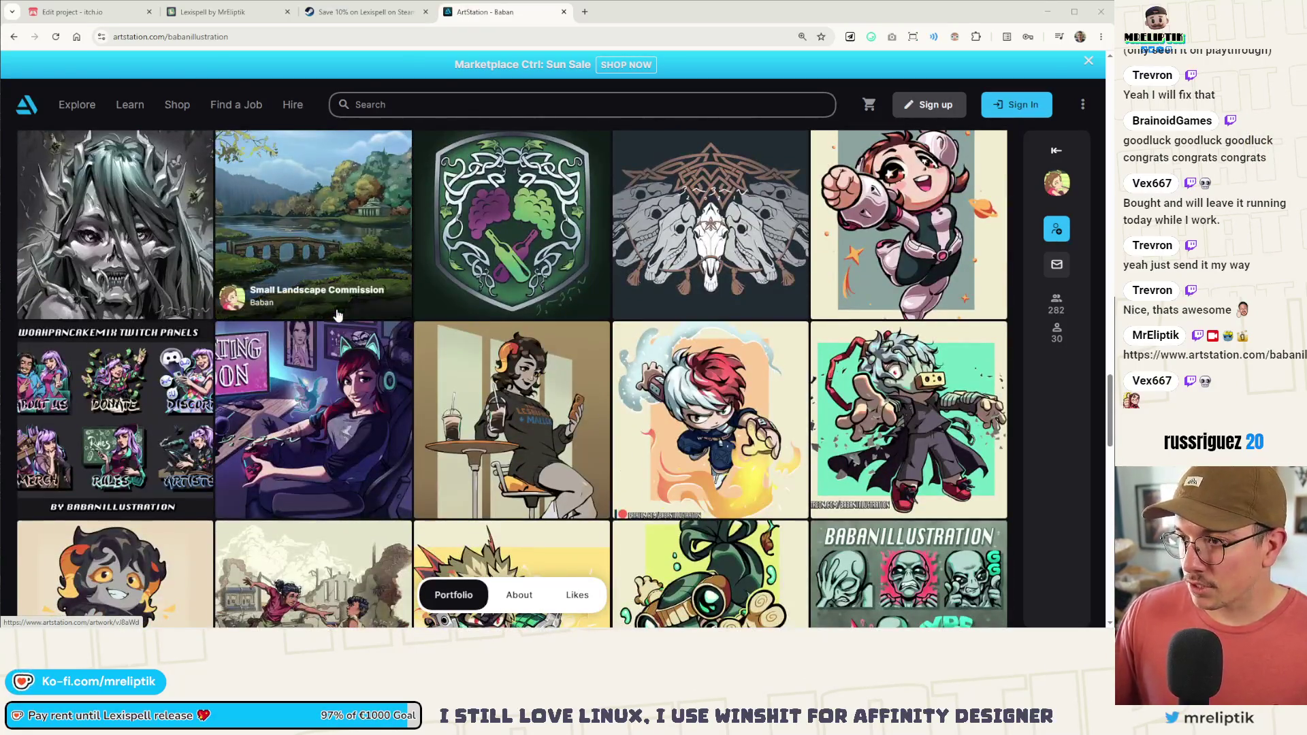
pyautogui.scroll(-15, 338, 315)
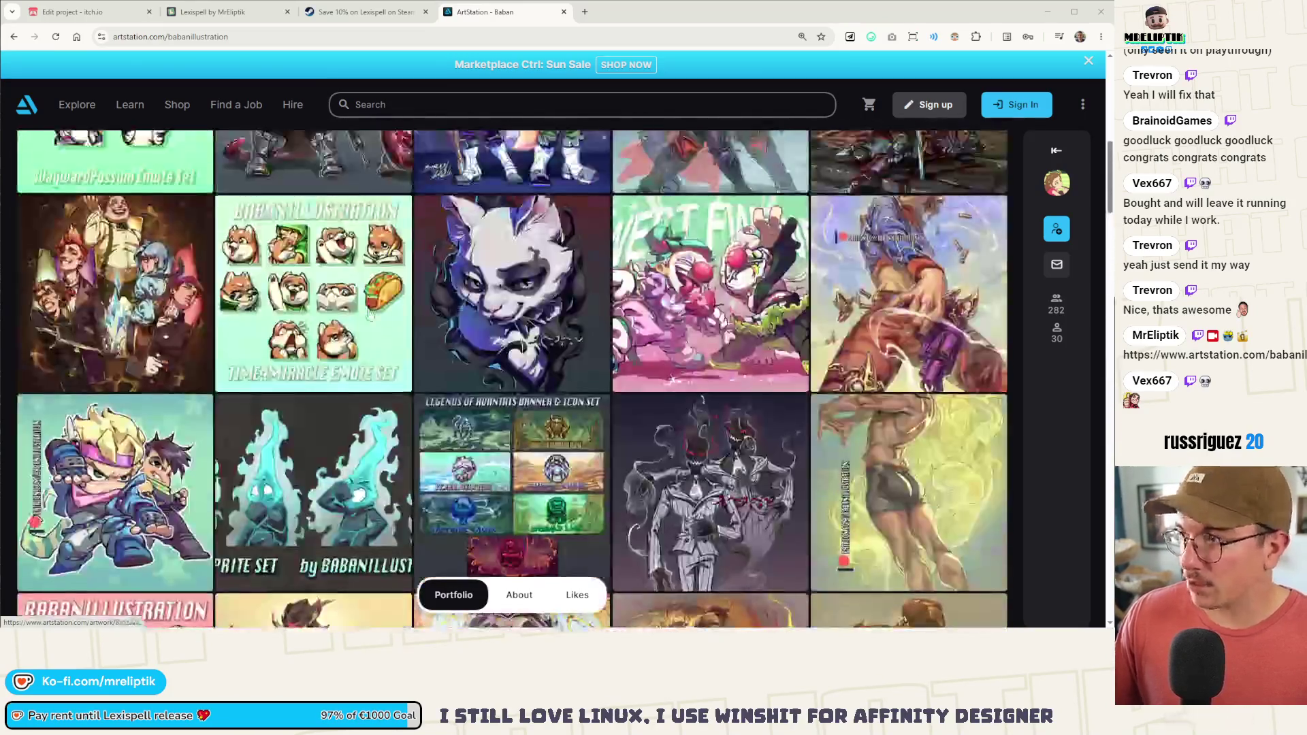
pyautogui.scroll(20, 368, 314)
pyautogui.click(365, 11)
pyautogui.click(502, 13)
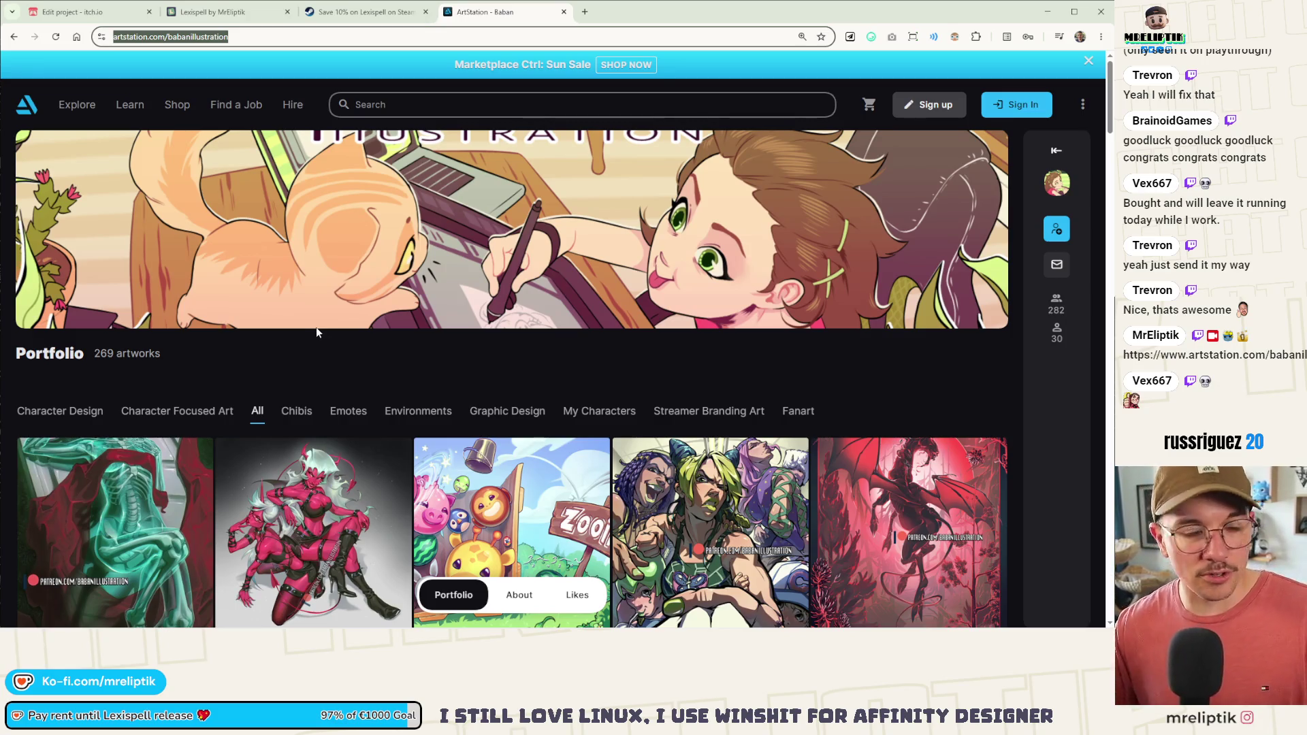
pyautogui.moveTo(382, 12)
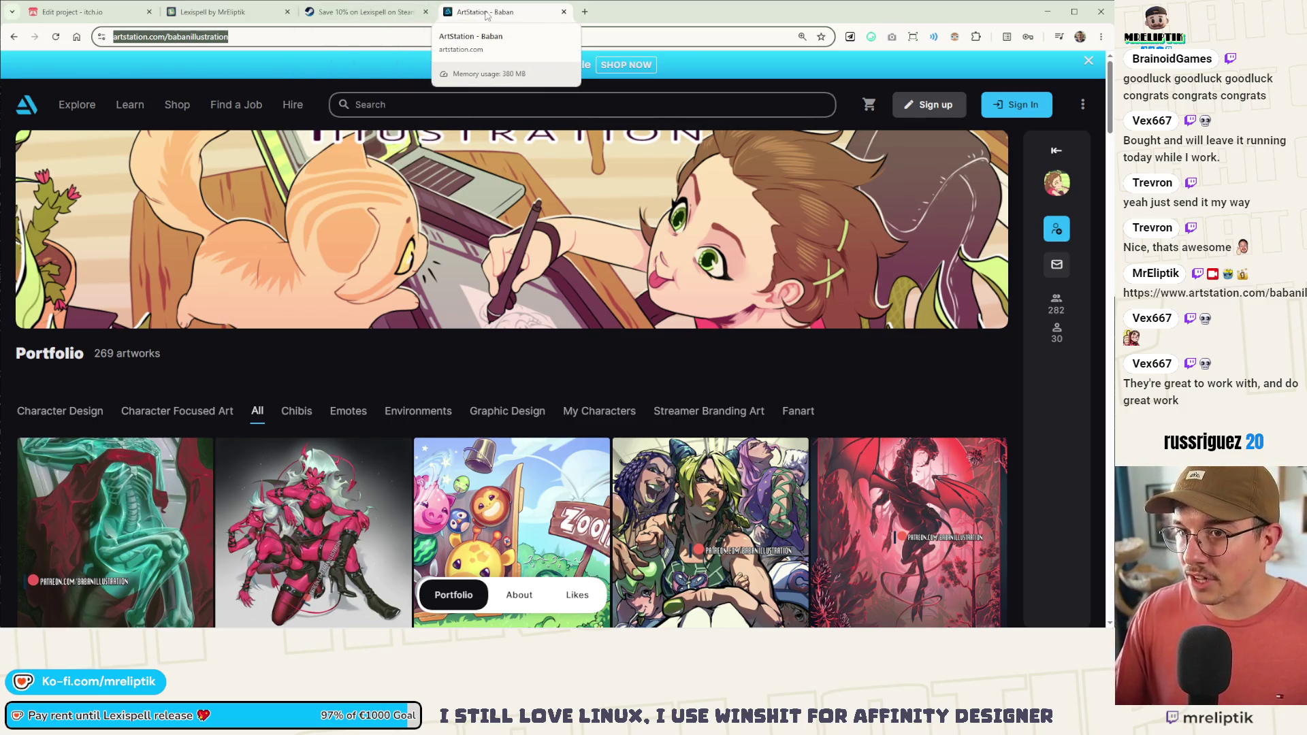
pyautogui.hotkey('ctrl', 'w')
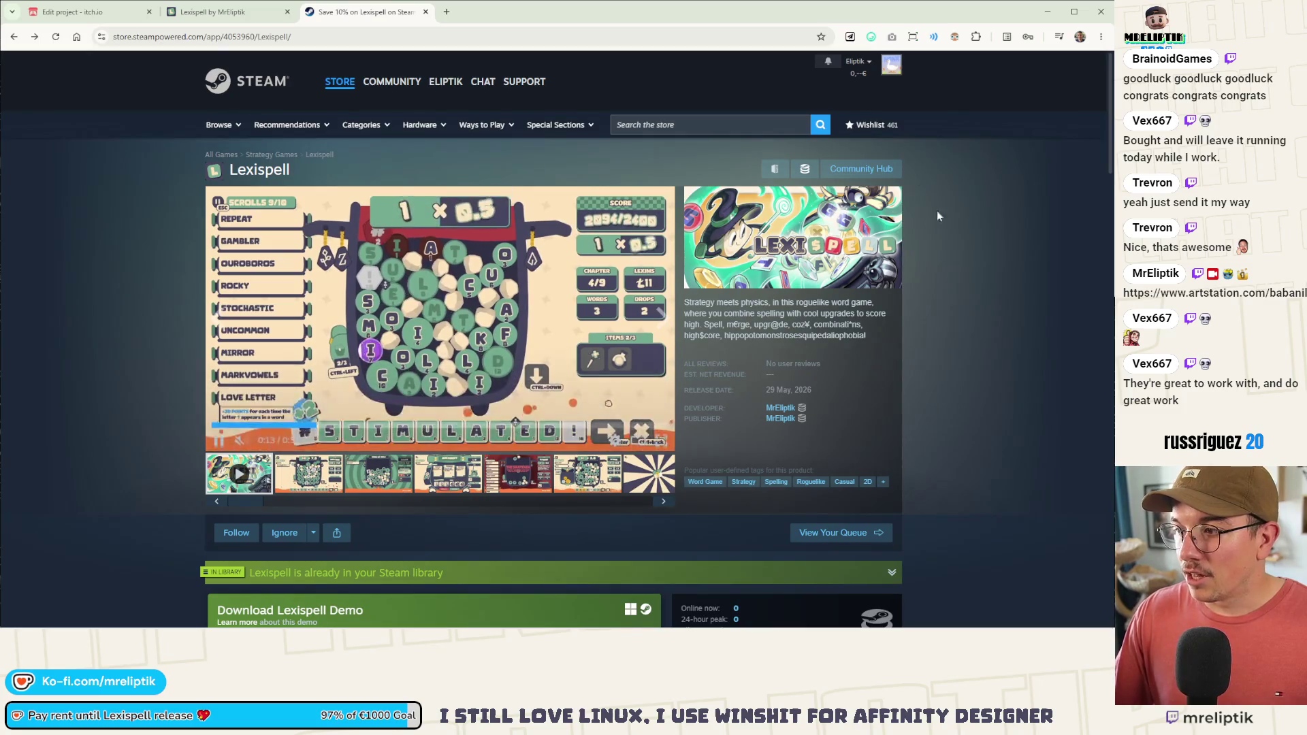
# - Open 'See all 4 bundles', scroll through the four Lexispell bundles, and close that tab with Ctrl+W
pyautogui.scroll(-1, 628, 433)
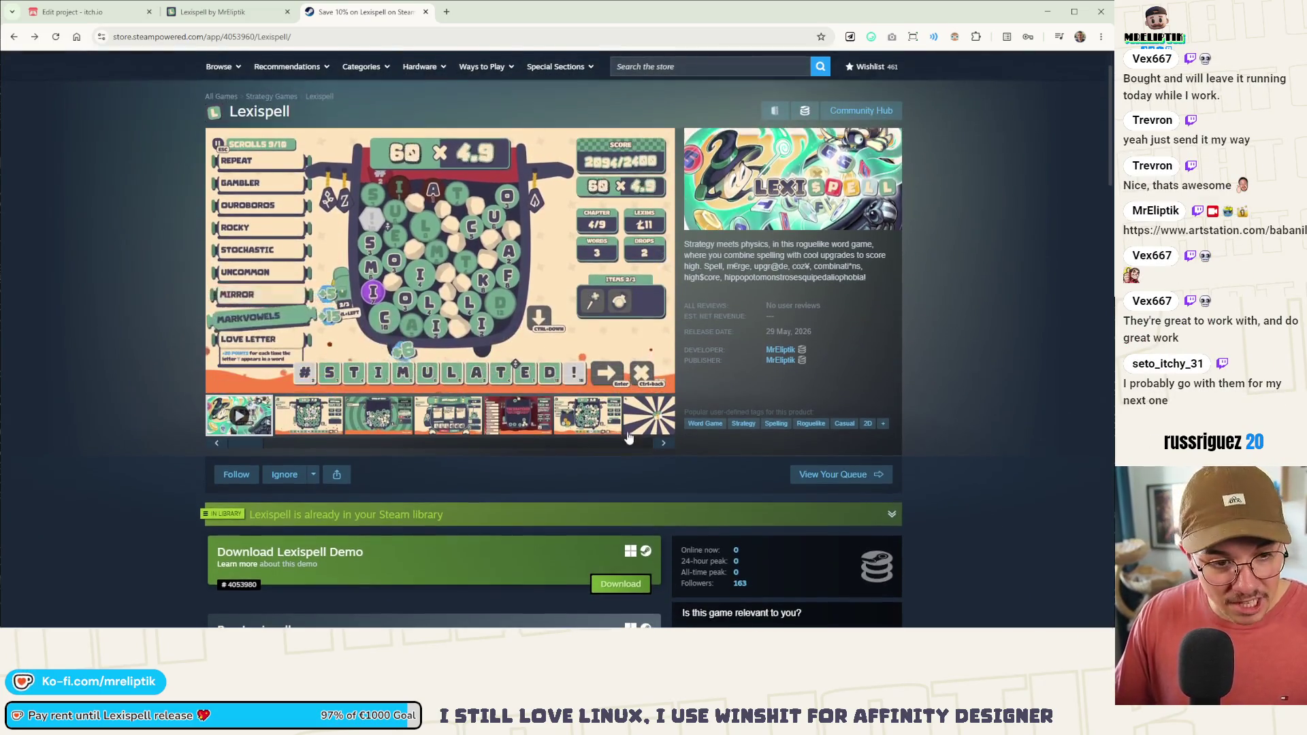
pyautogui.scroll(-4, 628, 435)
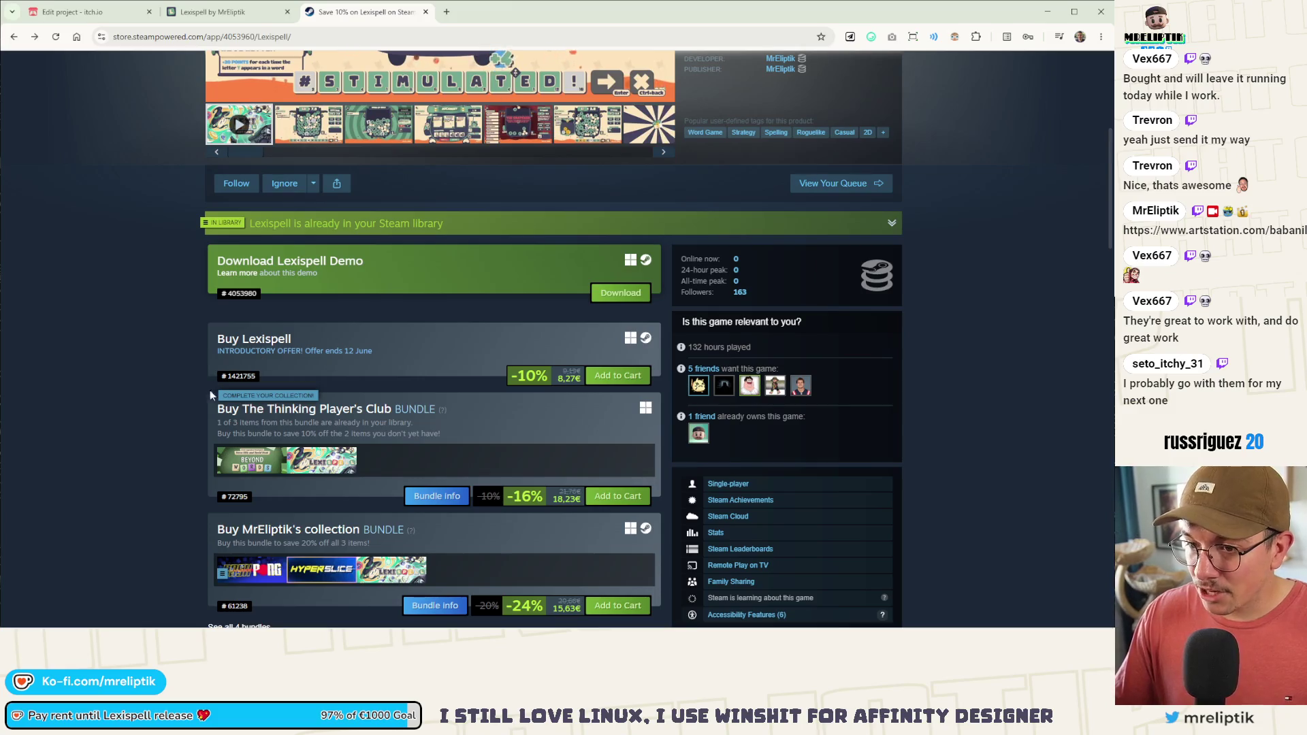
pyautogui.scroll(-4, 358, 330)
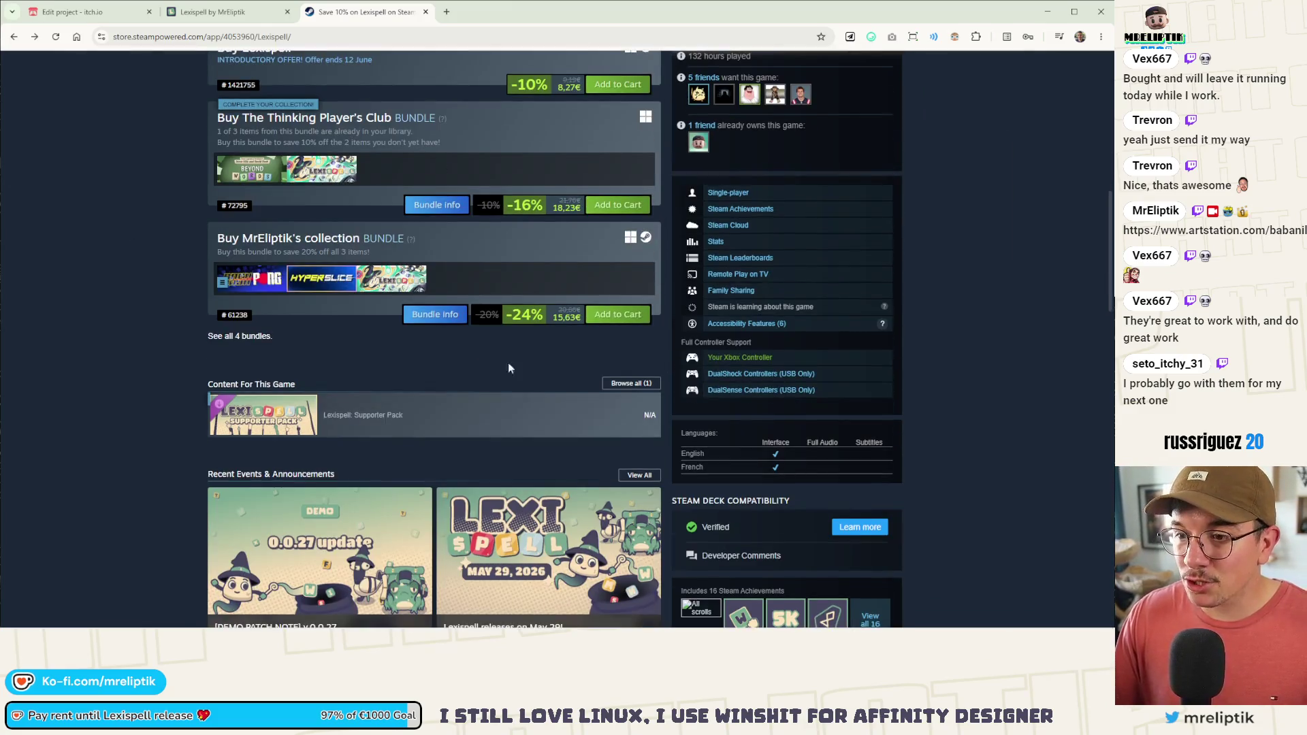
pyautogui.scroll(2, 252, 459)
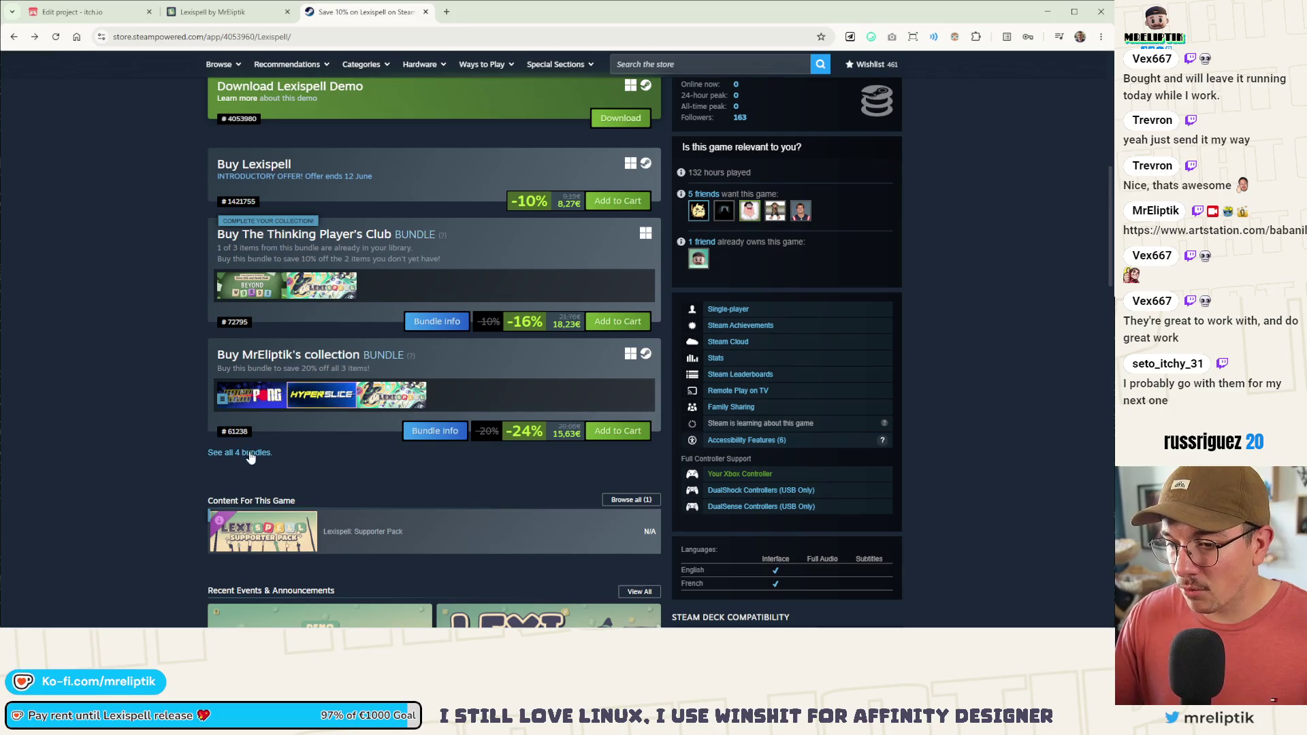
pyautogui.click(238, 455)
pyautogui.scroll(-3, 163, 363)
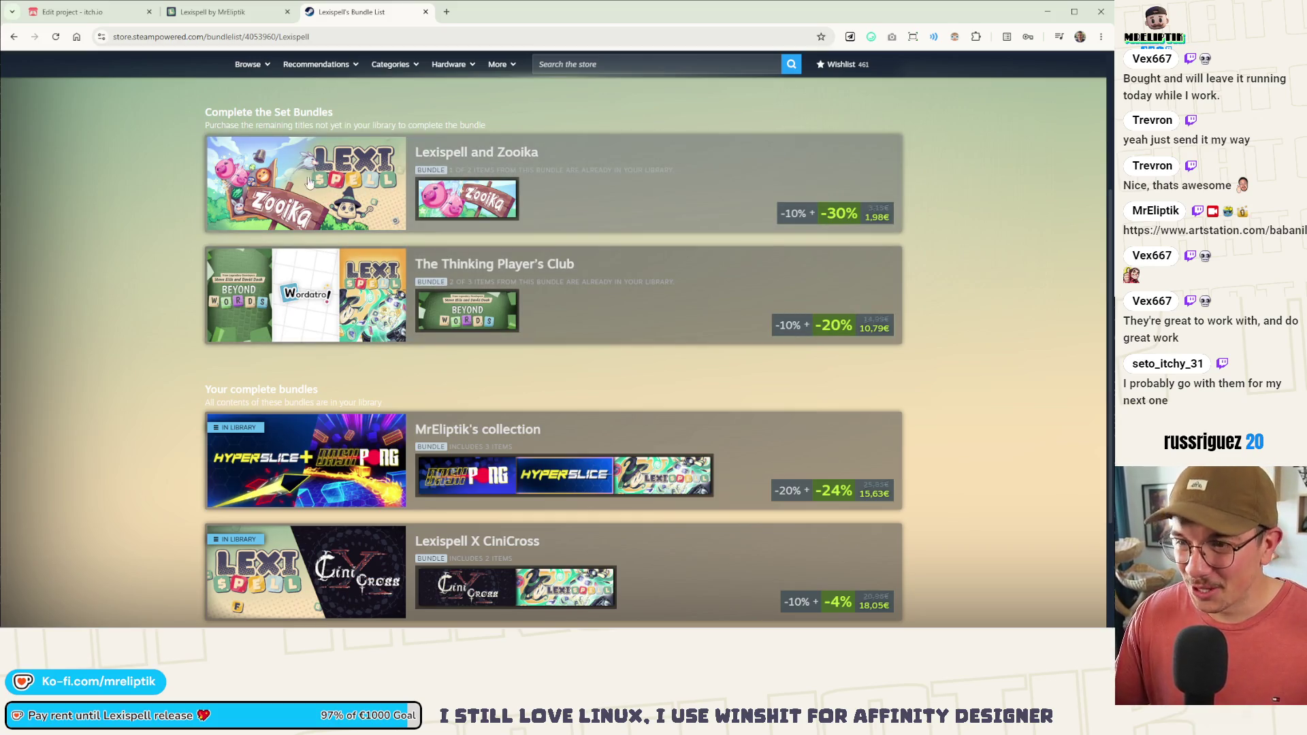
pyautogui.scroll(-1, 310, 210)
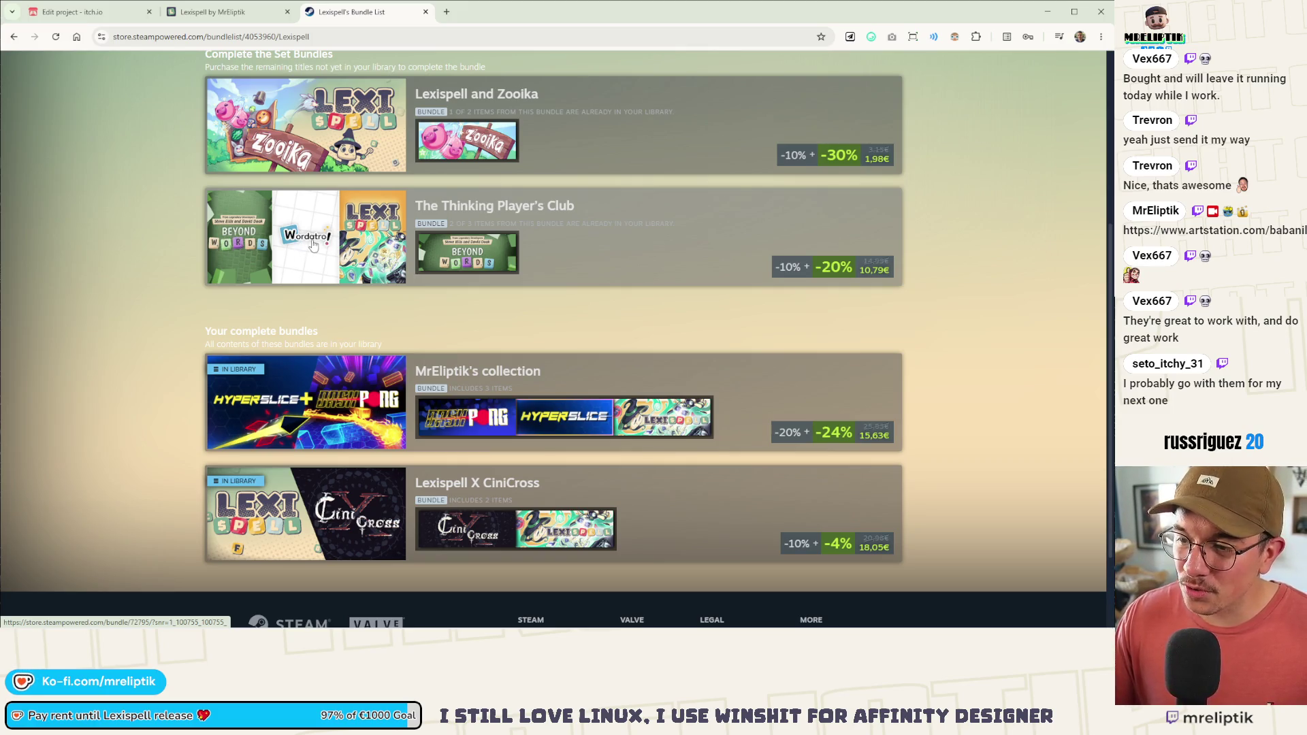
pyautogui.scroll(-2, 311, 266)
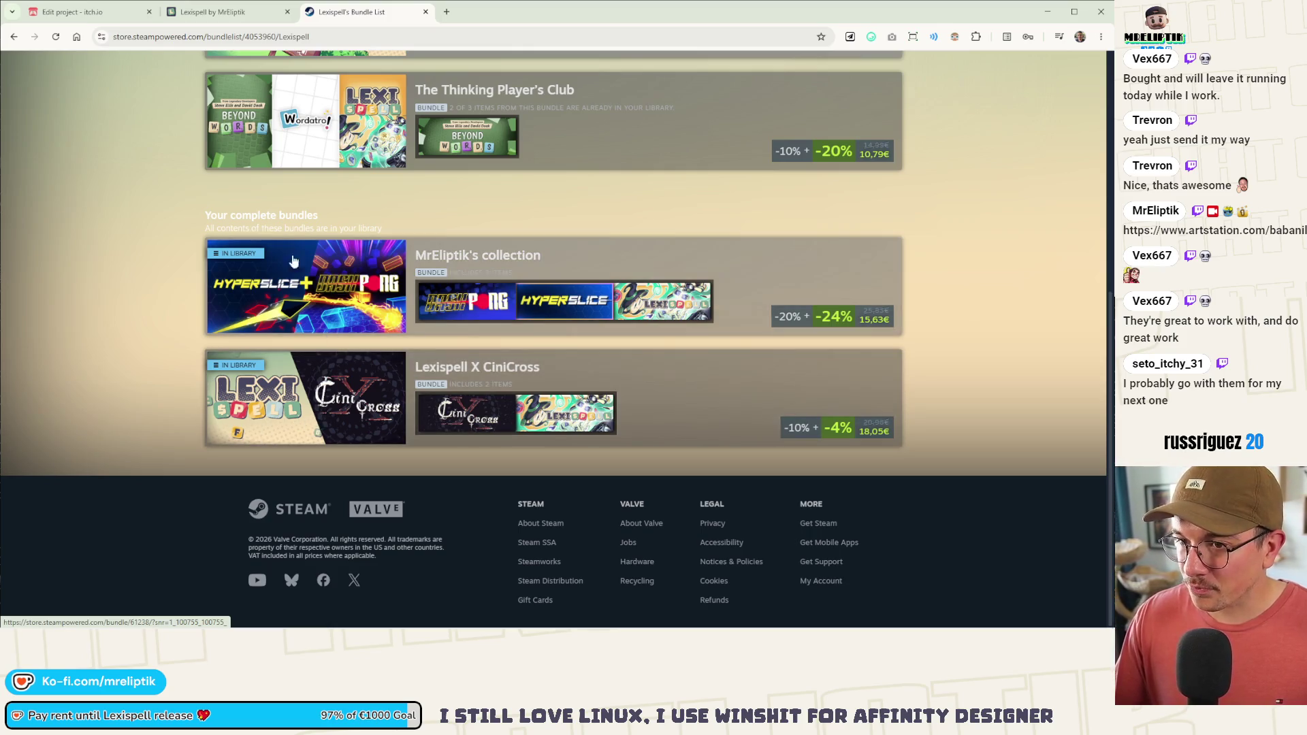
pyautogui.scroll(6, 228, 106)
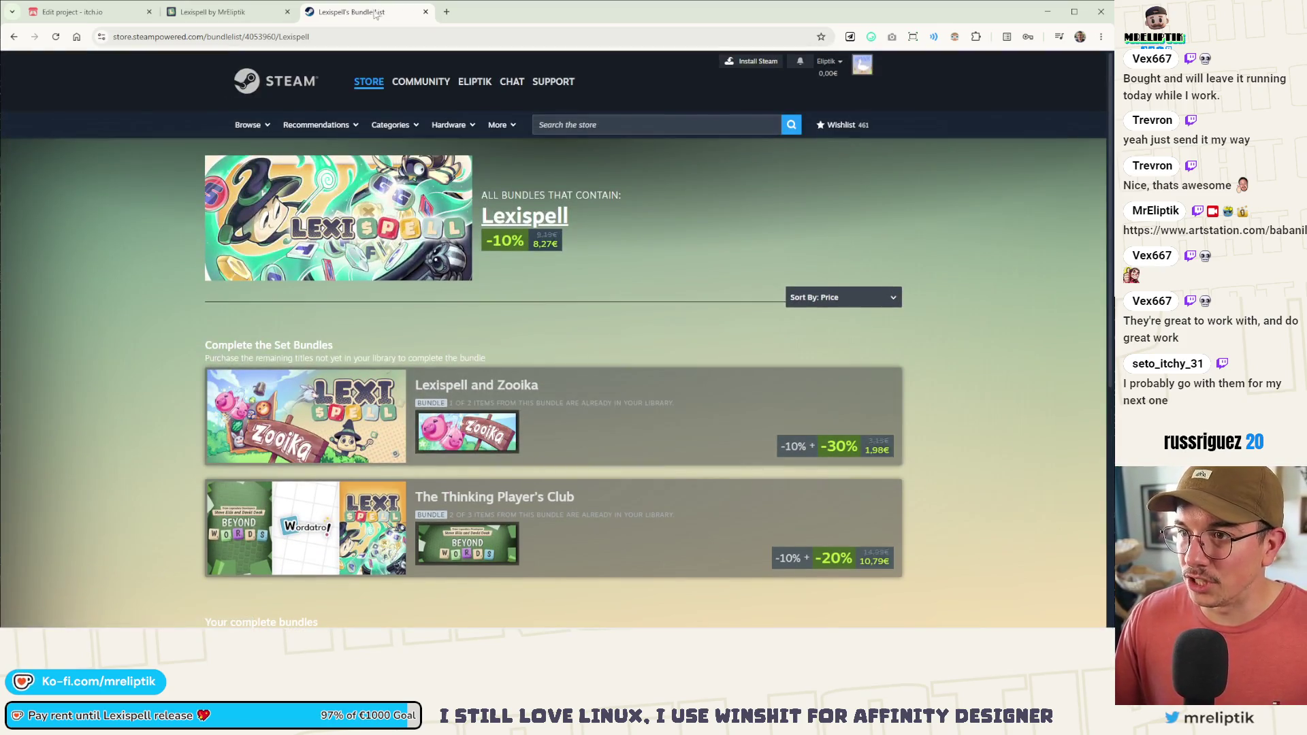
pyautogui.hotkey('ctrl', 'w')
pyautogui.scroll(-4, 225, 286)
pyautogui.scroll(-5, 222, 257)
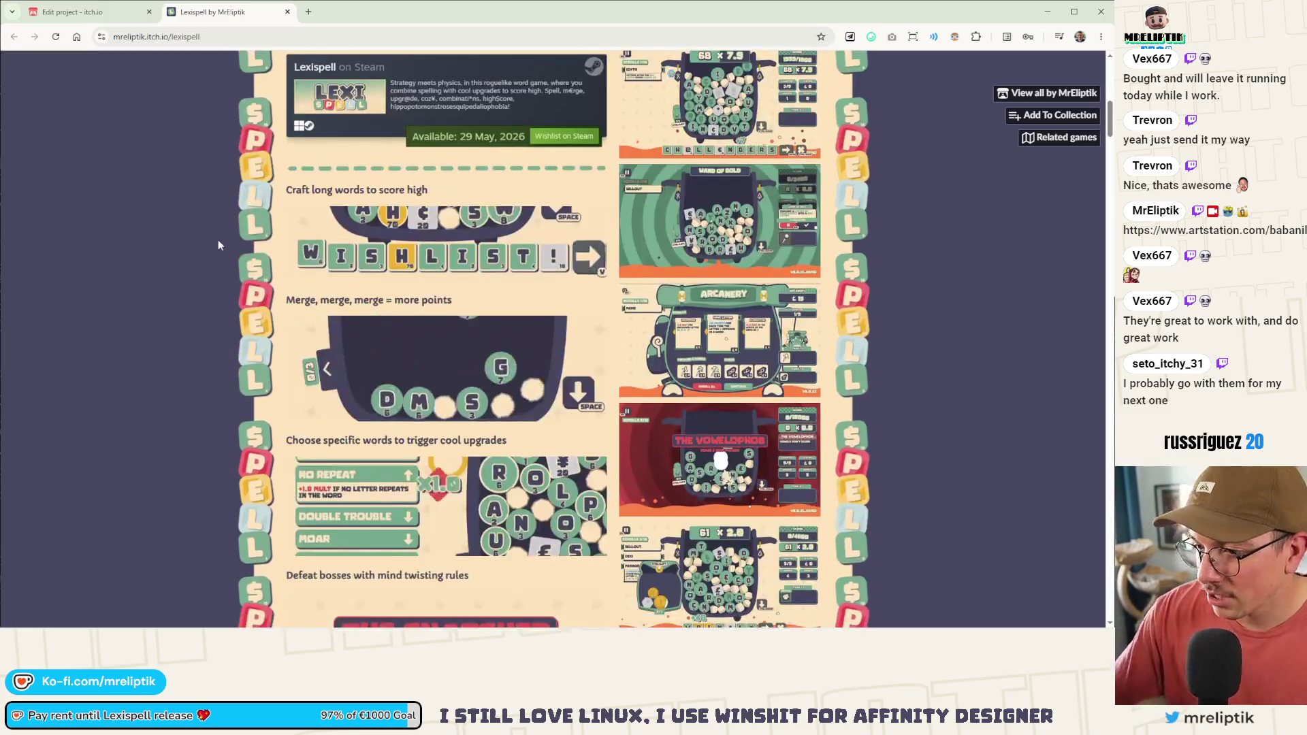
# - Compare the Edit project tab with the public Lexispell page, close the edit tab, and minimize the browser
pyautogui.scroll(6, 162, 52)
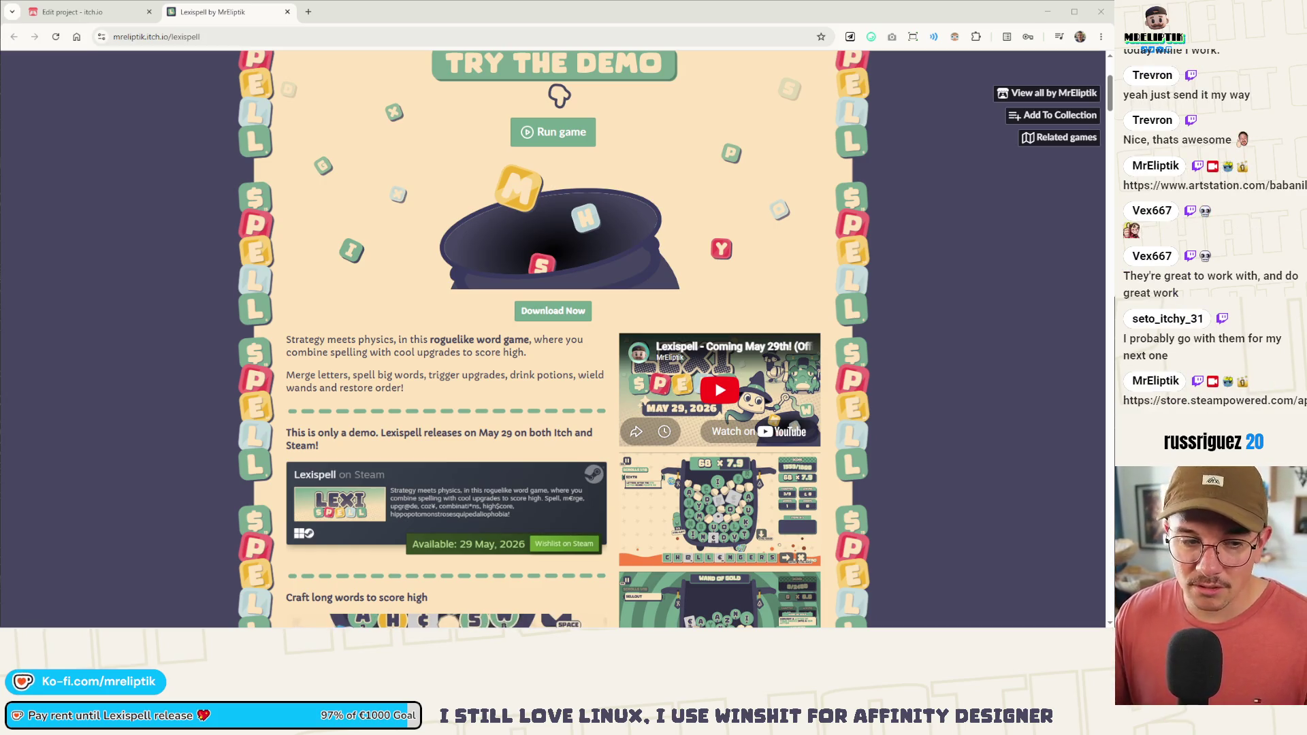
pyautogui.moveTo(38, 625)
pyautogui.scroll(-4, 194, 395)
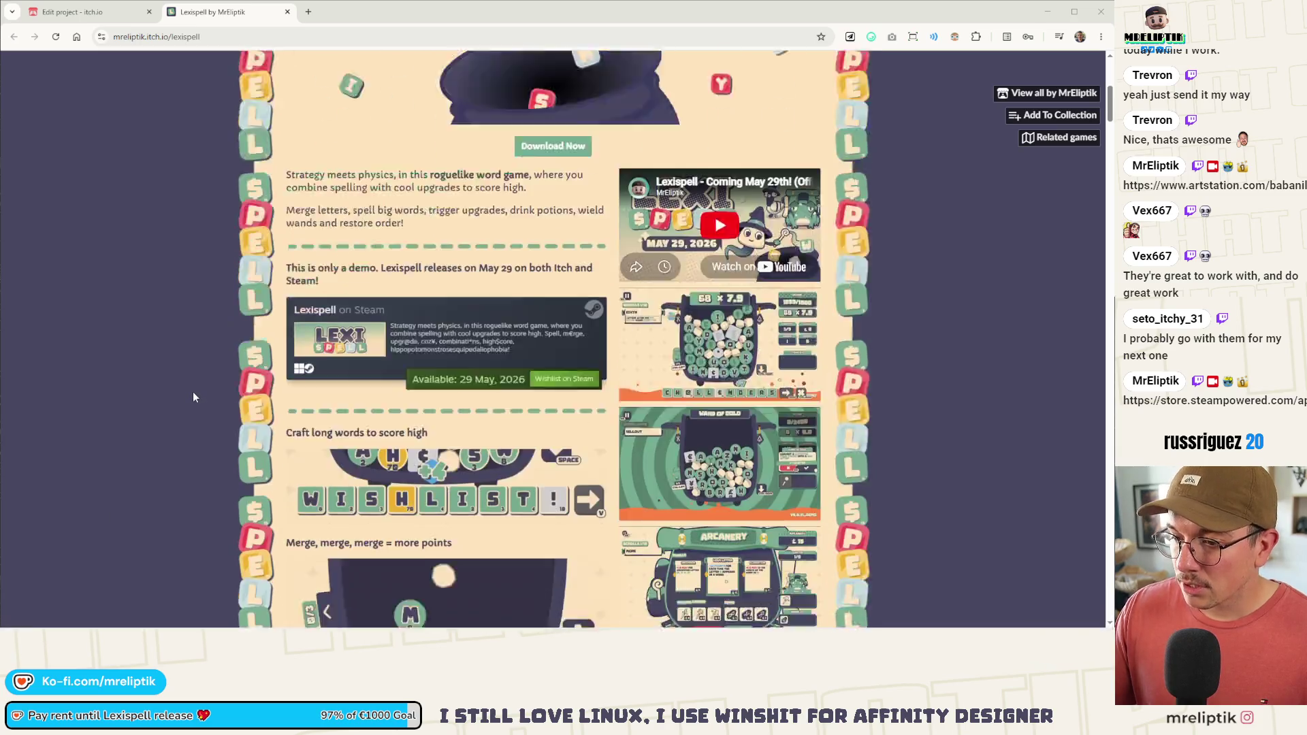
pyautogui.scroll(8, 180, 327)
pyautogui.click(98, 10)
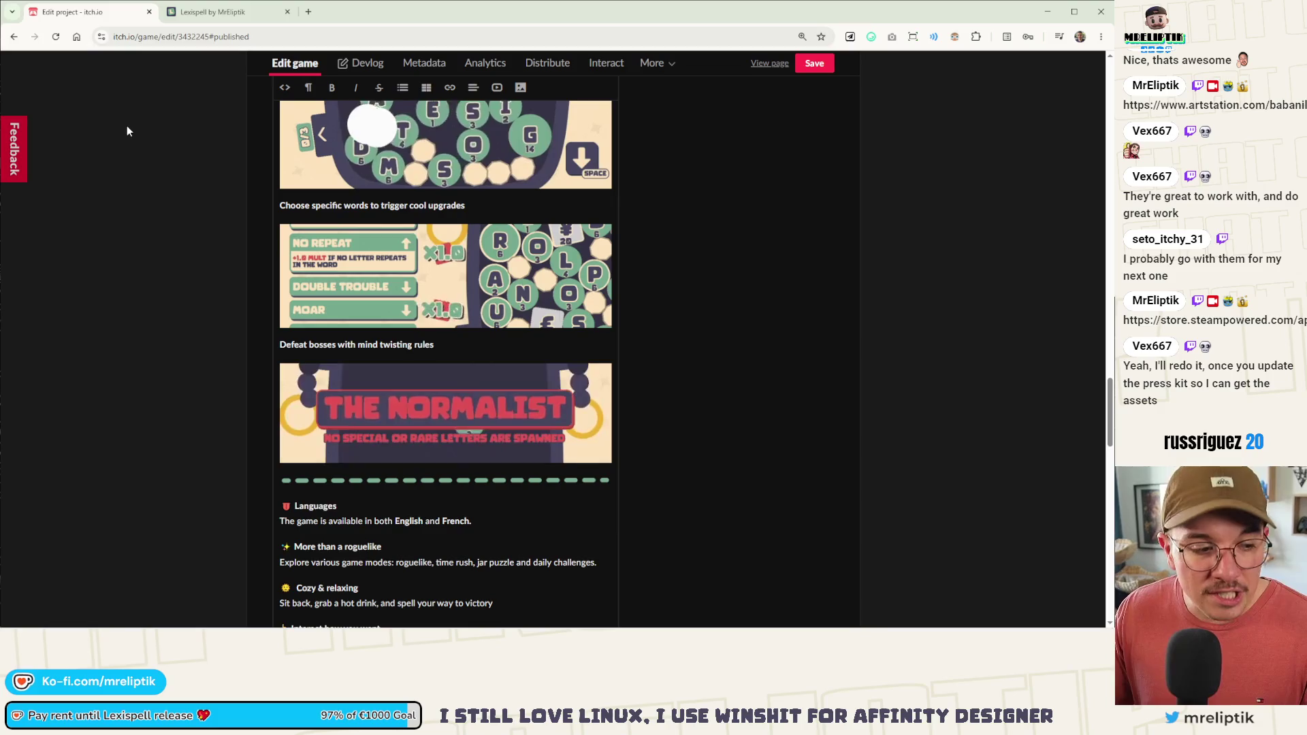
pyautogui.click(178, 22)
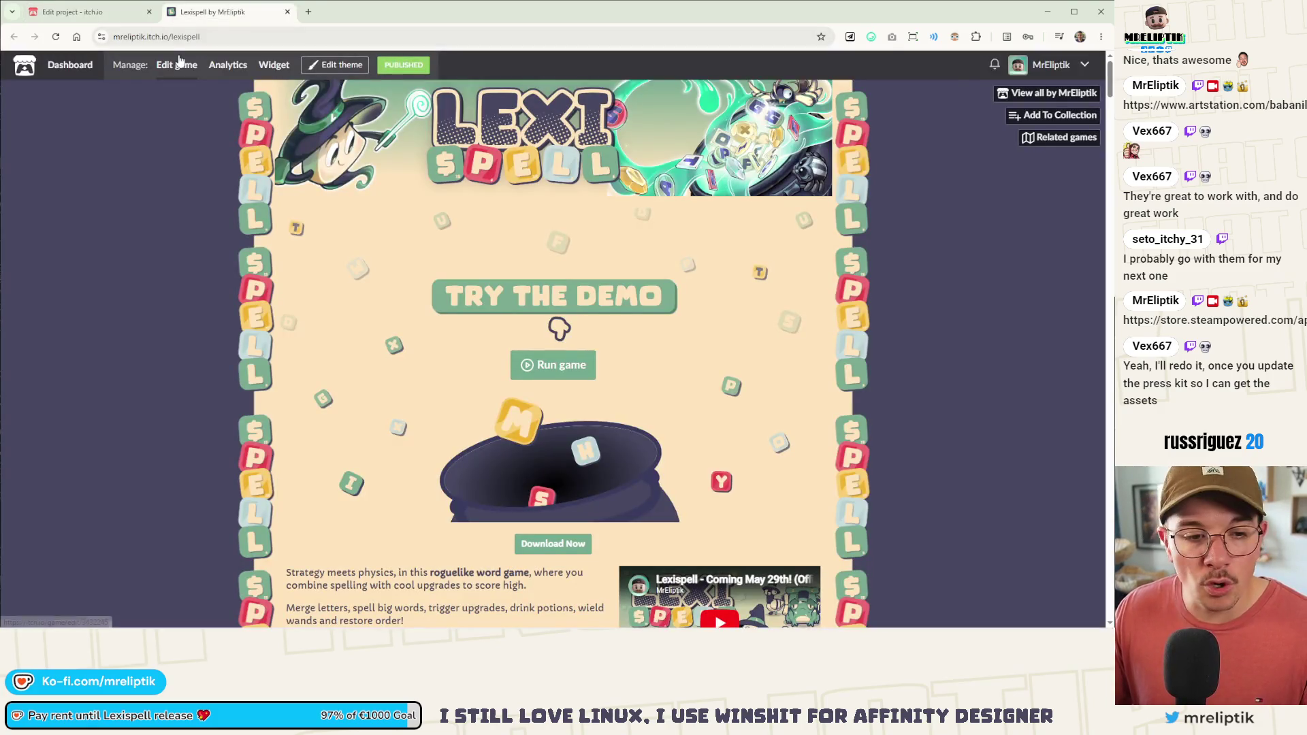
pyautogui.click(125, 19)
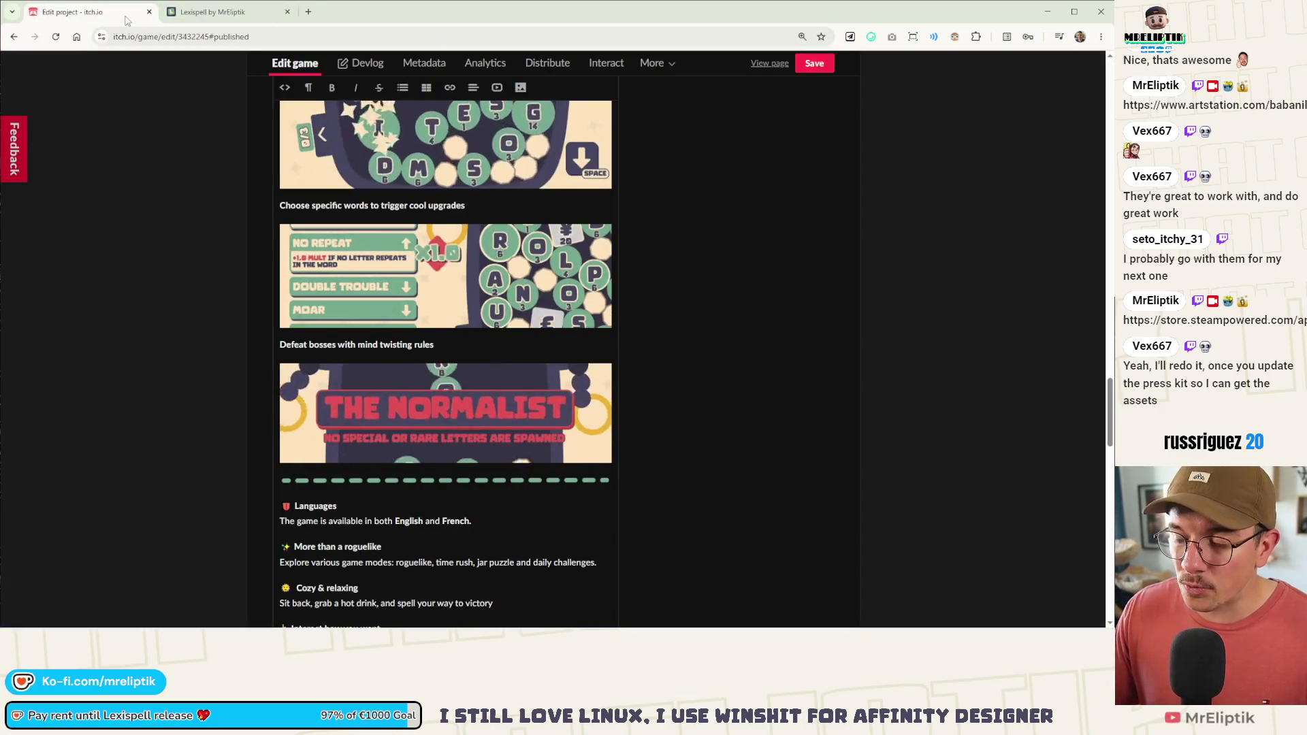
pyautogui.click(148, 12)
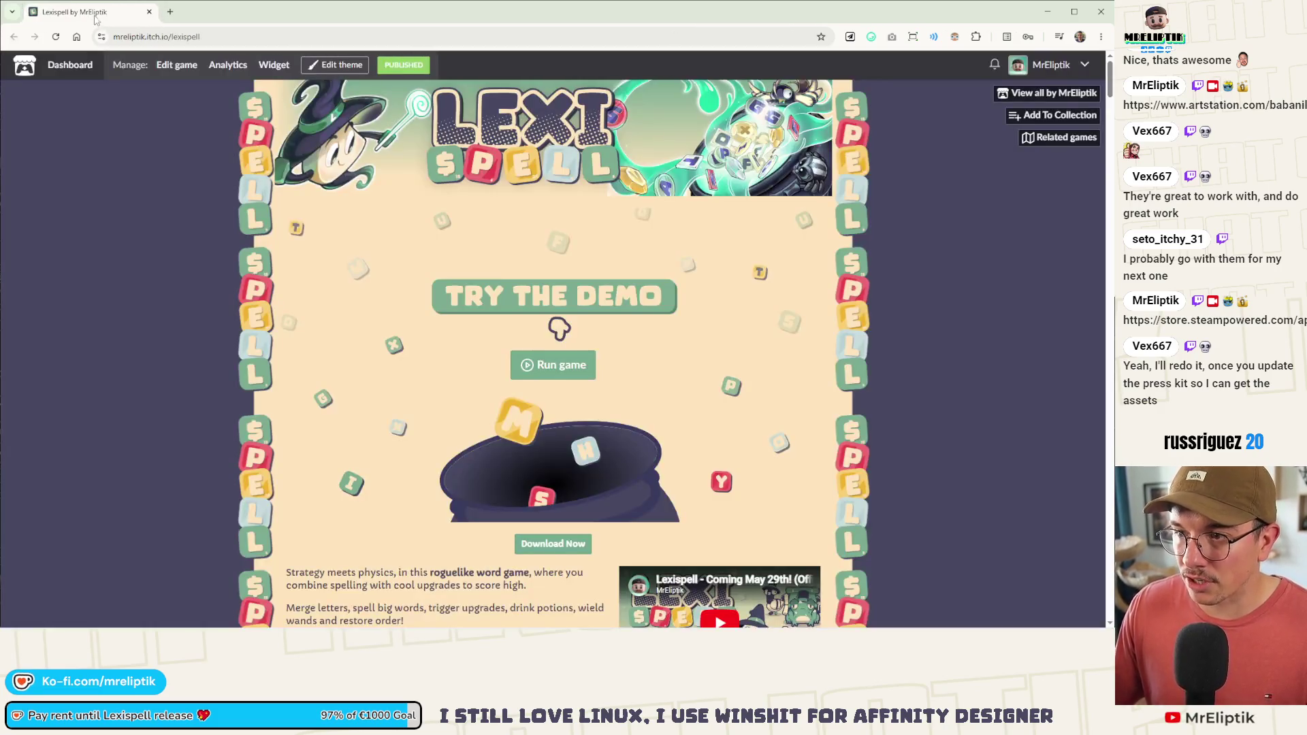
pyautogui.click(1047, 12)
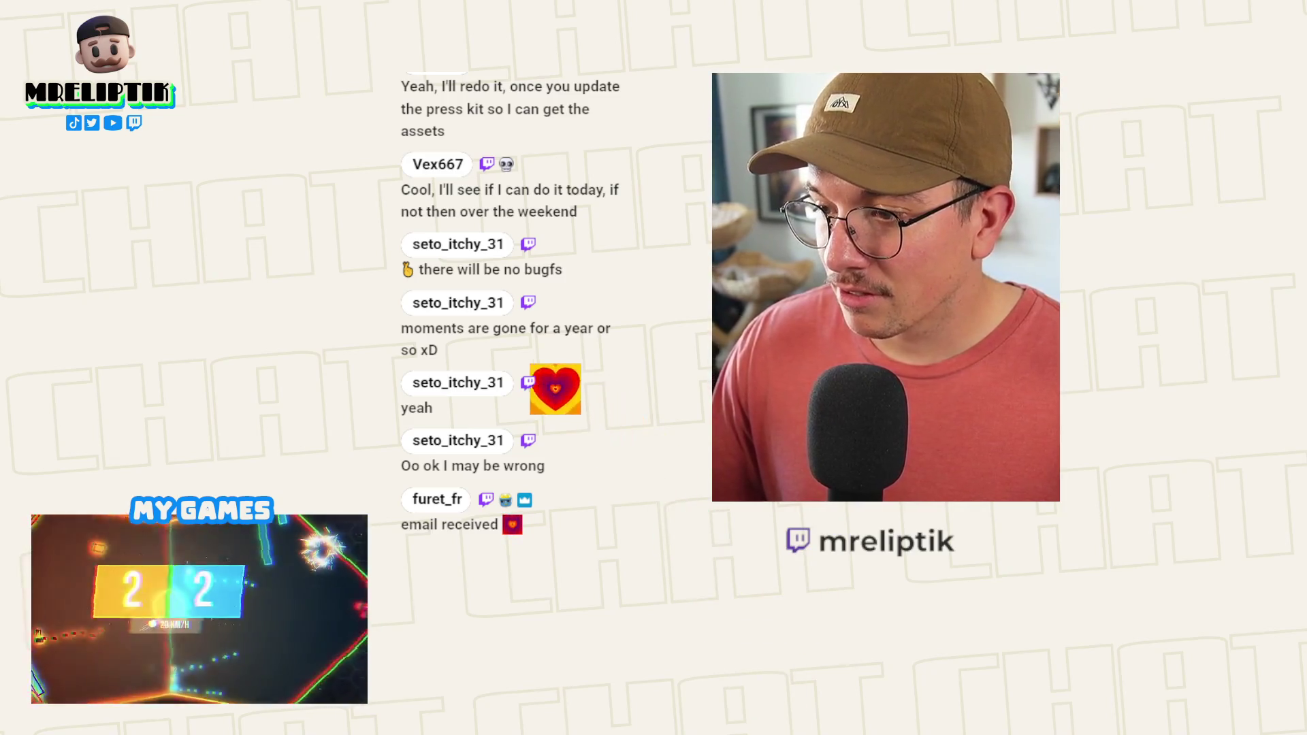
# - Read through the 'Lexispell is now available on Steam' email, then drag the browser off the streamed screen
pyautogui.scroll(-4, 336, 362)
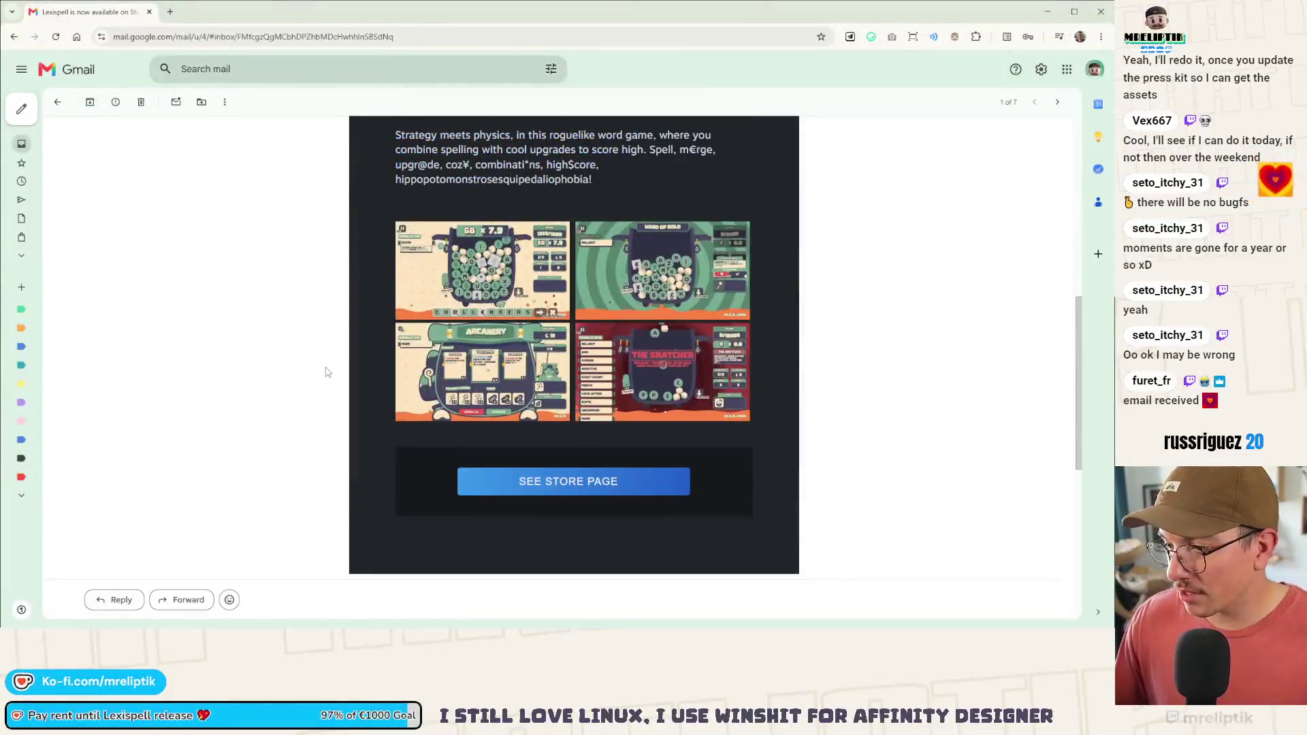
pyautogui.scroll(4, 337, 362)
pyautogui.scroll(2, 373, 313)
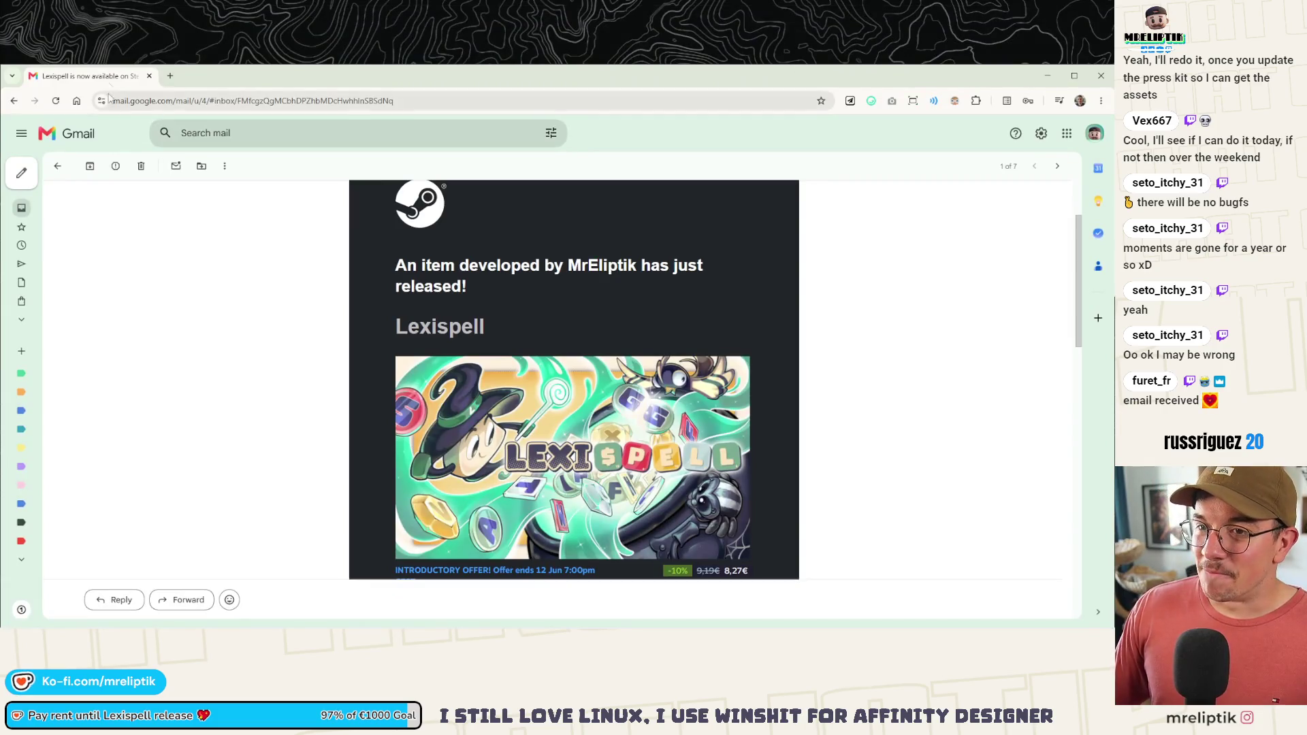
pyautogui.moveTo(109, 80); pyautogui.dragTo(1114, 204)
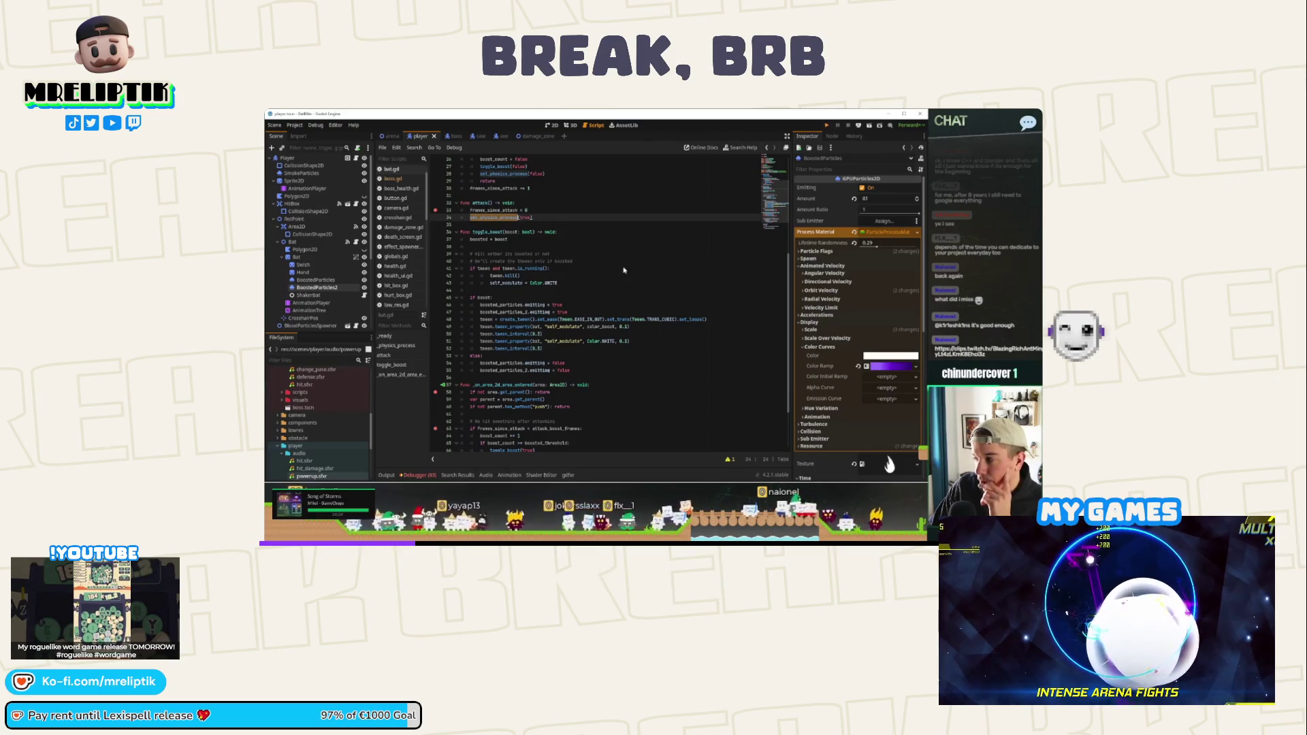
pyautogui.hotkey('ctrl', 's')
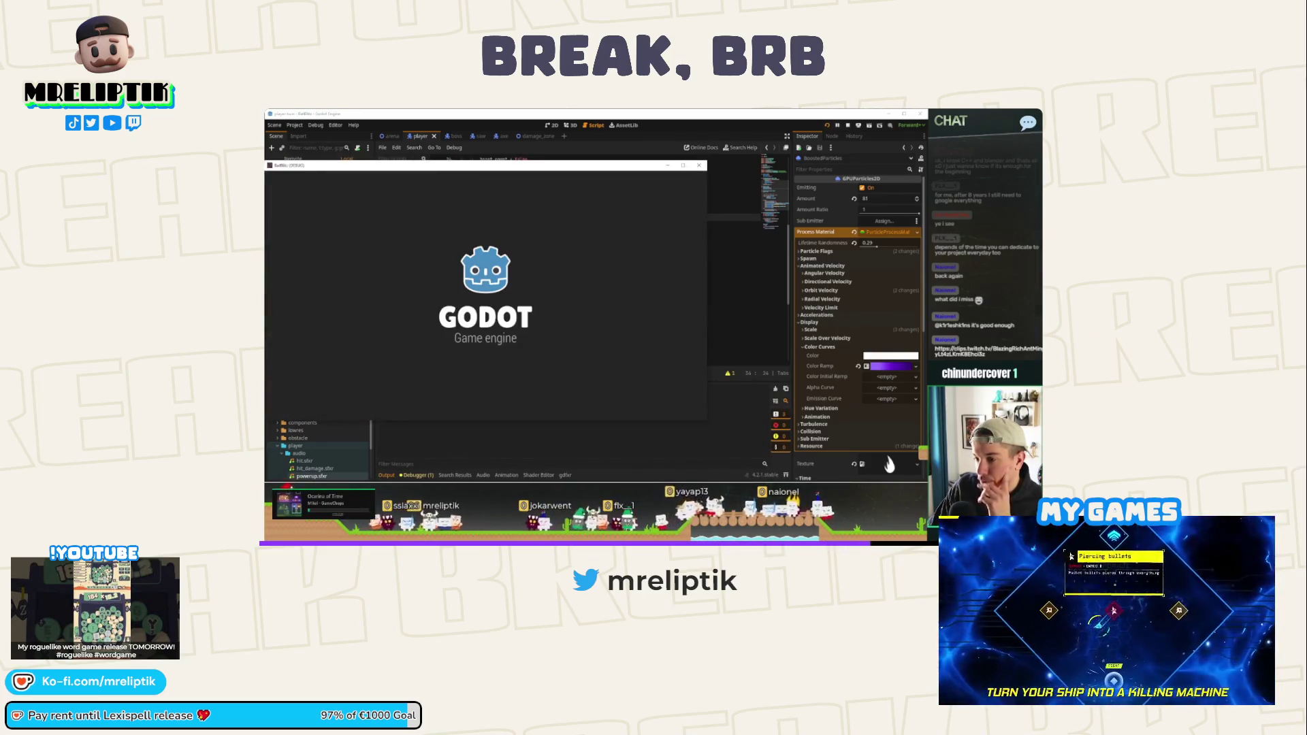
pyautogui.click(452, 356)
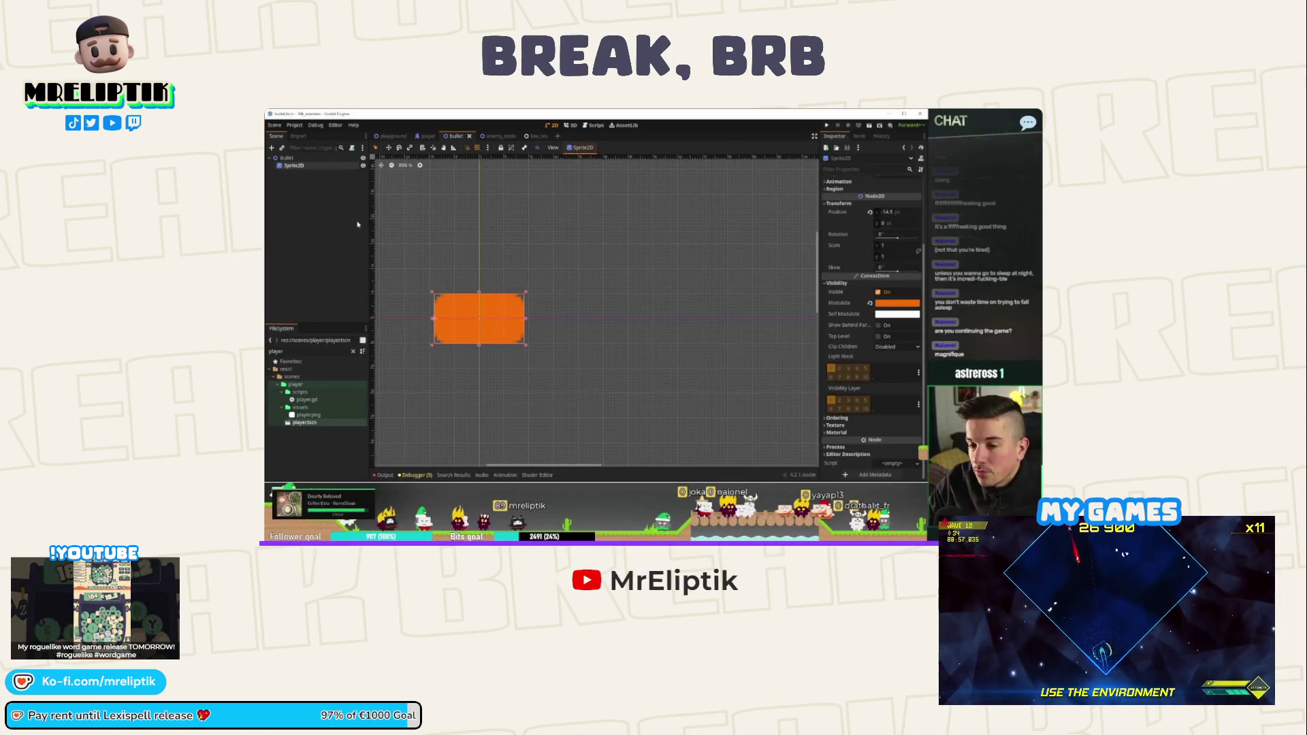
pyautogui.click(308, 158)
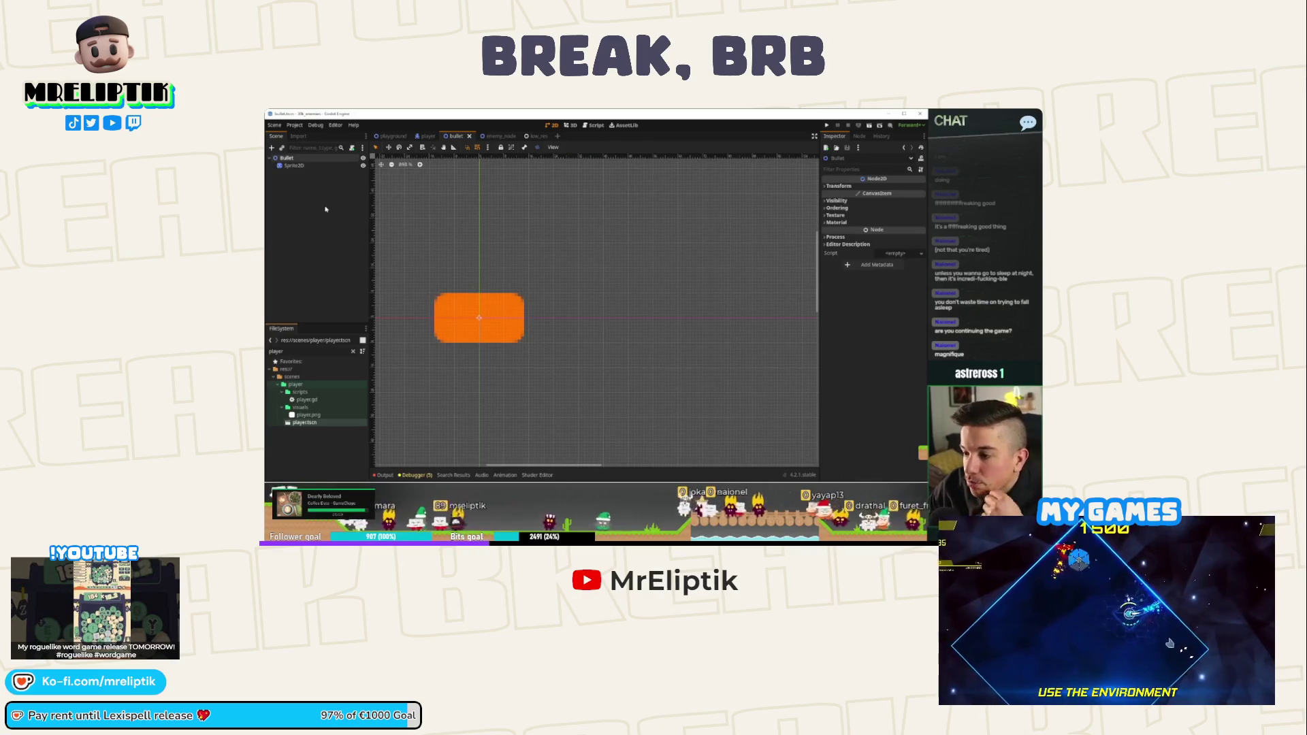
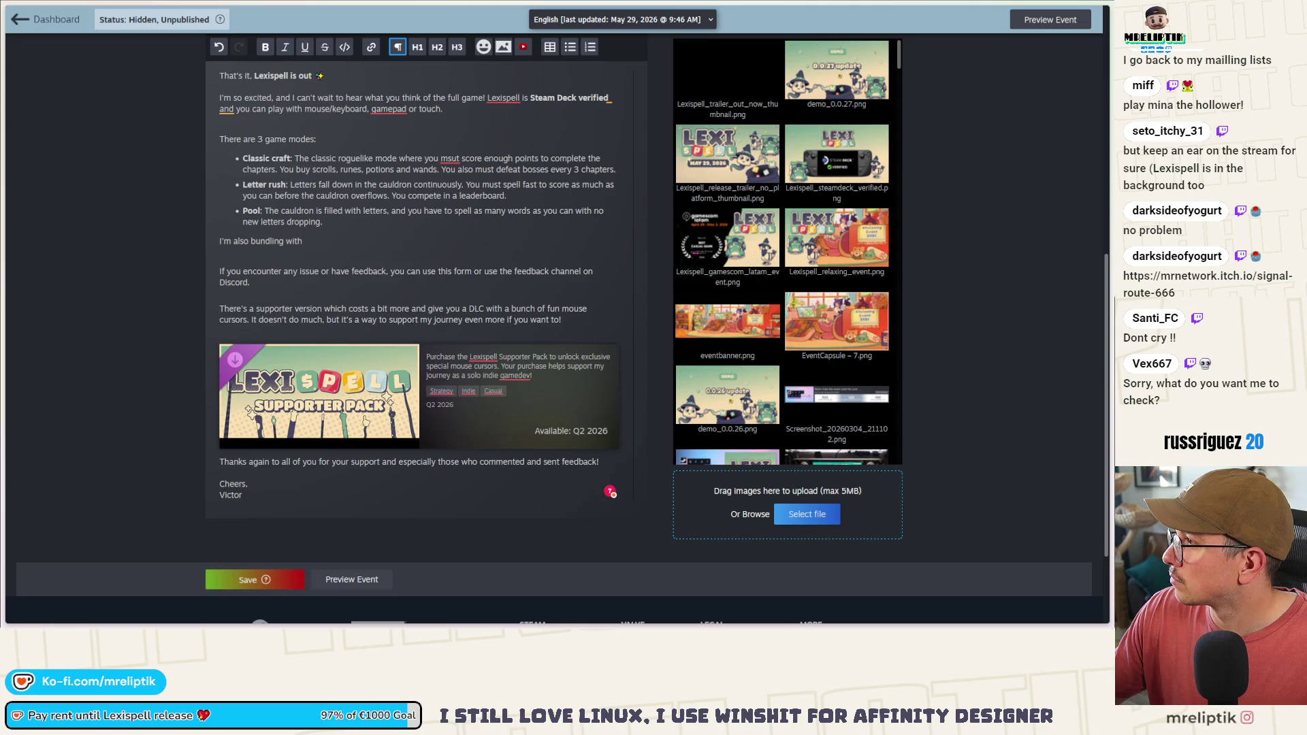
# - Scroll the event editor to the top and drag in the bundle store page window from the left
pyautogui.moveTo(2, 272)
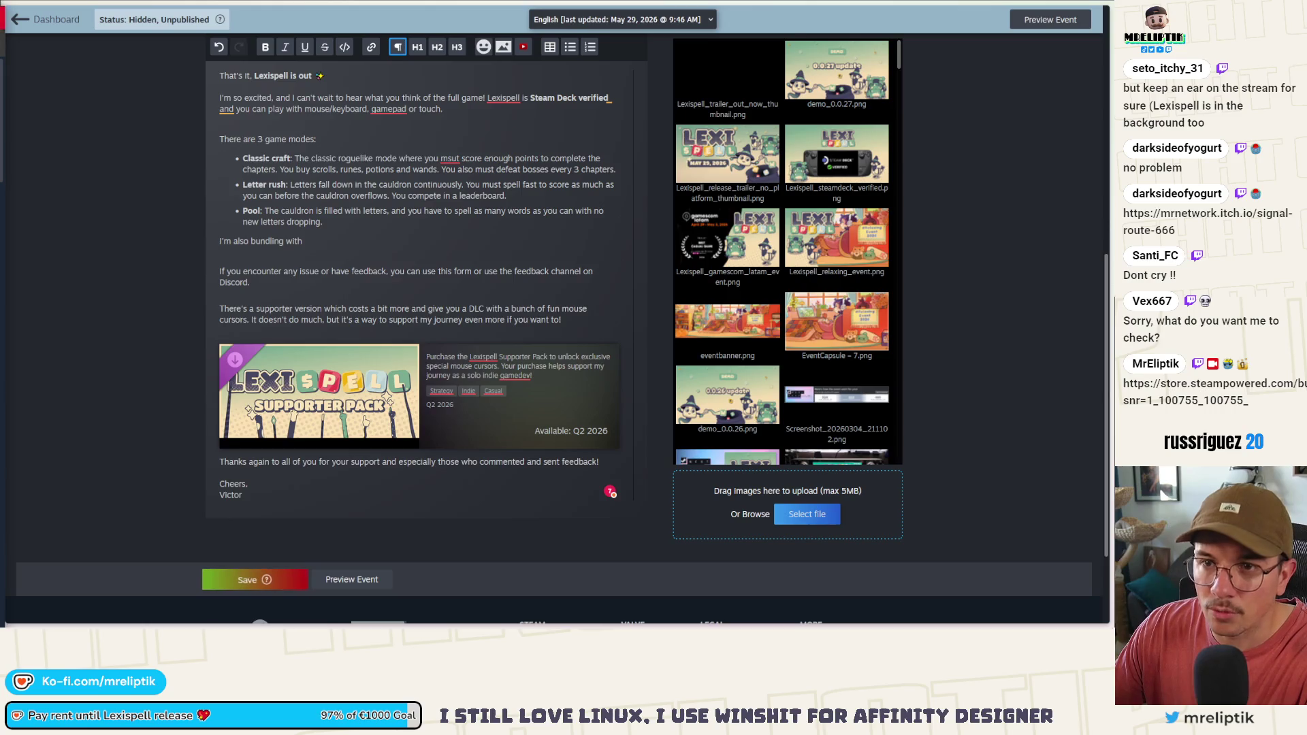
pyautogui.scroll(6, 176, 281)
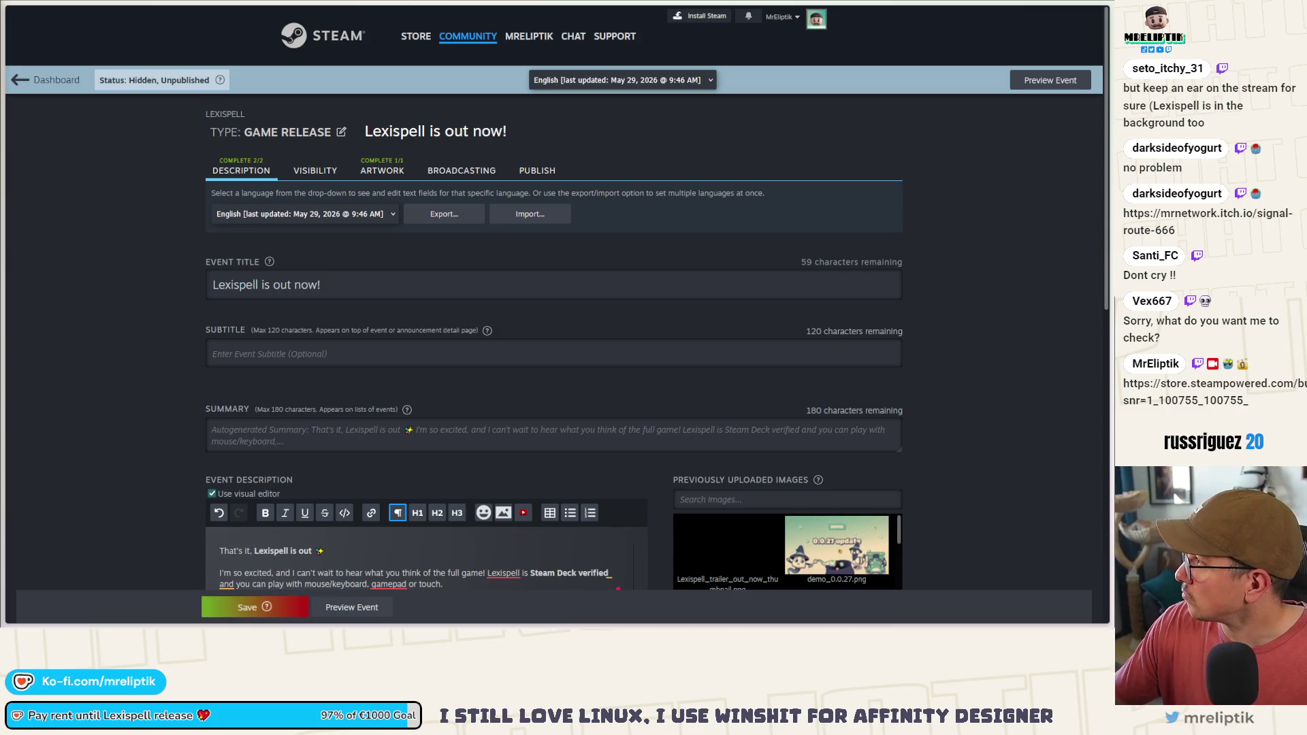
pyautogui.moveTo(0, 79); pyautogui.dragTo(429, 80)
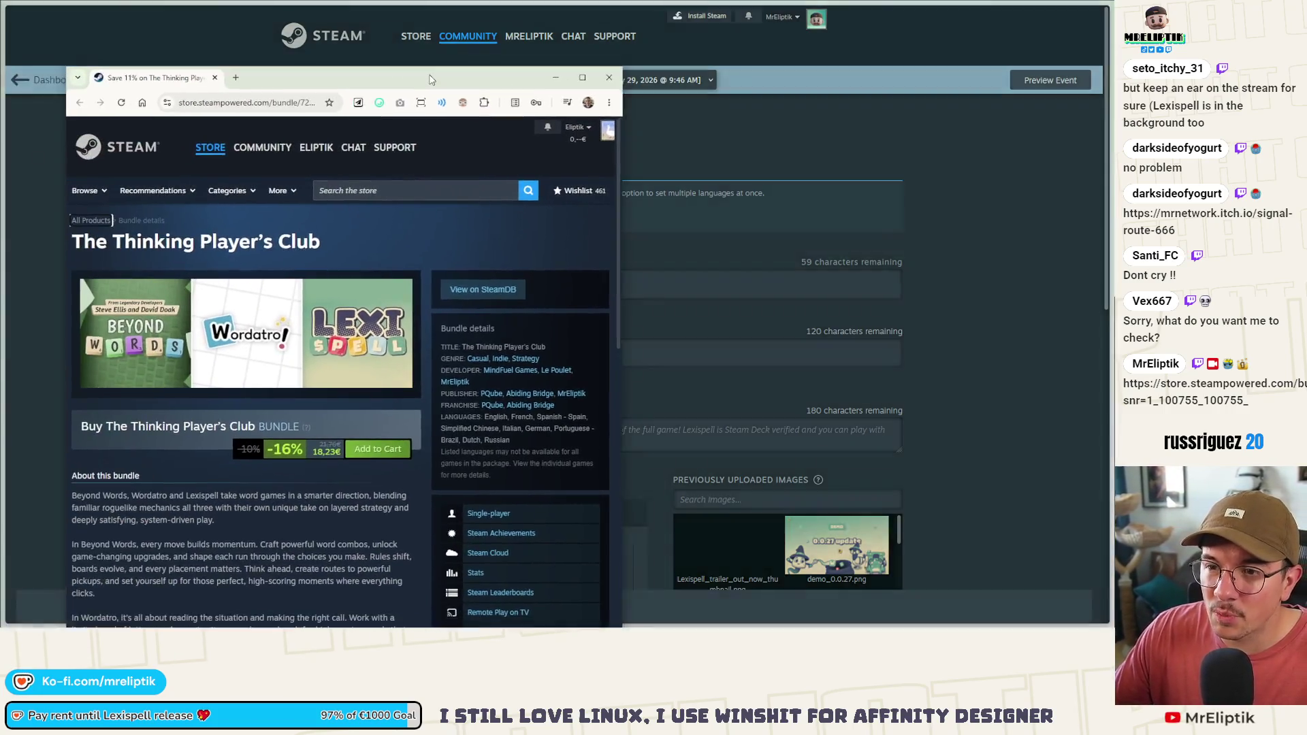
# - Maximize The Thinking Player's Club bundle page and scroll through its contents
pyautogui.doubleClick(430, 80)
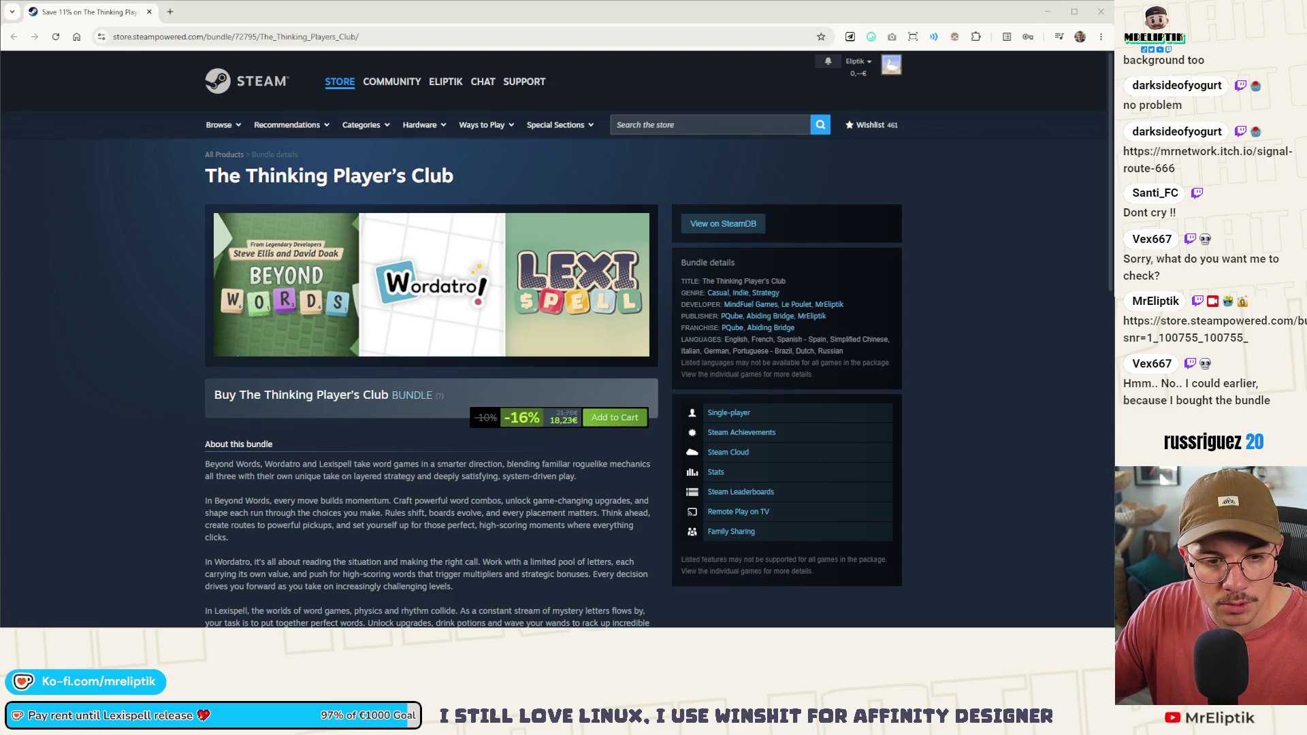
pyautogui.scroll(-6, 139, 348)
pyautogui.scroll(7, 381, 395)
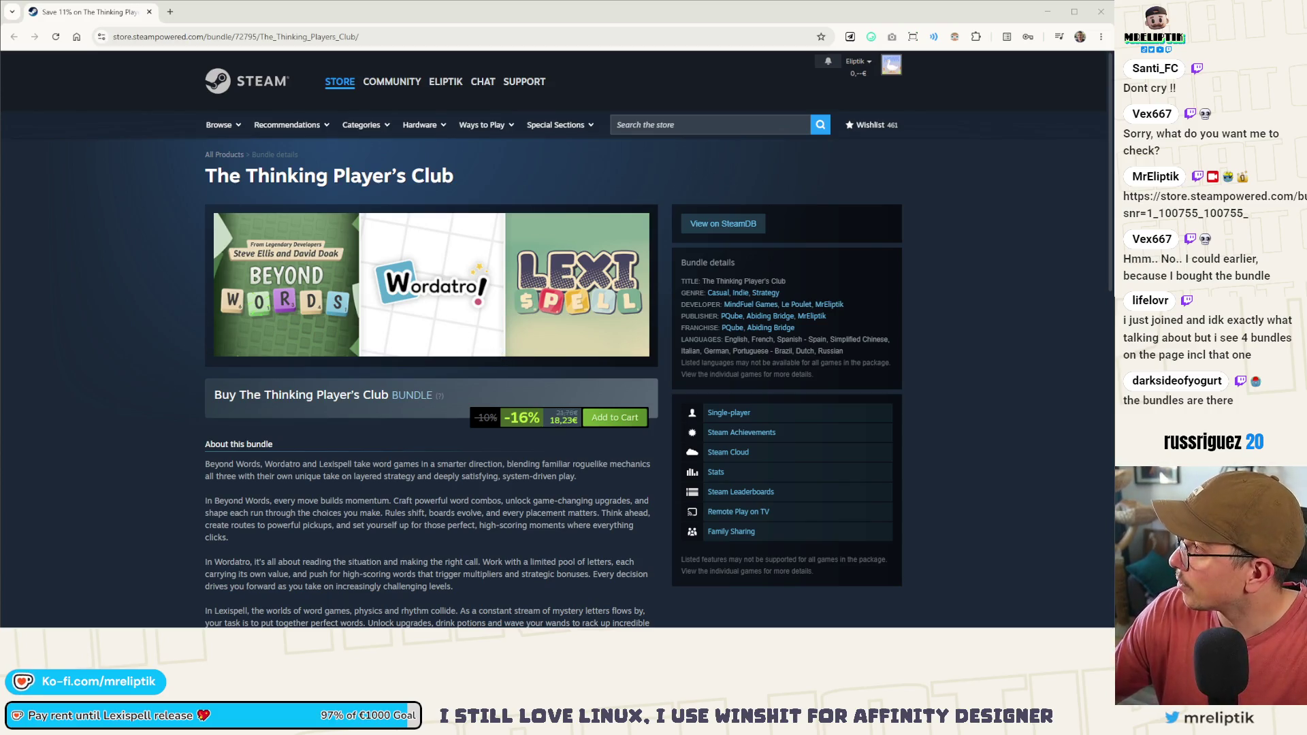
pyautogui.scroll(-4, 411, 443)
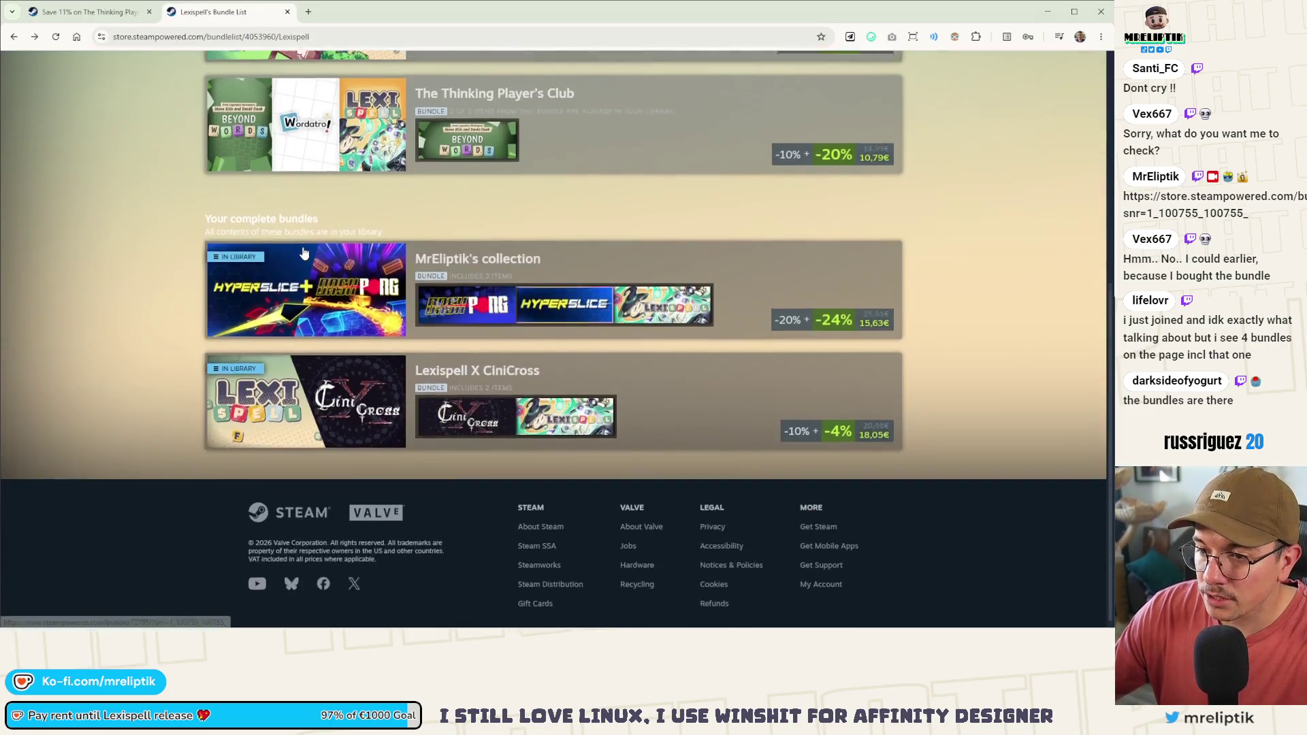
pyautogui.scroll(3, 411, 443)
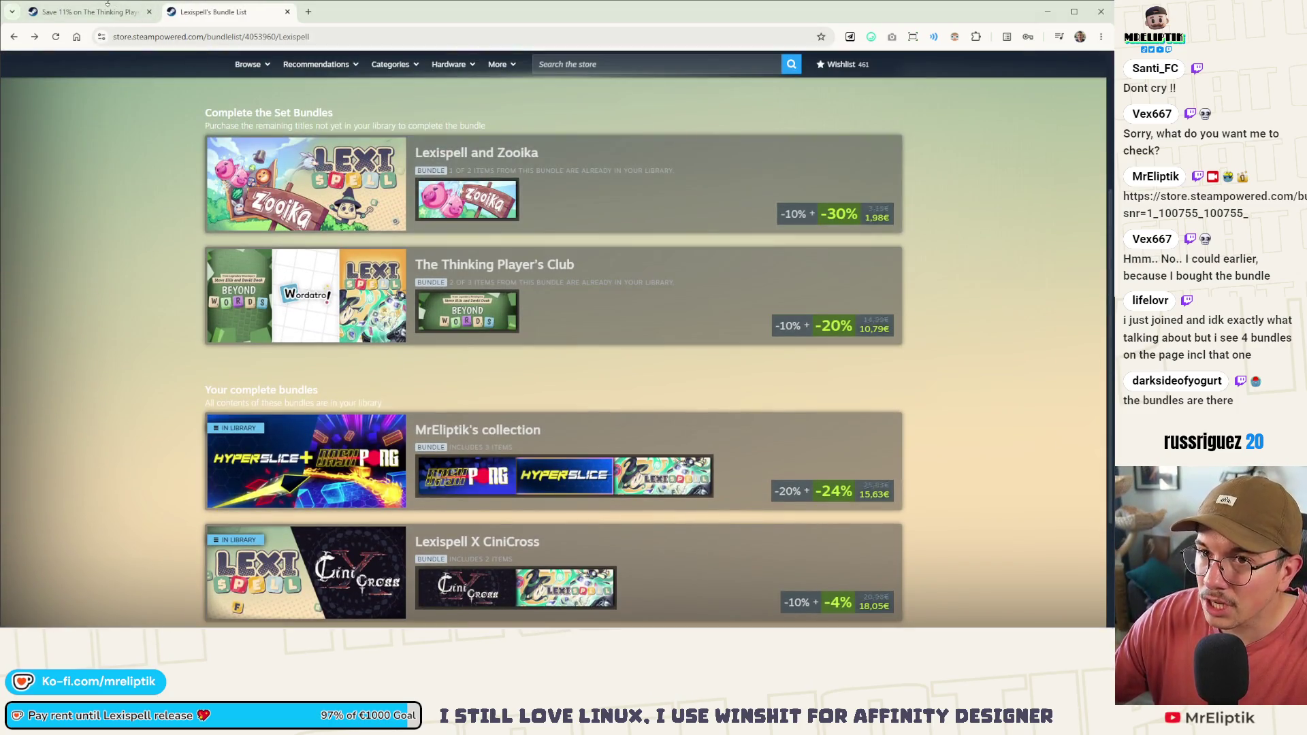
pyautogui.click(102, 14)
pyautogui.scroll(-1, 479, 368)
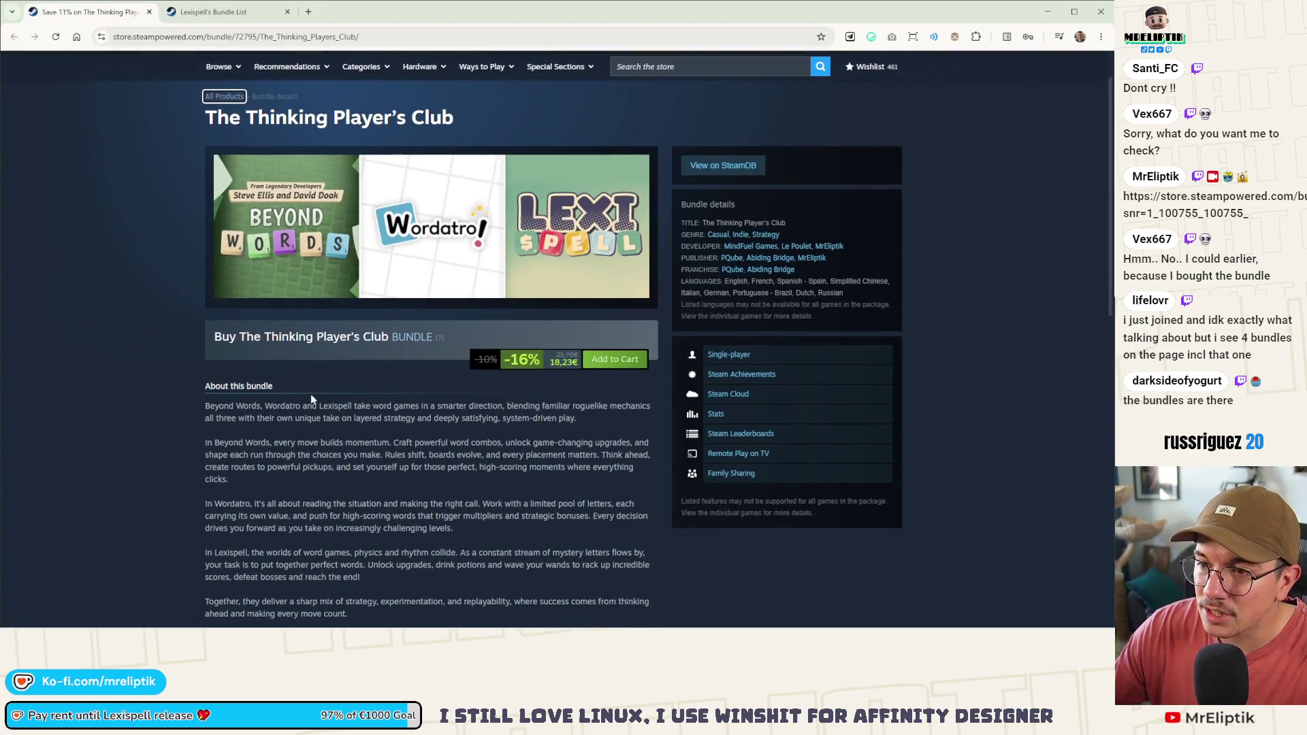
pyautogui.scroll(1, 478, 397)
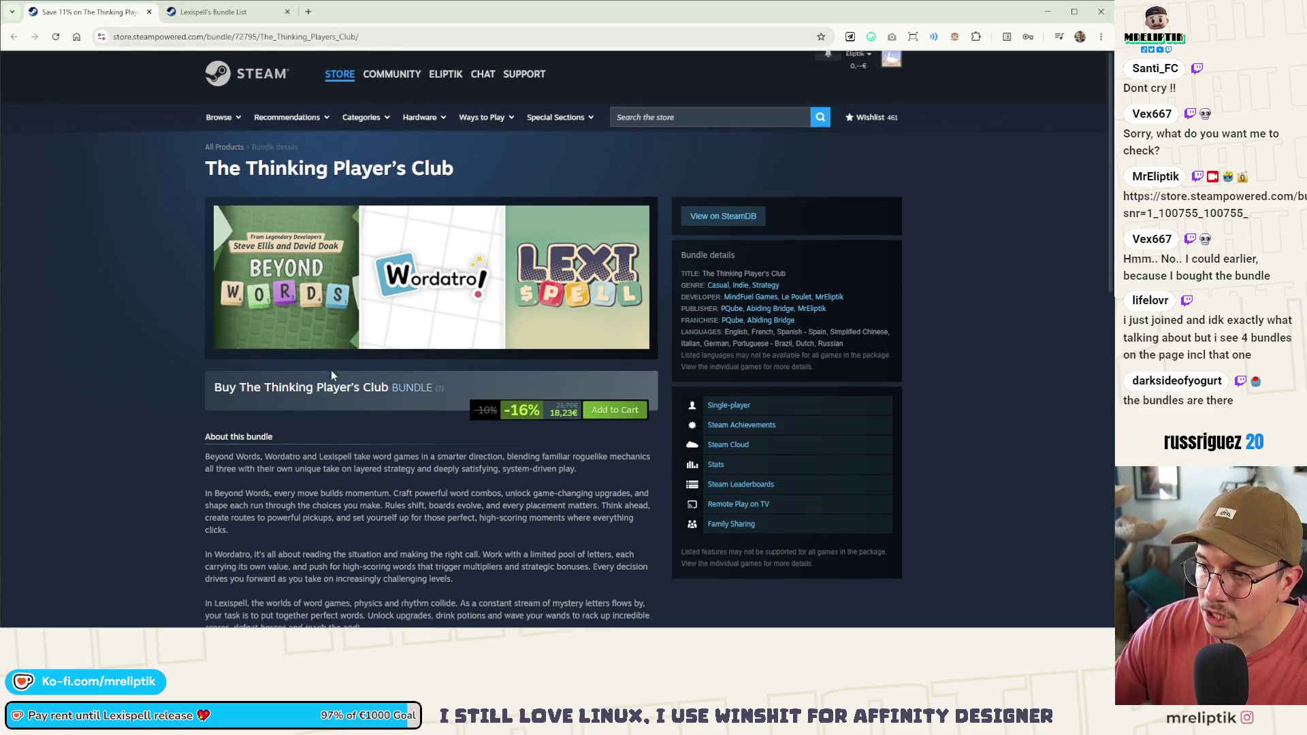
pyautogui.scroll(-3, 331, 374)
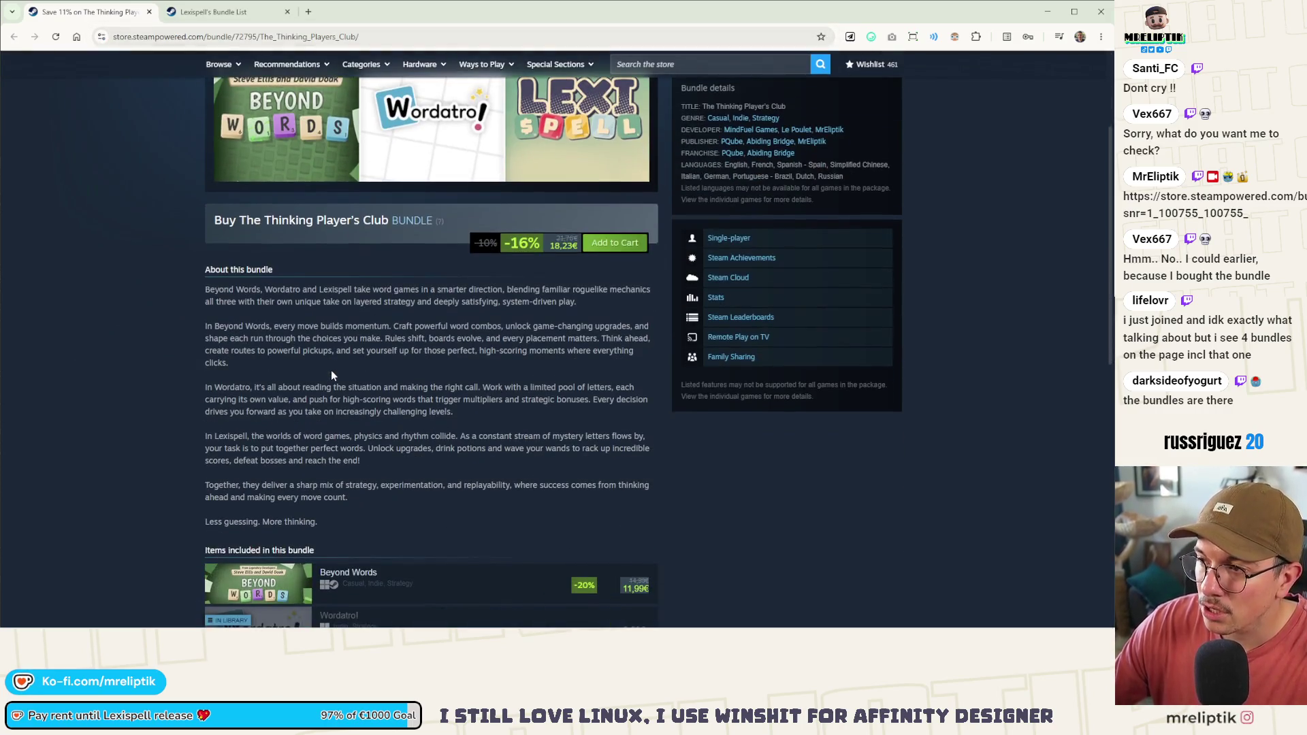
pyautogui.click(225, 12)
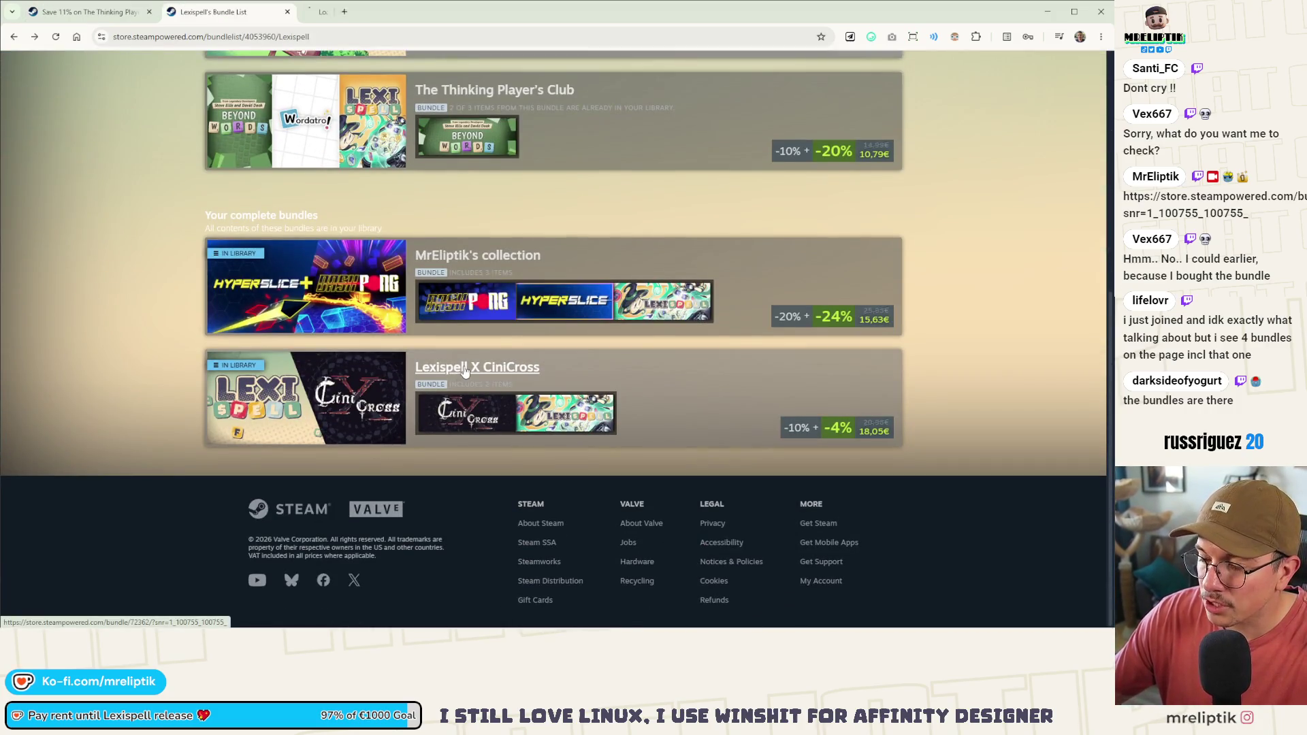
pyautogui.click(465, 369)
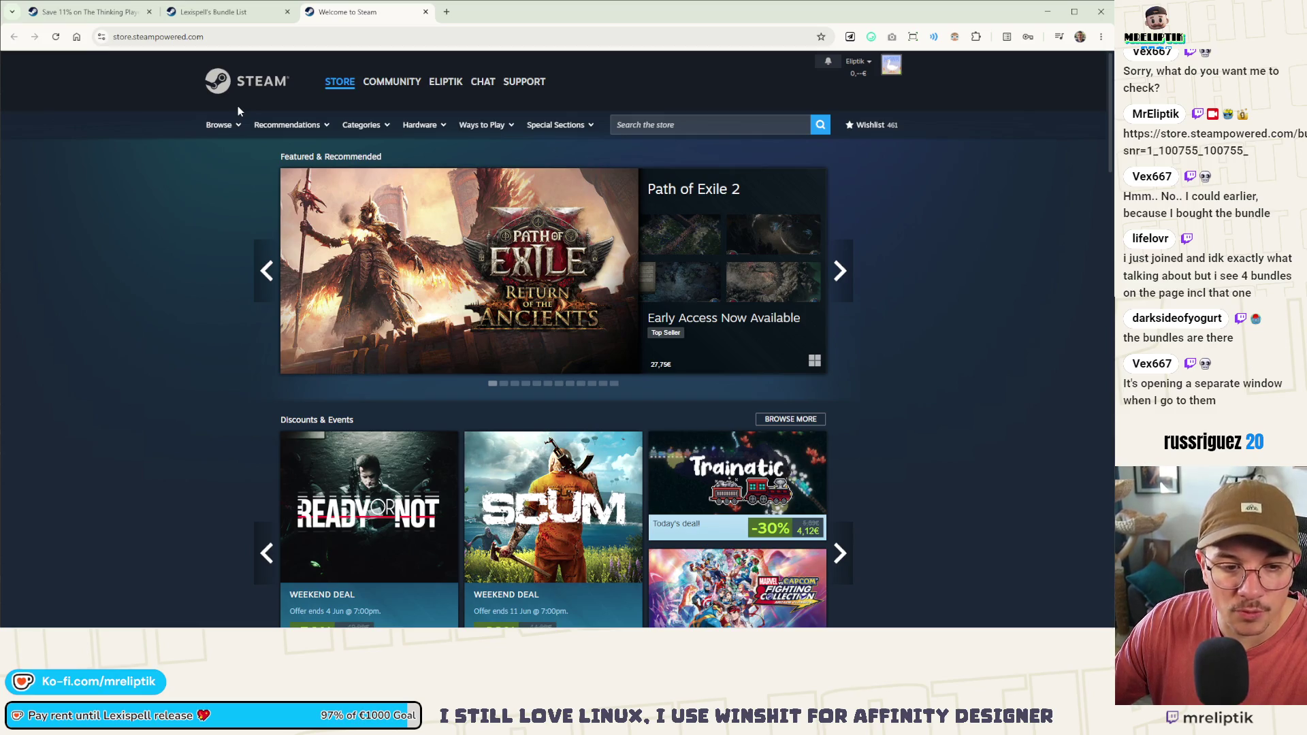
pyautogui.middleClick(344, 25)
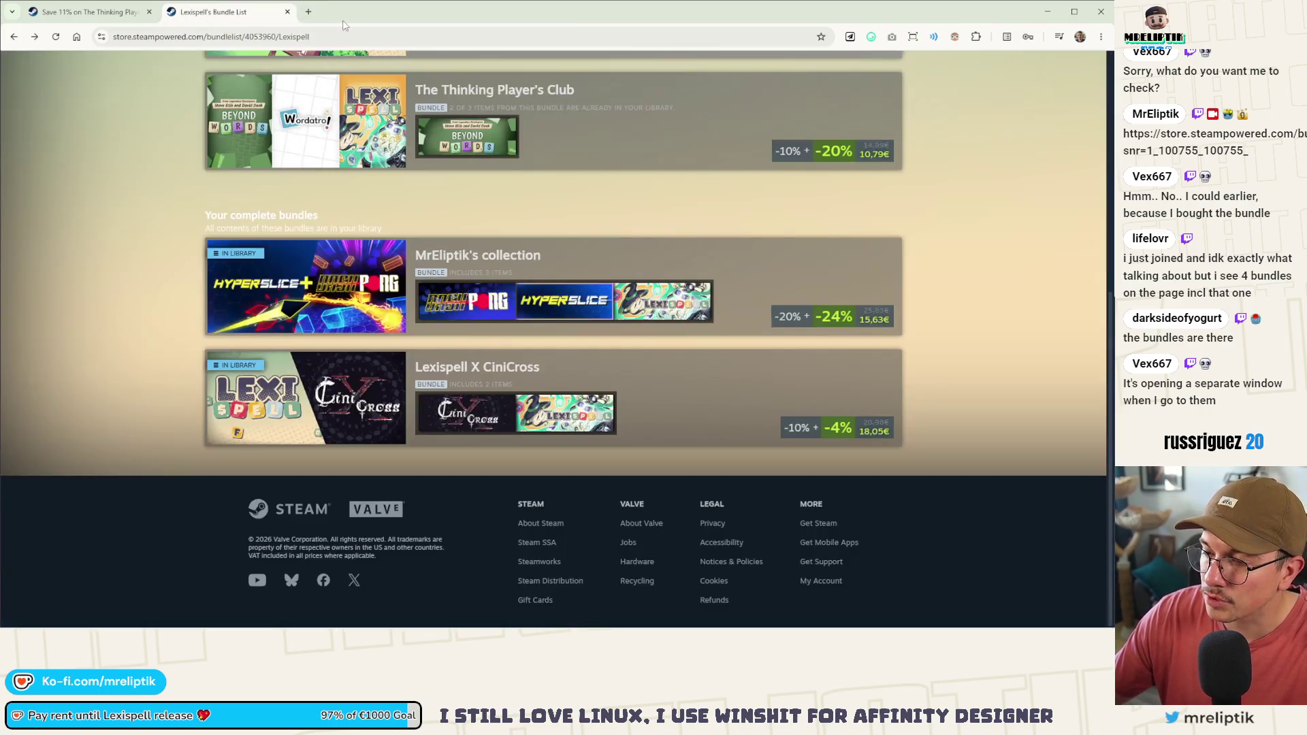
pyautogui.click(85, 11)
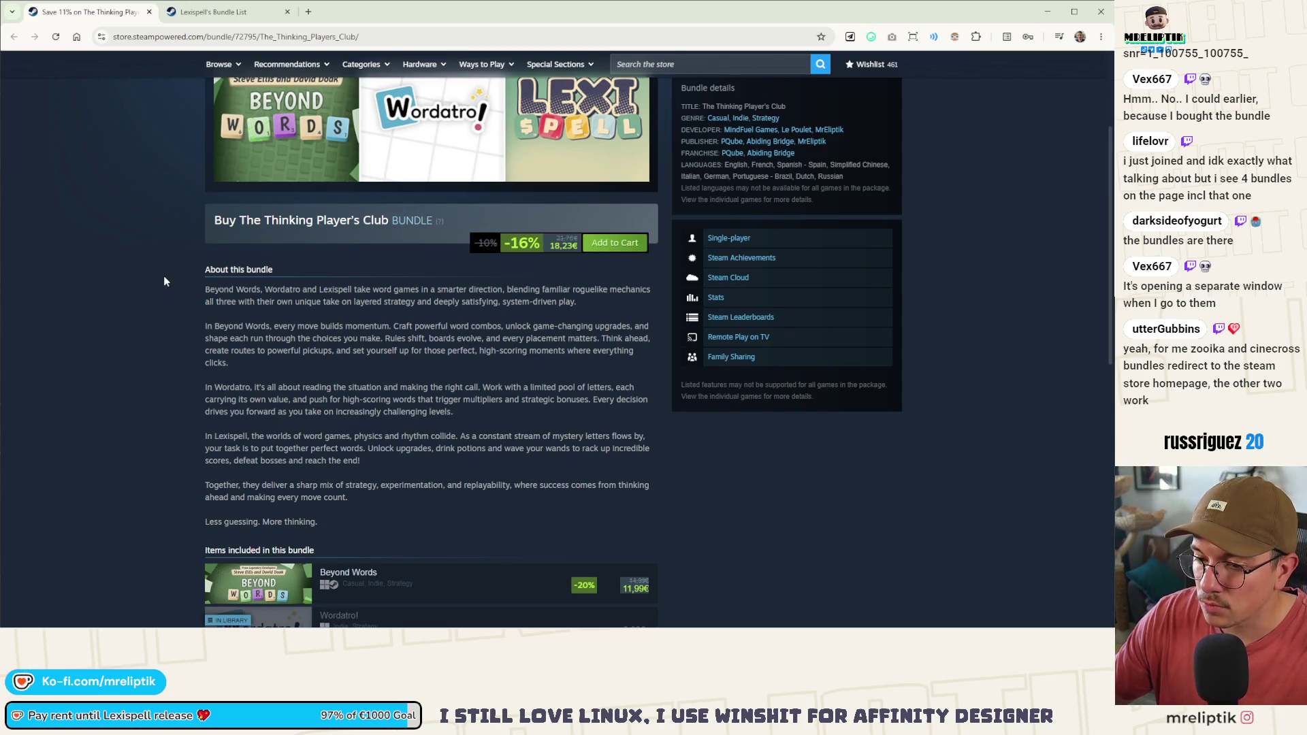
pyautogui.scroll(-5, 156, 318)
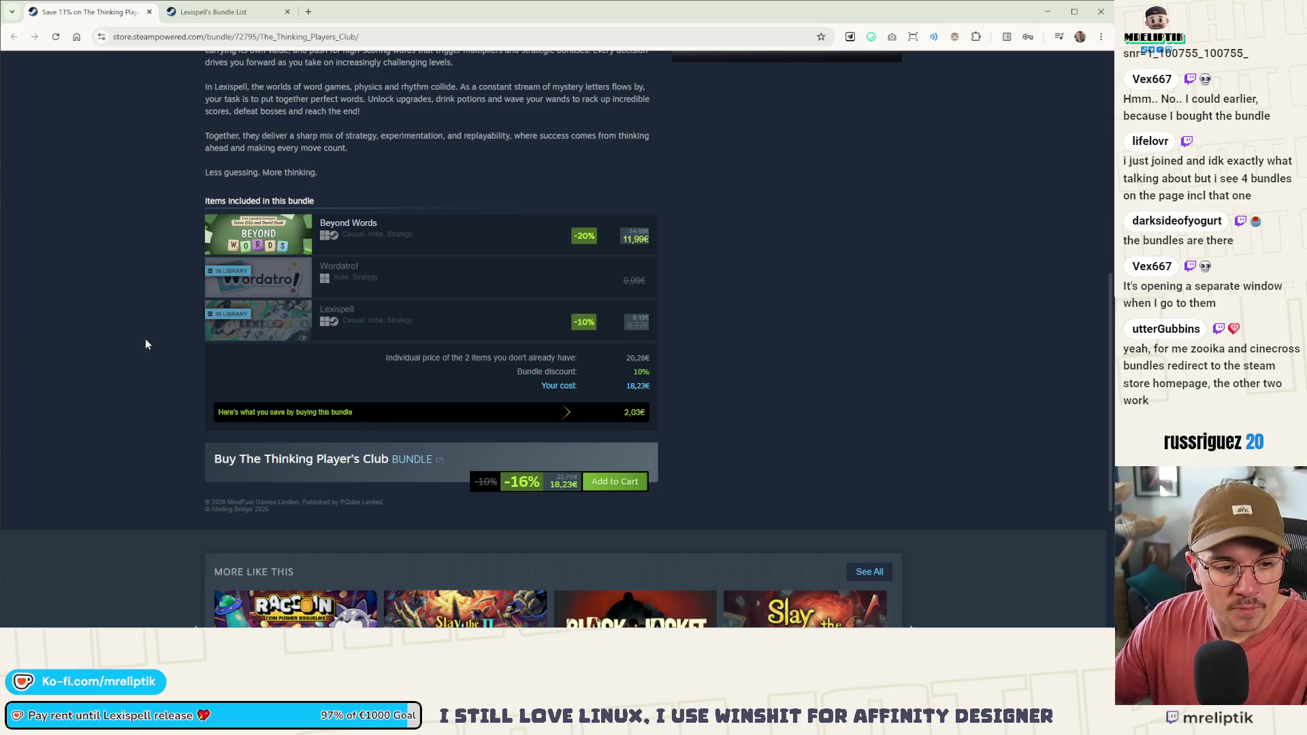
pyautogui.scroll(3, 189, 324)
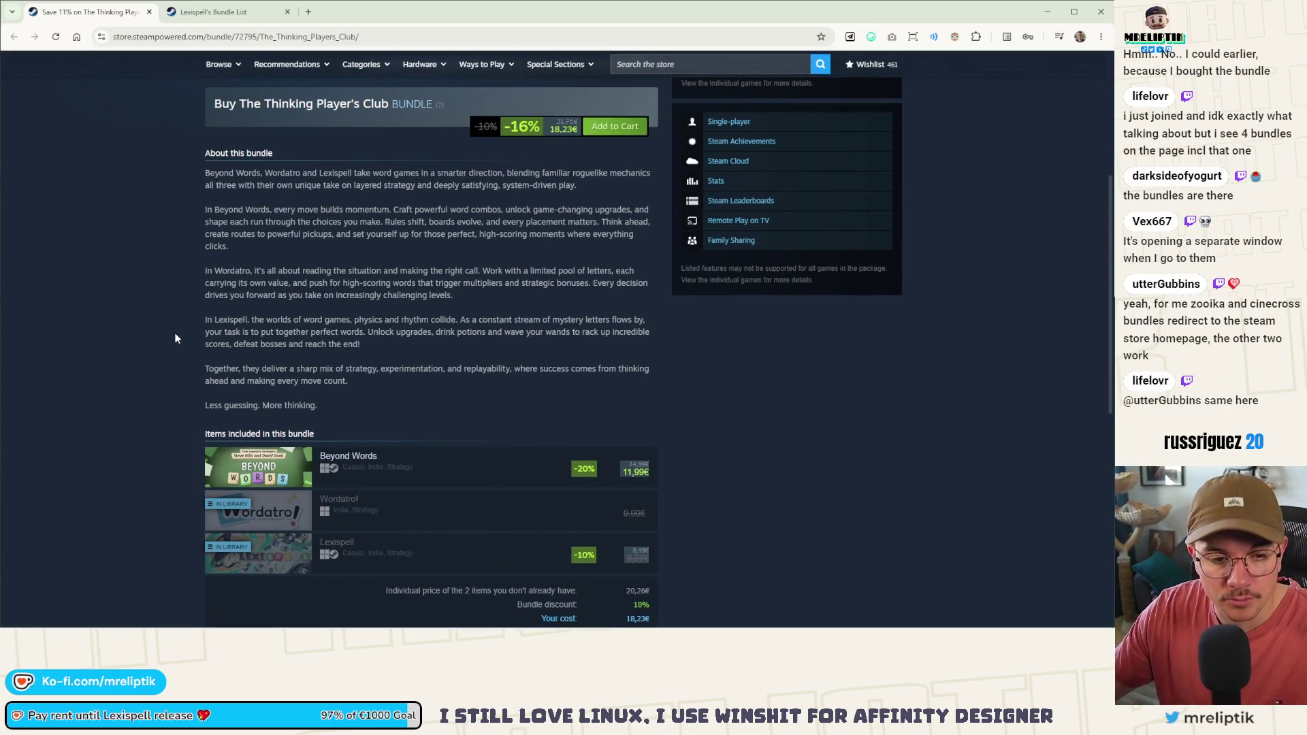
pyautogui.click(255, 37)
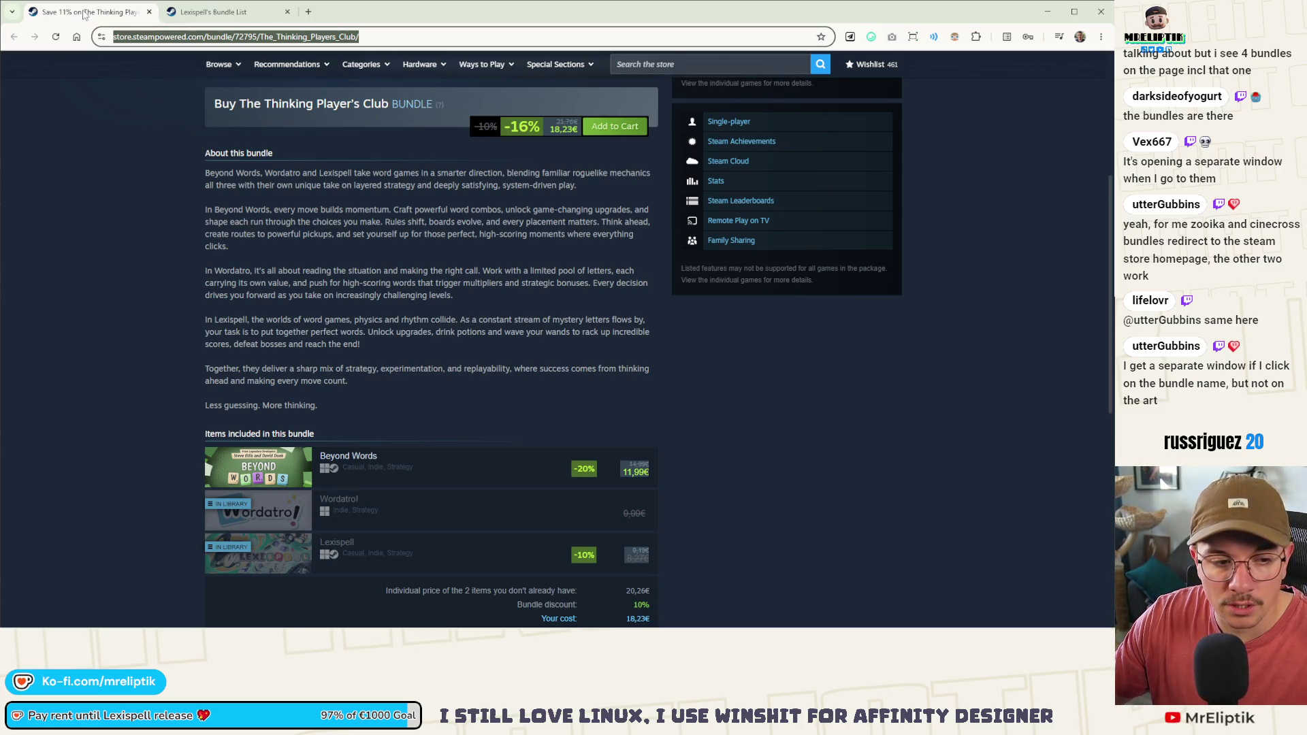
pyautogui.click(211, 12)
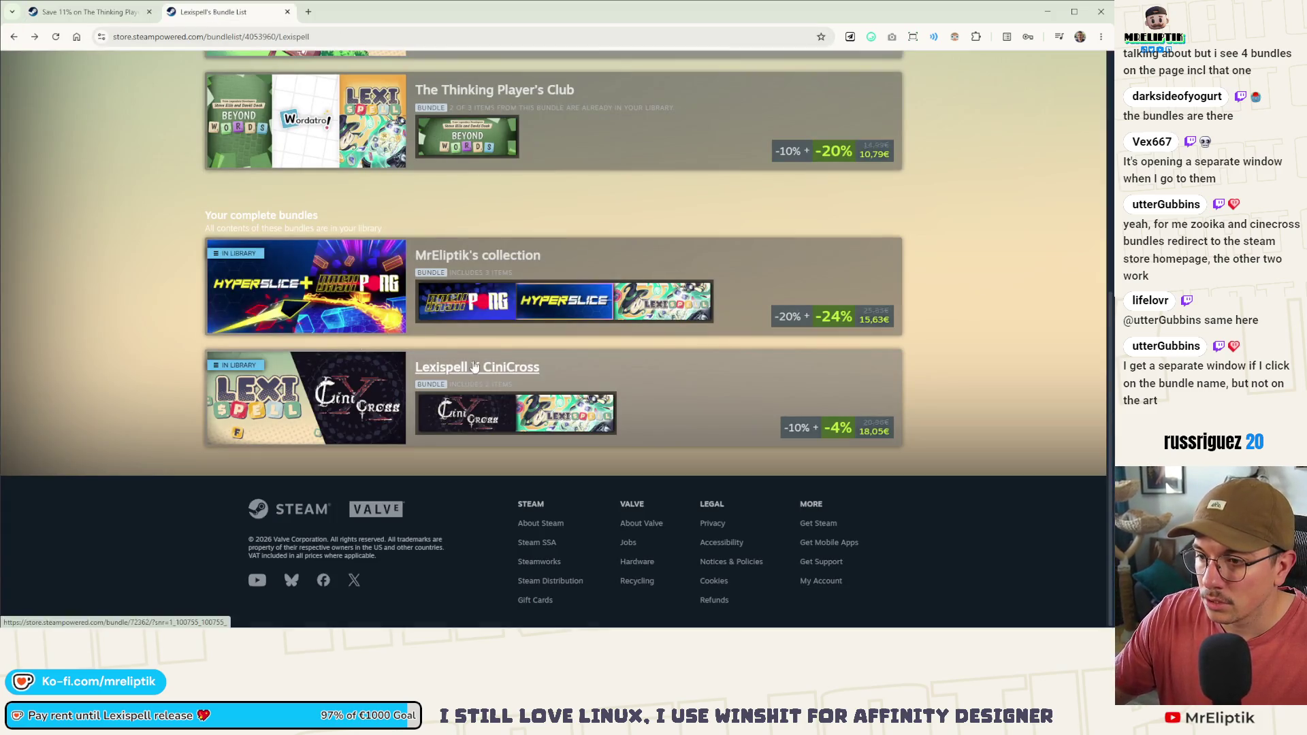
pyautogui.click(499, 371)
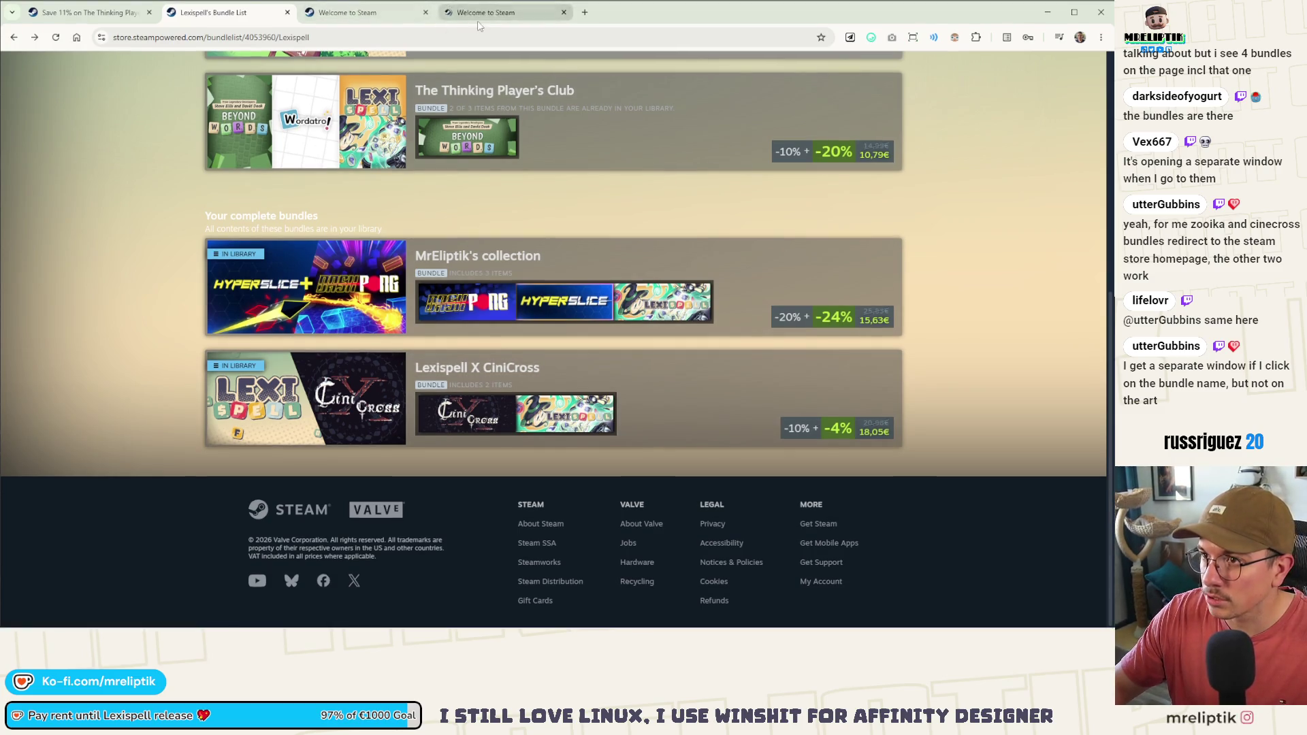
pyautogui.click(478, 14)
pyautogui.hotkey('ctrl', 'w')
pyautogui.hotkey('ctrl', 'w')
pyautogui.scroll(6, 353, 353)
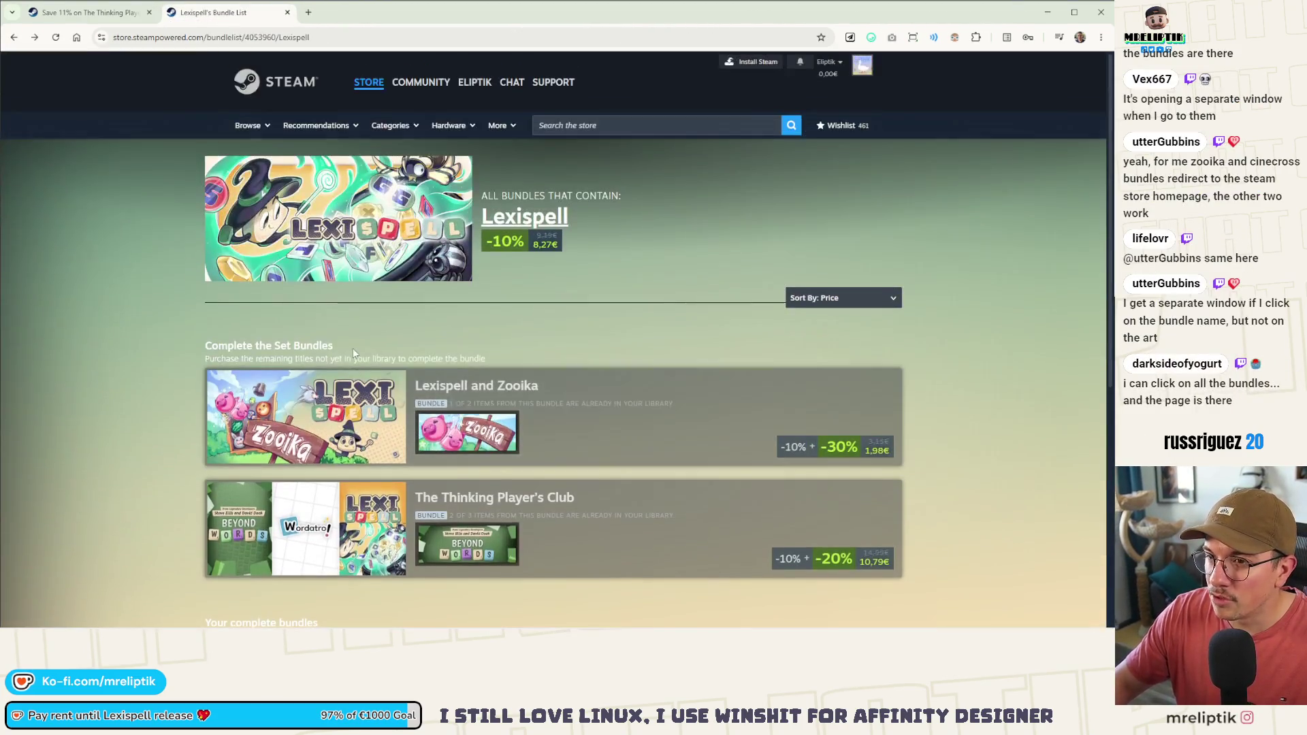
# - Return to the Lexispell store page's bundle offers, then switch to the Steamworks Lexispell admin page
pyautogui.click(20, 38)
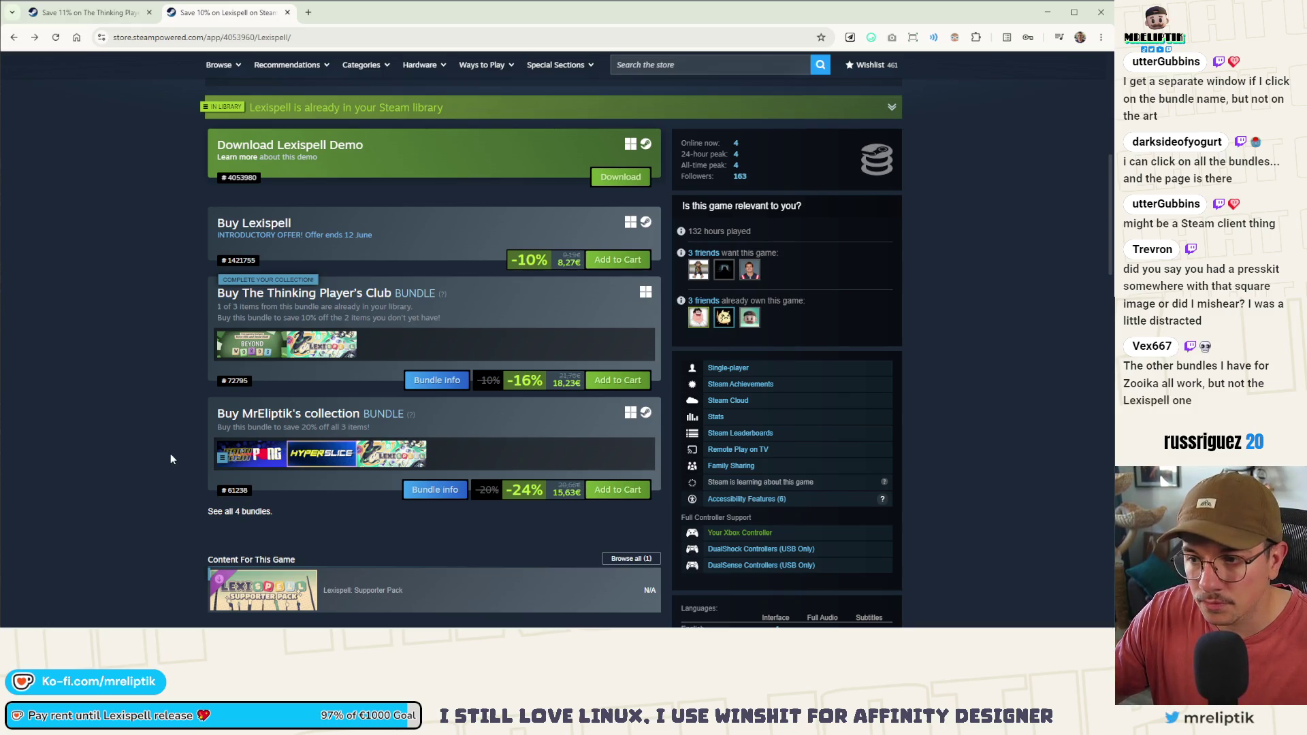
pyautogui.scroll(5, 436, 341)
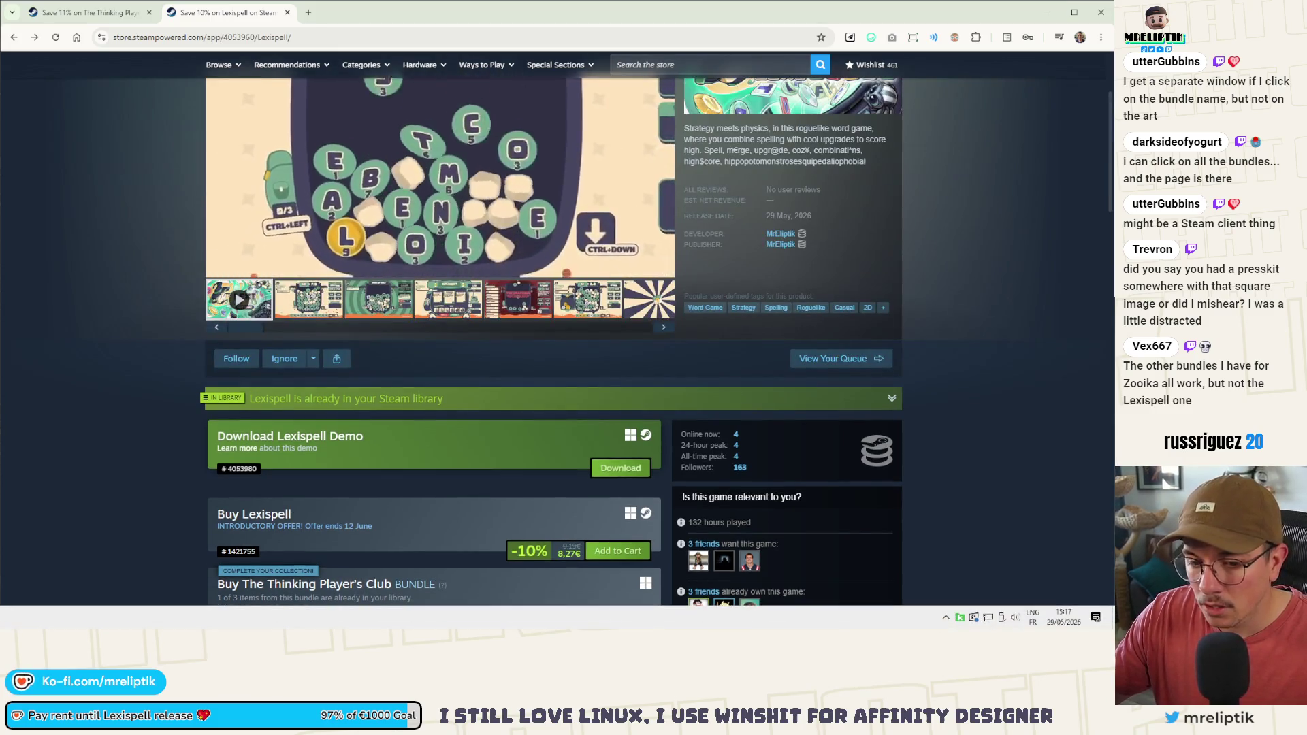
pyautogui.hotkey('alt', 'Tab')
pyautogui.moveTo(41, 102)
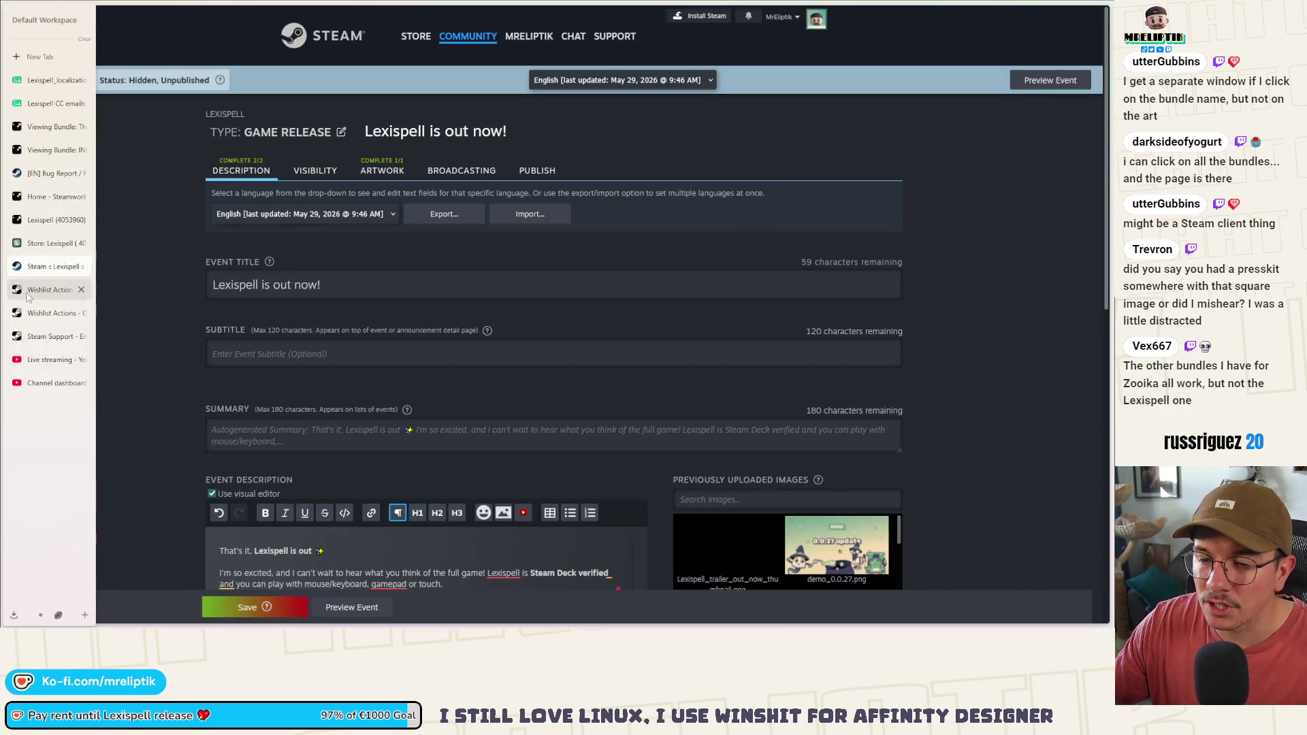
pyautogui.click(55, 197)
pyautogui.click(55, 220)
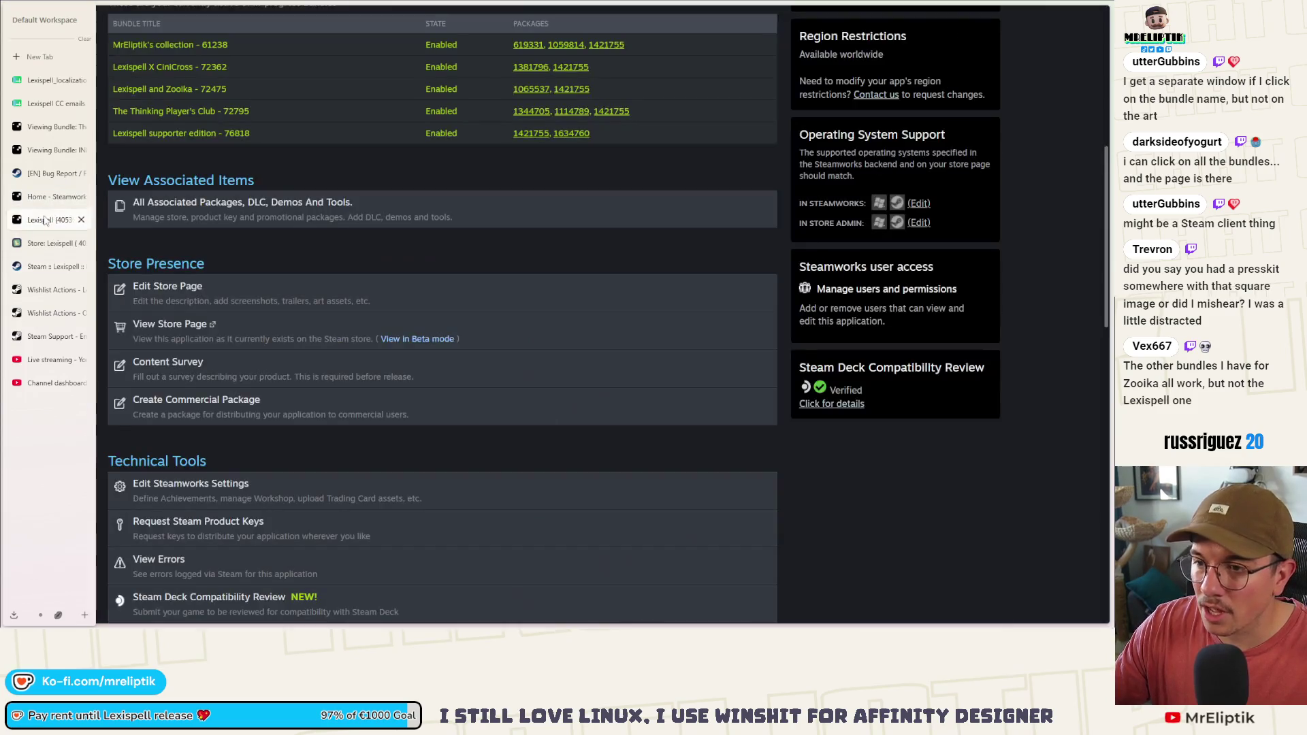
pyautogui.scroll(10, 608, 270)
pyautogui.scroll(-2, 525, 408)
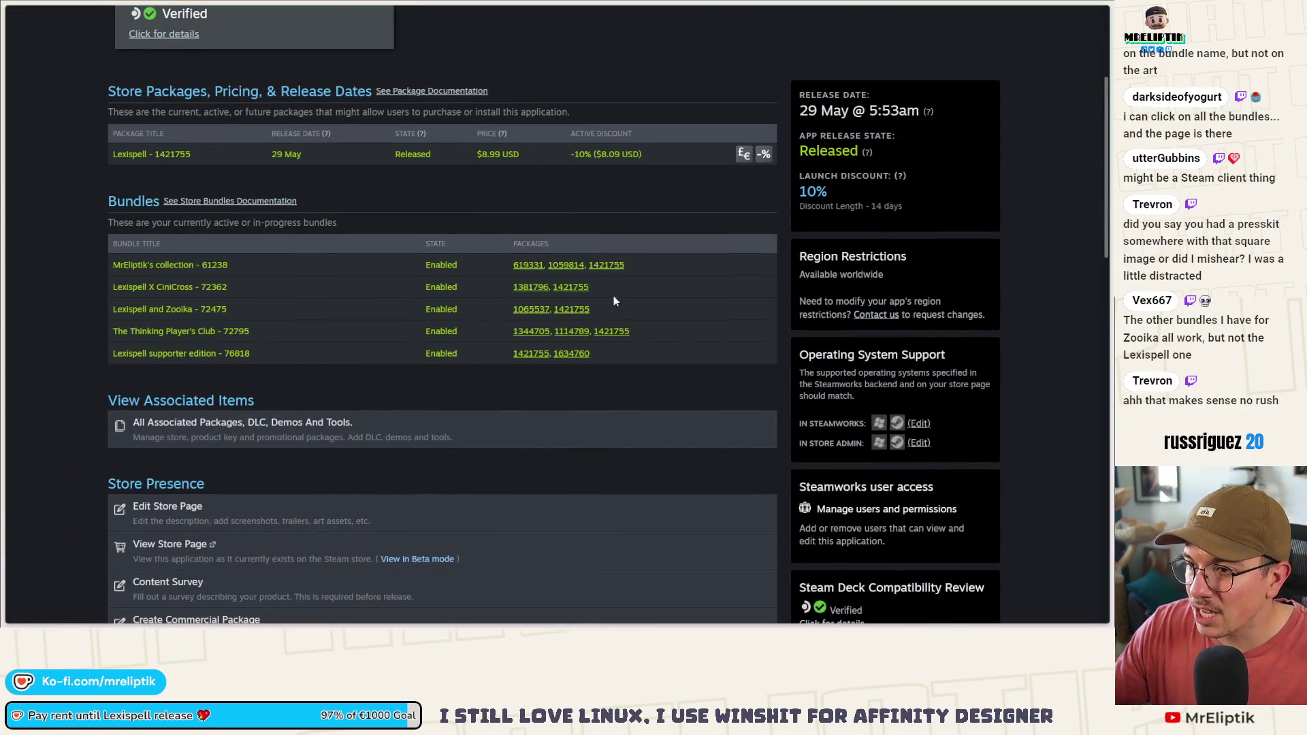
pyautogui.scroll(2, 616, 295)
pyautogui.click(63, 13)
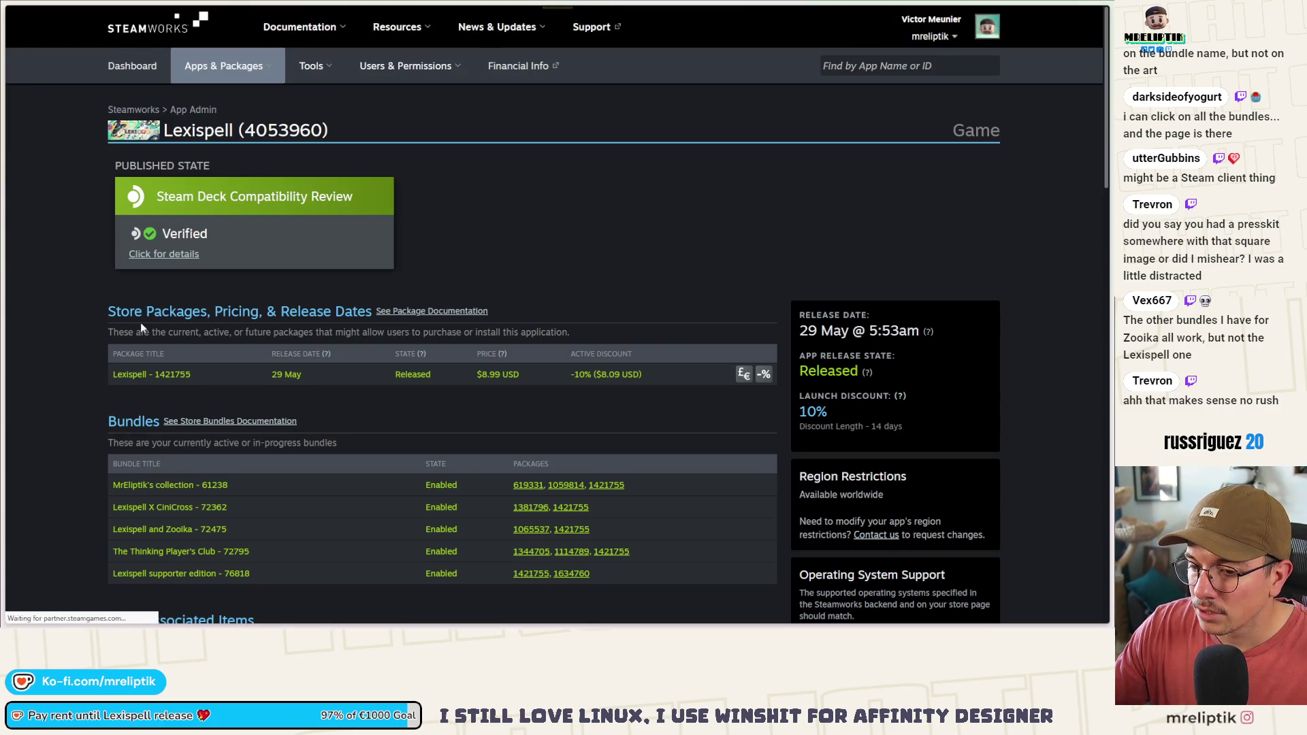
pyautogui.scroll(-3, 100, 487)
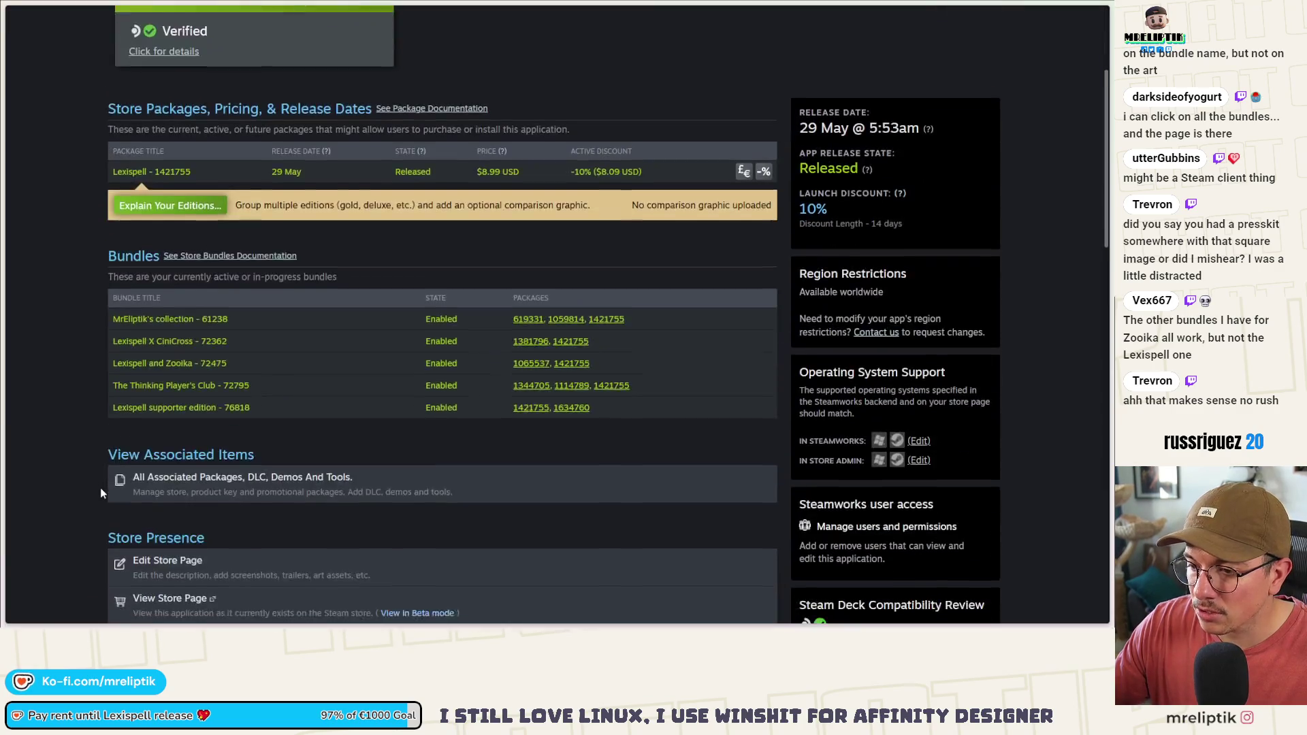
pyautogui.middleClick(177, 325)
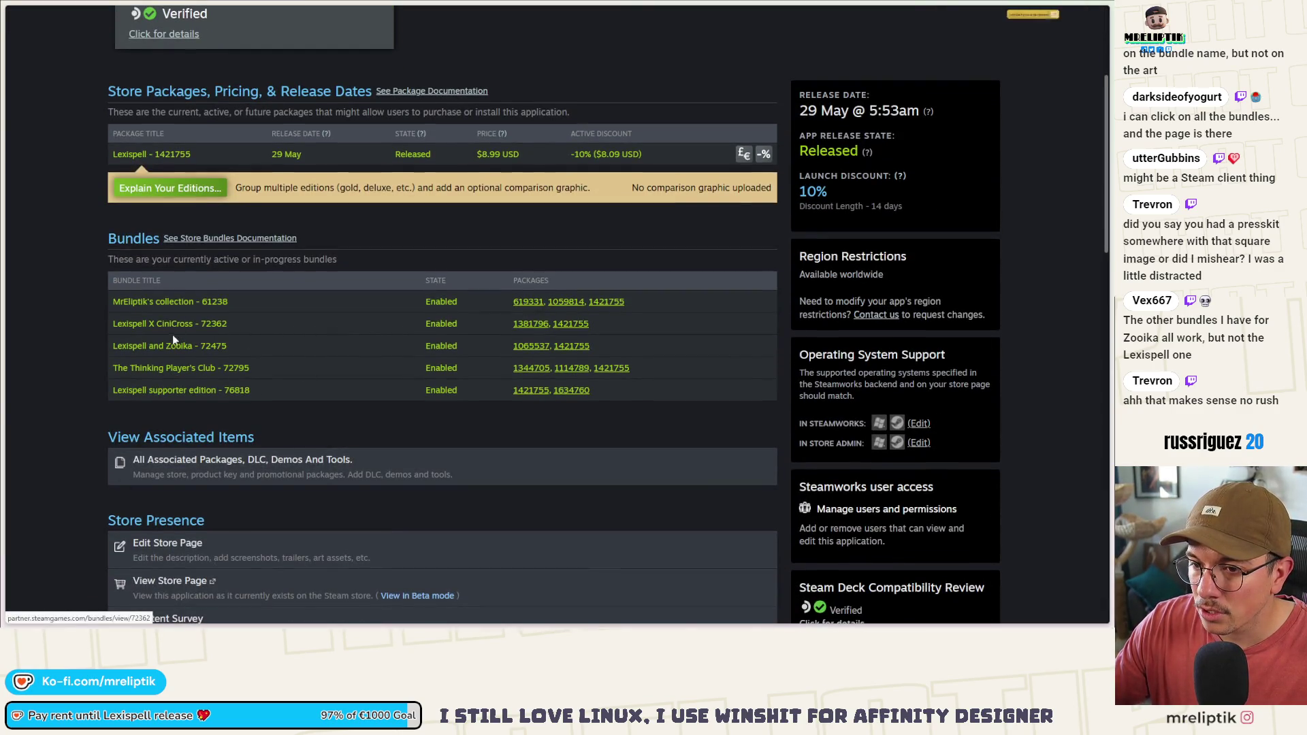
pyautogui.middleClick(174, 369)
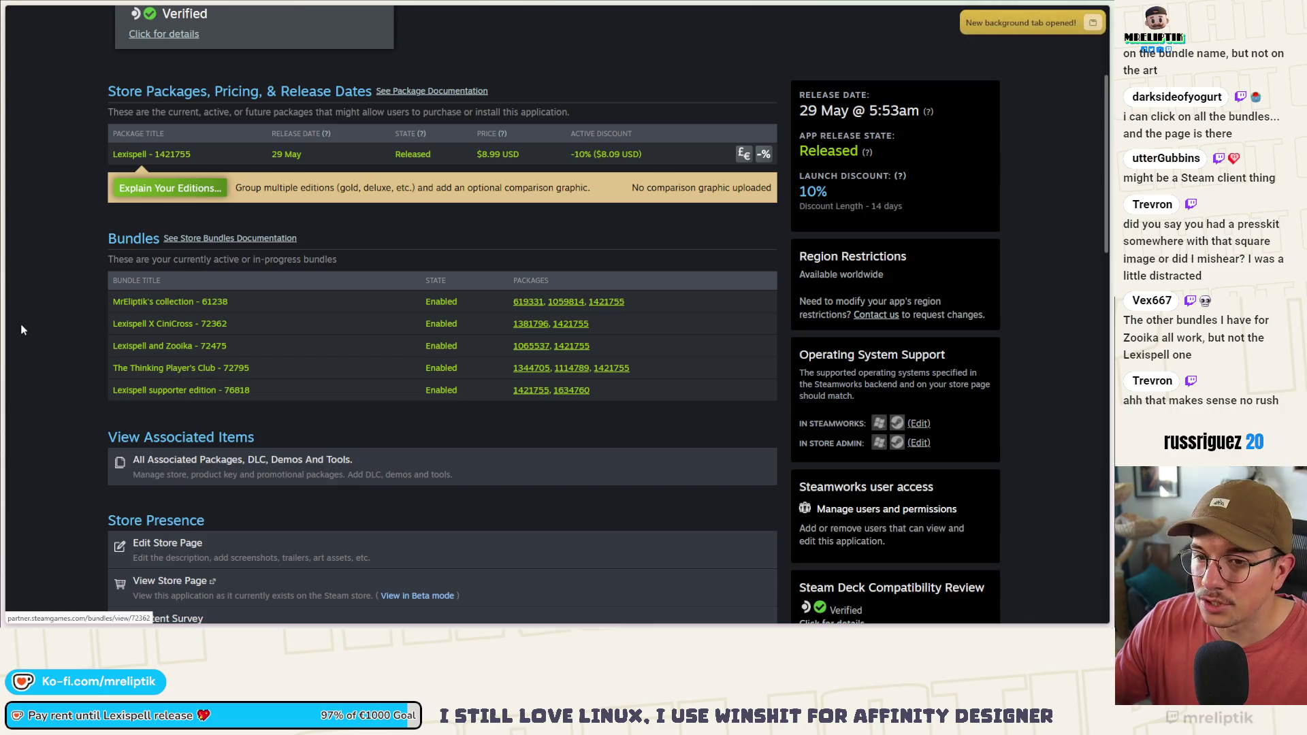
pyautogui.click(49, 244)
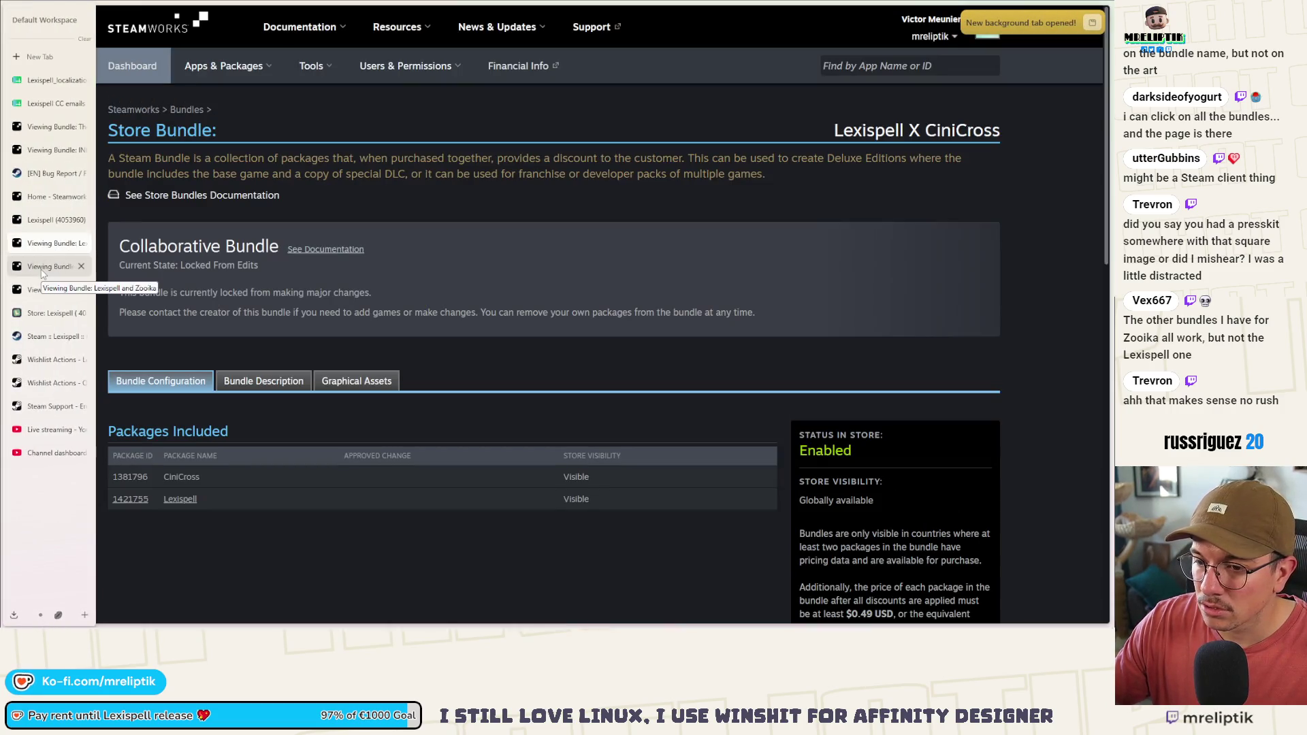
pyautogui.scroll(-5, 727, 401)
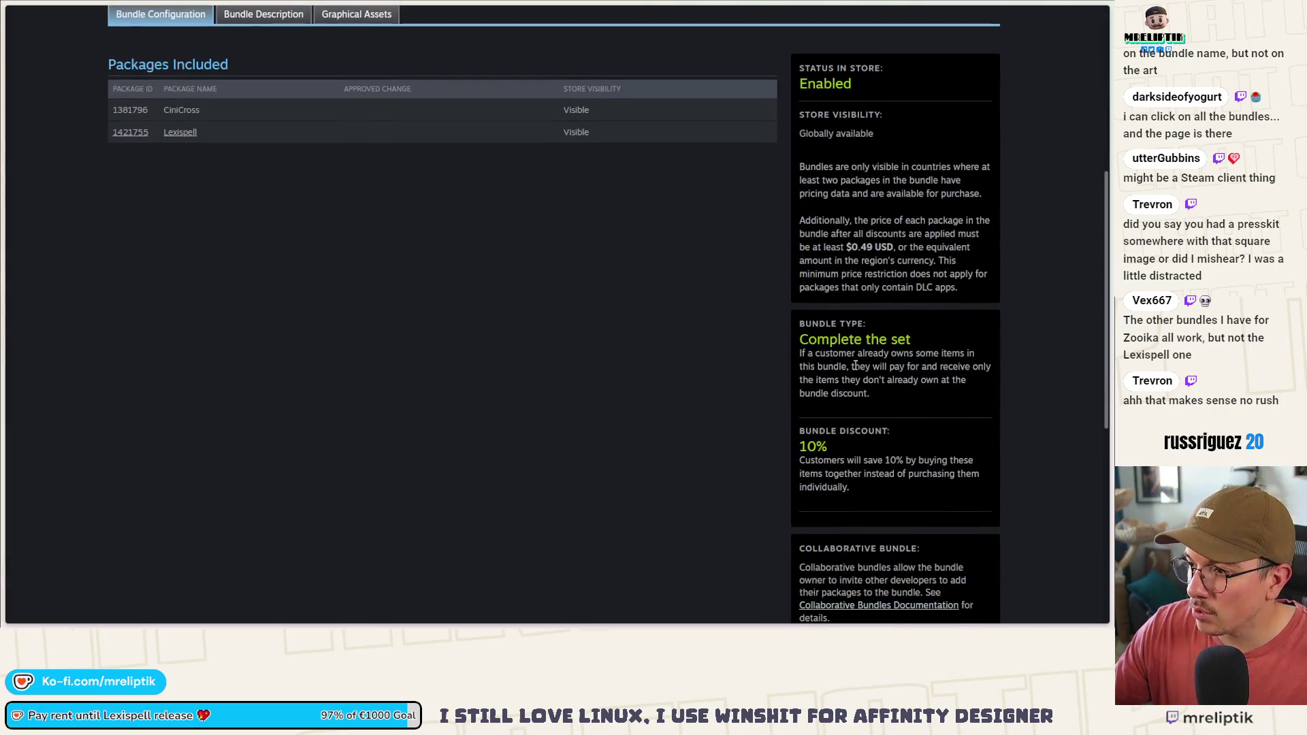
pyautogui.scroll(5, 901, 367)
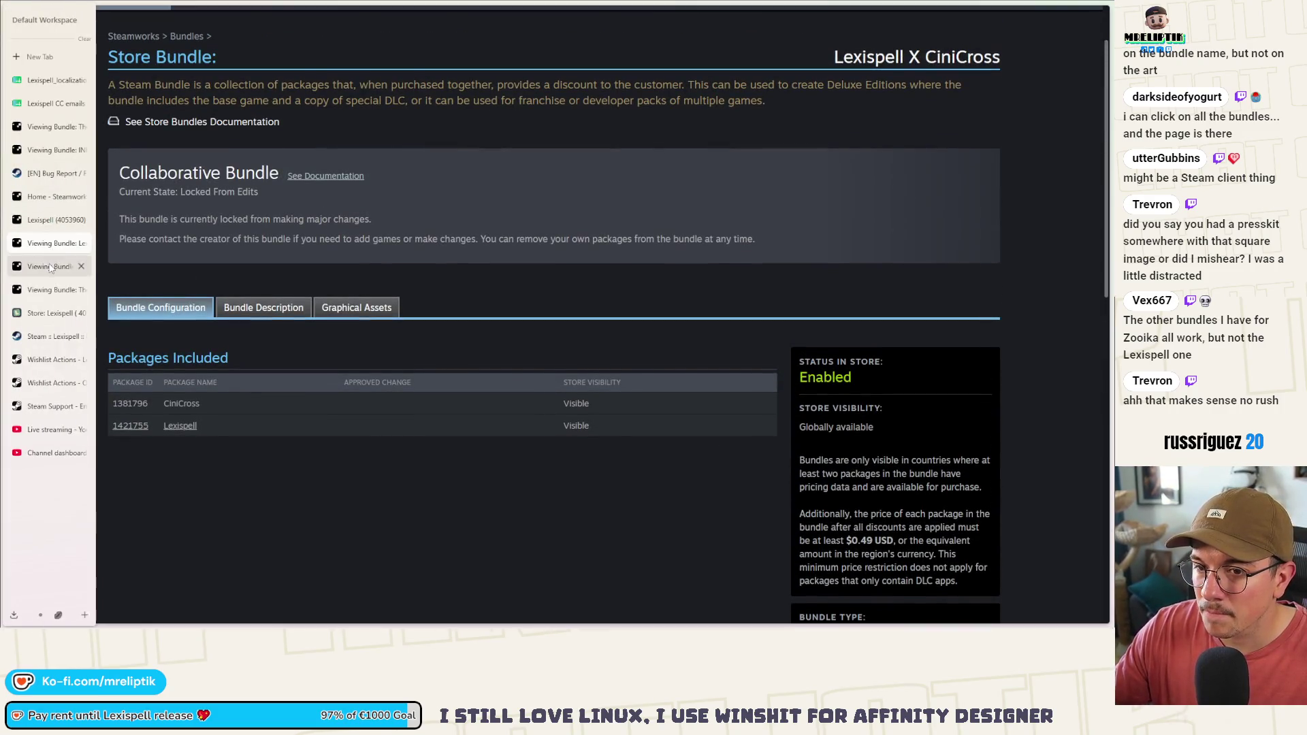
pyautogui.click(37, 266)
pyautogui.scroll(-5, 590, 366)
pyautogui.scroll(4, 599, 405)
pyautogui.click(40, 289)
pyautogui.scroll(-2, 806, 331)
pyautogui.scroll(-3, 809, 333)
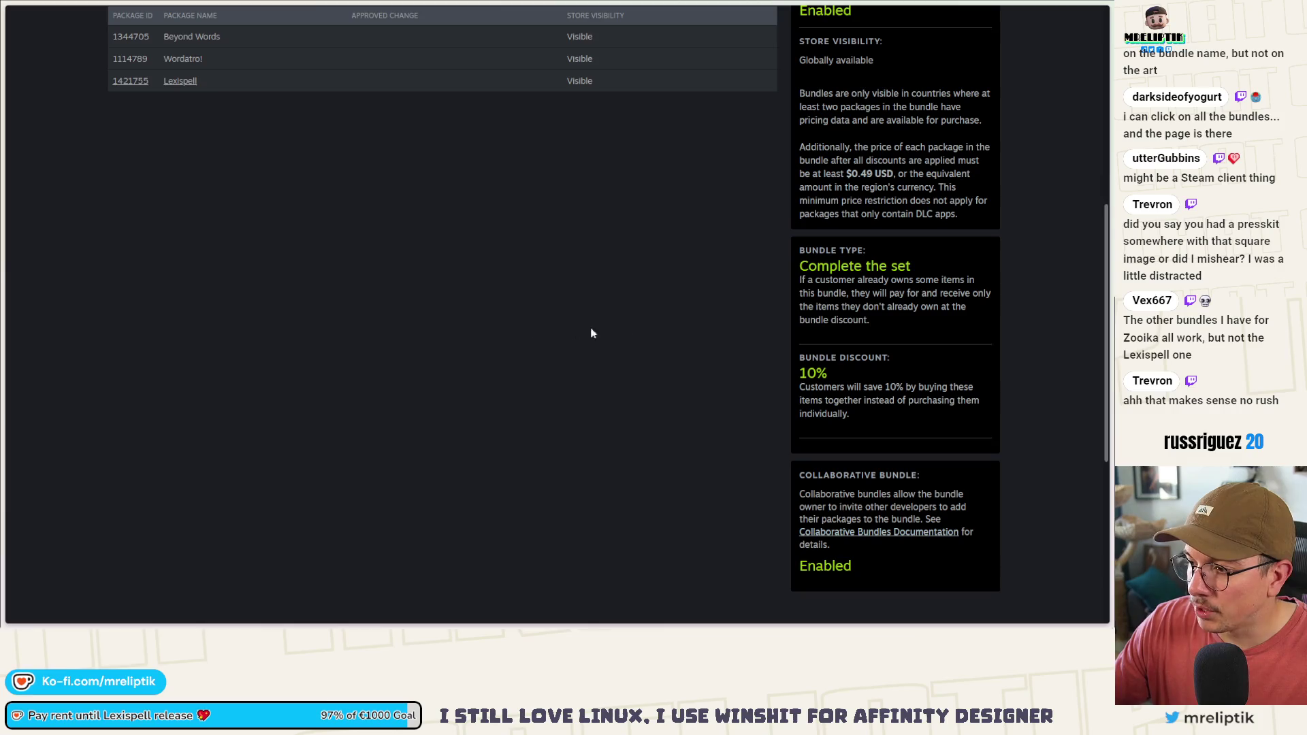
pyautogui.scroll(6, 606, 328)
pyautogui.moveTo(29, 237)
pyautogui.click(41, 266)
pyautogui.scroll(-1, 681, 382)
pyautogui.scroll(8, 408, 340)
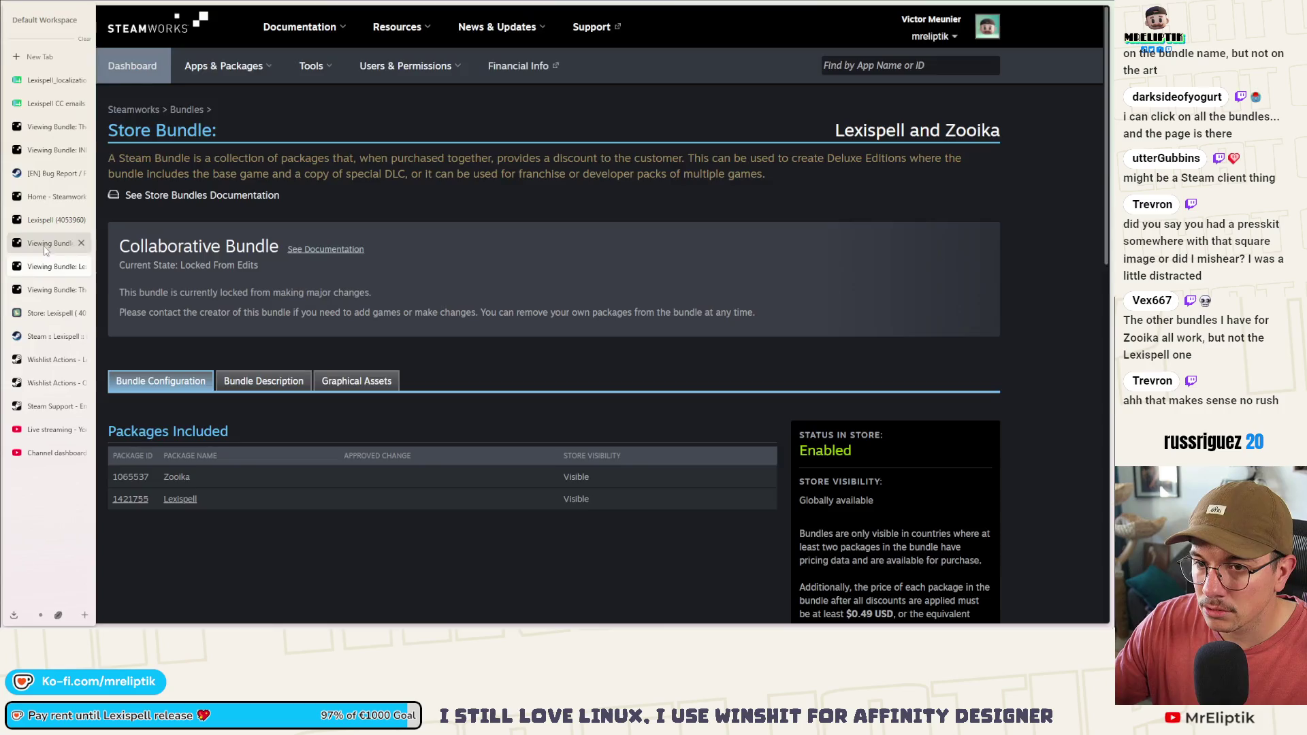
pyautogui.scroll(-9, 730, 417)
pyautogui.scroll(10, 653, 422)
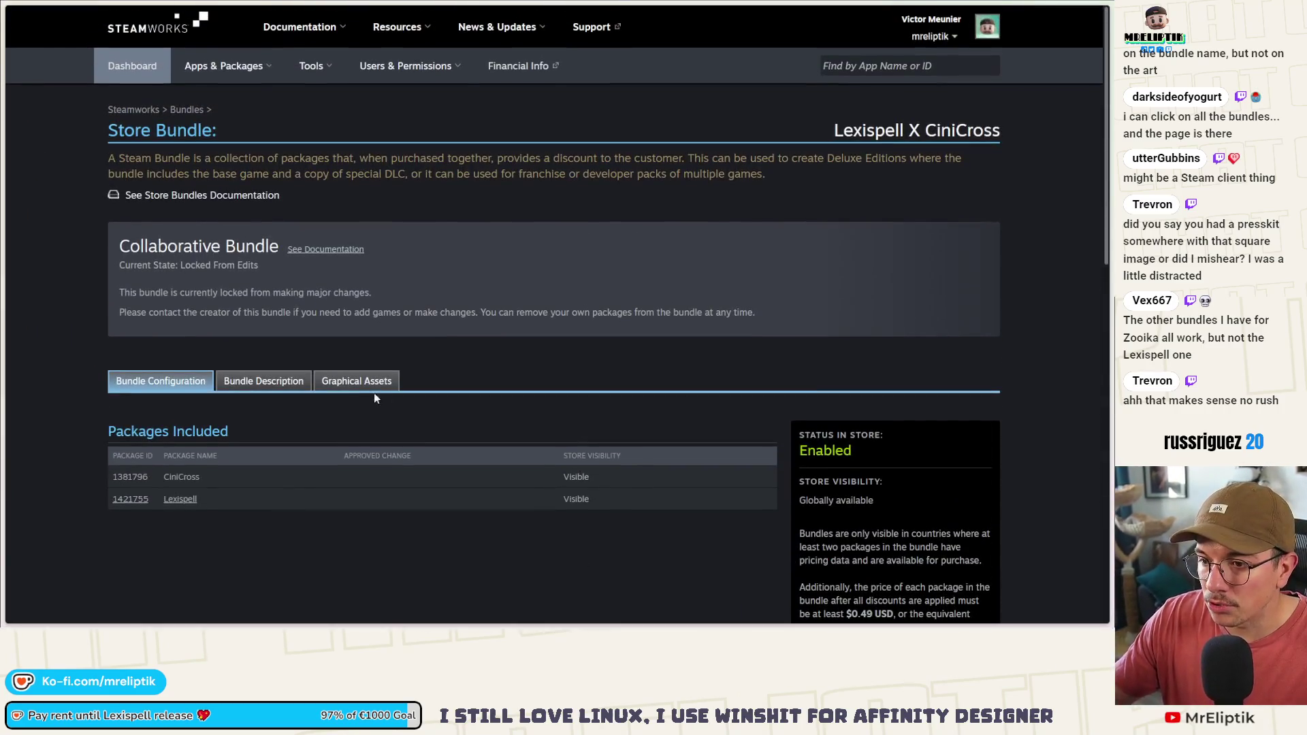
pyautogui.click(373, 385)
# - Scroll through the bundle's Package Header, Small Capsule and Vertical Capsule images
pyautogui.scroll(-5, 373, 388)
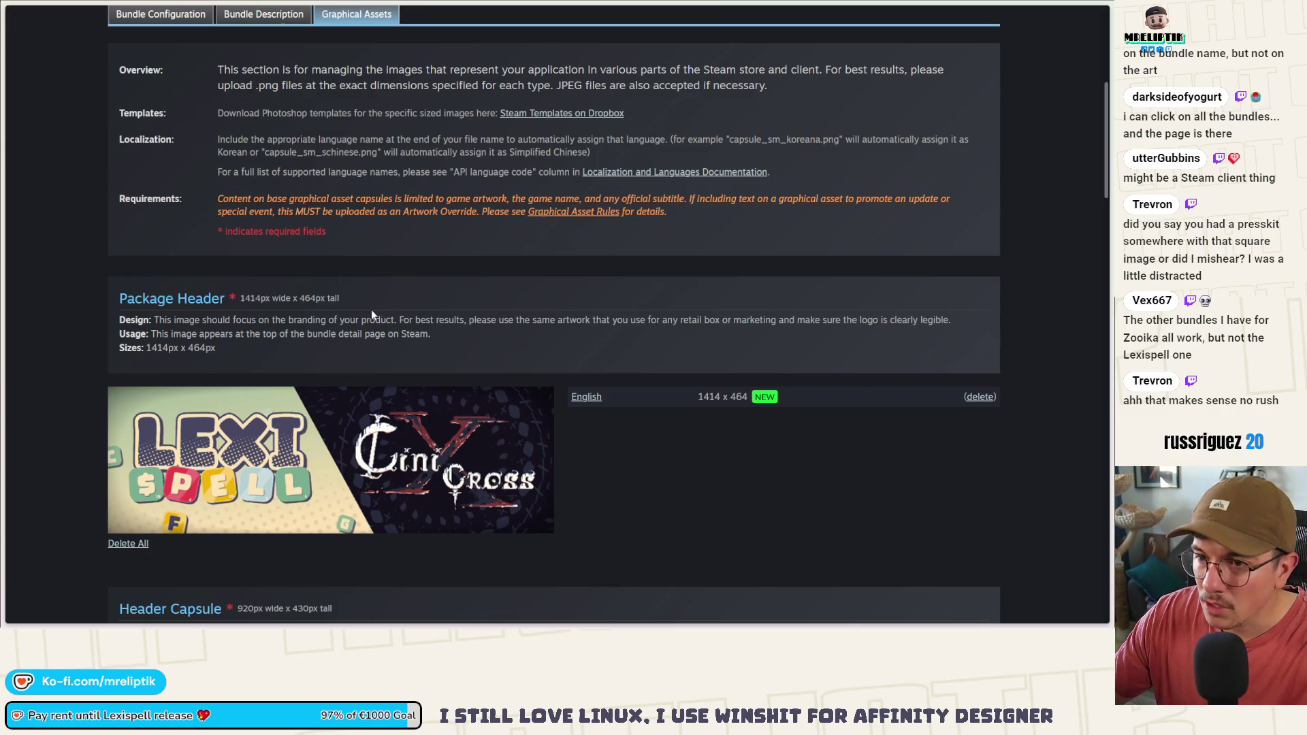
pyautogui.scroll(-10, 388, 298)
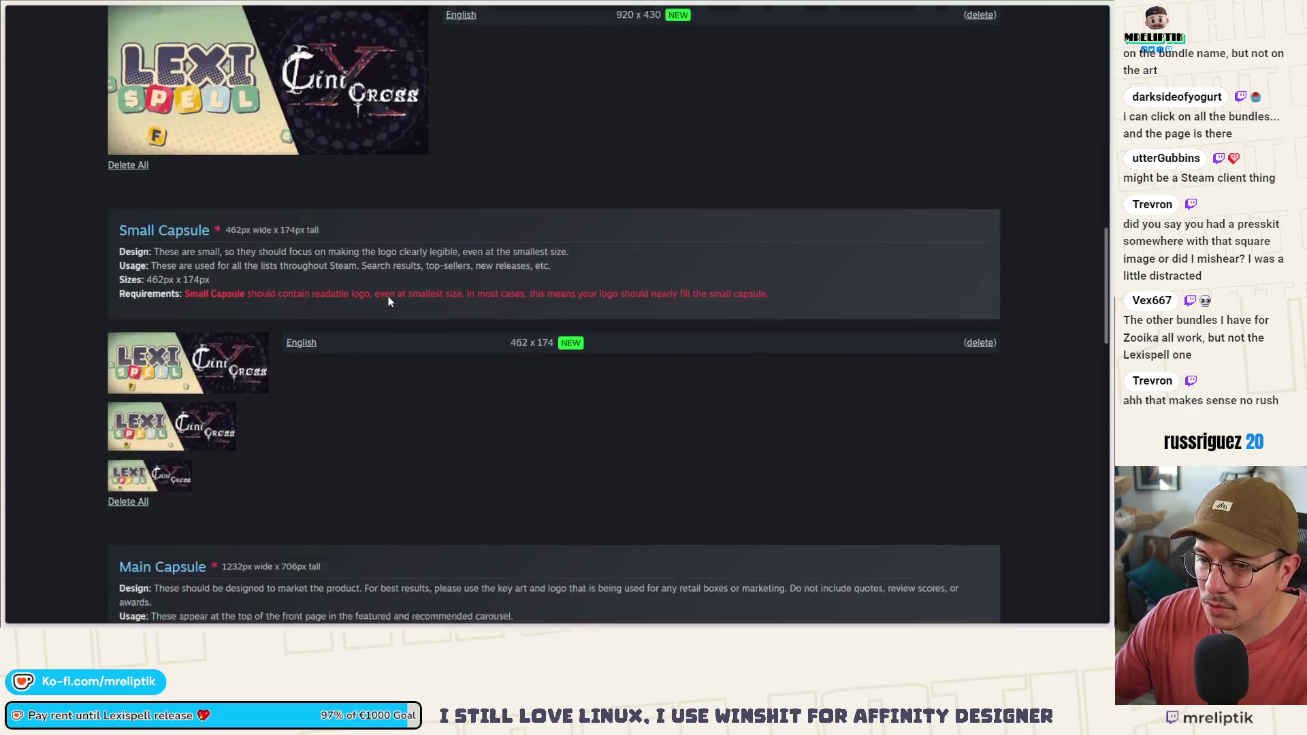
pyautogui.scroll(-10, 388, 302)
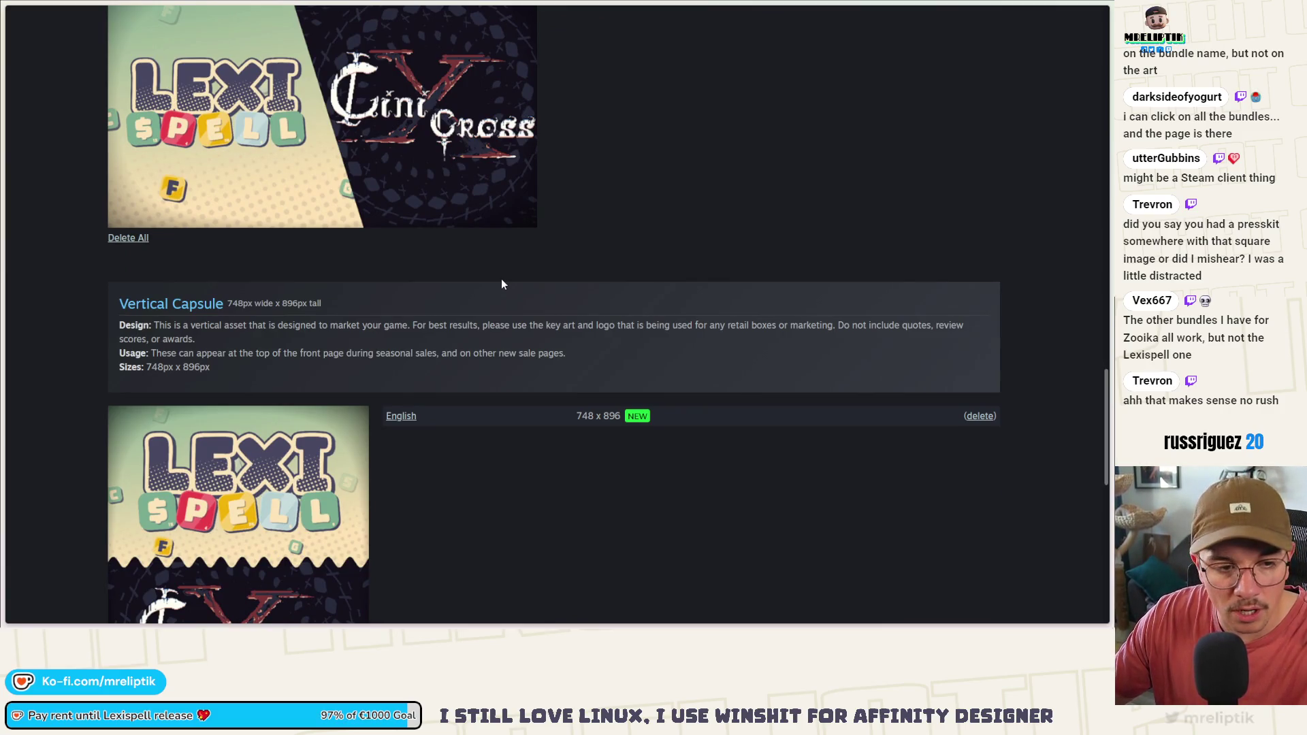
pyautogui.moveTo(3, 272)
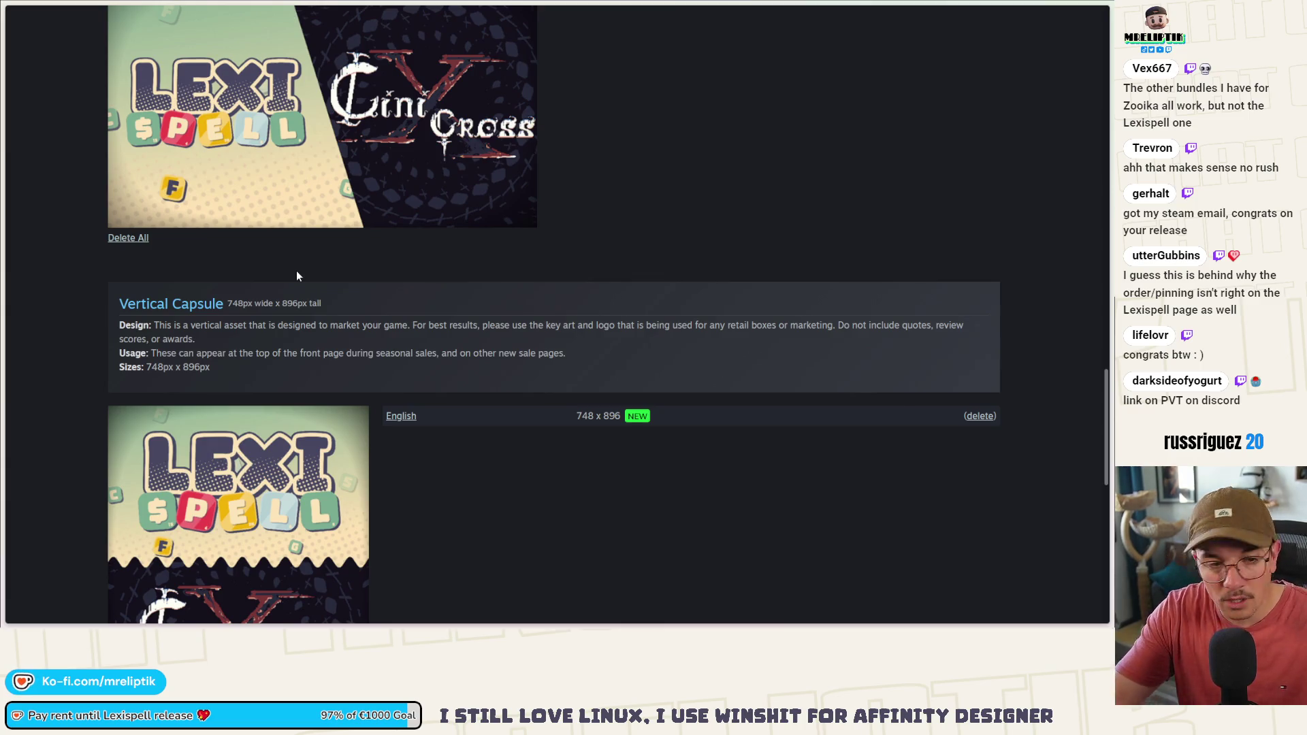
pyautogui.press('super')
pyautogui.press('super')
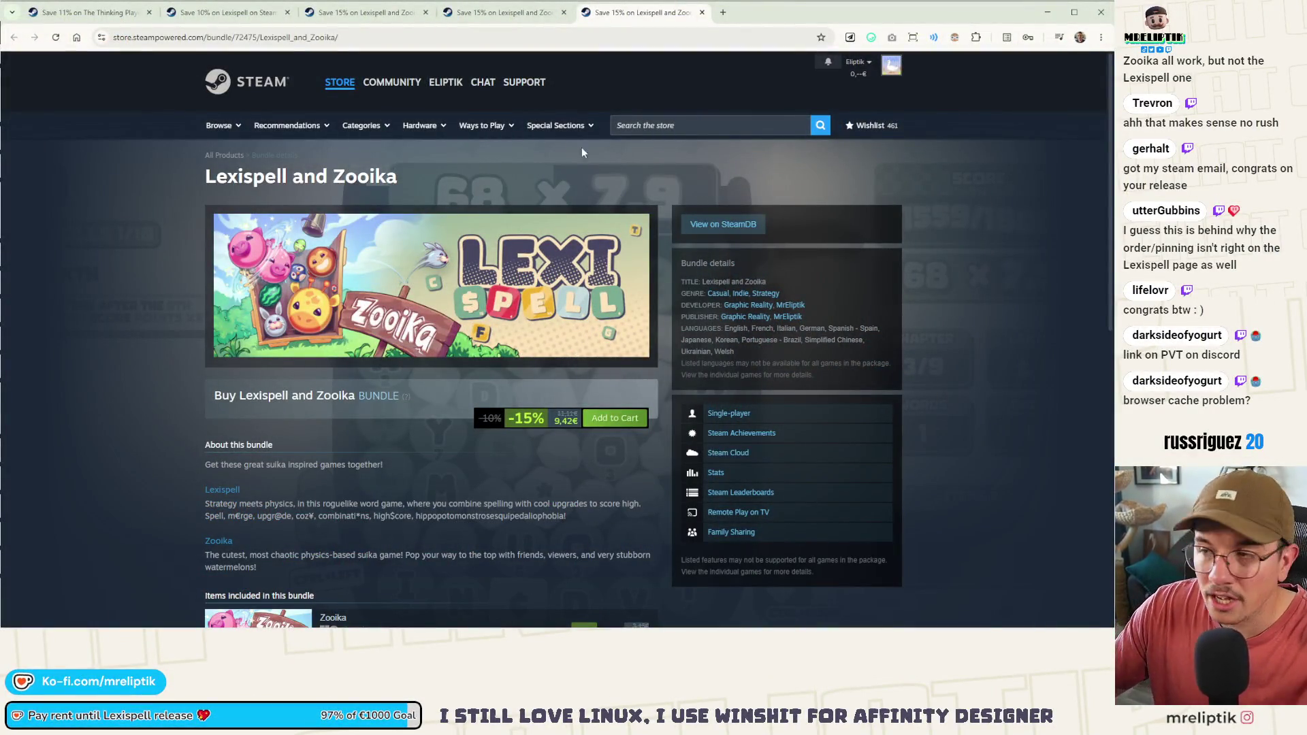
# - Switch between the Zooika bundle, Thinking Player's Club bundle and Lexispell store page tabs
pyautogui.click(299, 15)
pyautogui.click(272, 13)
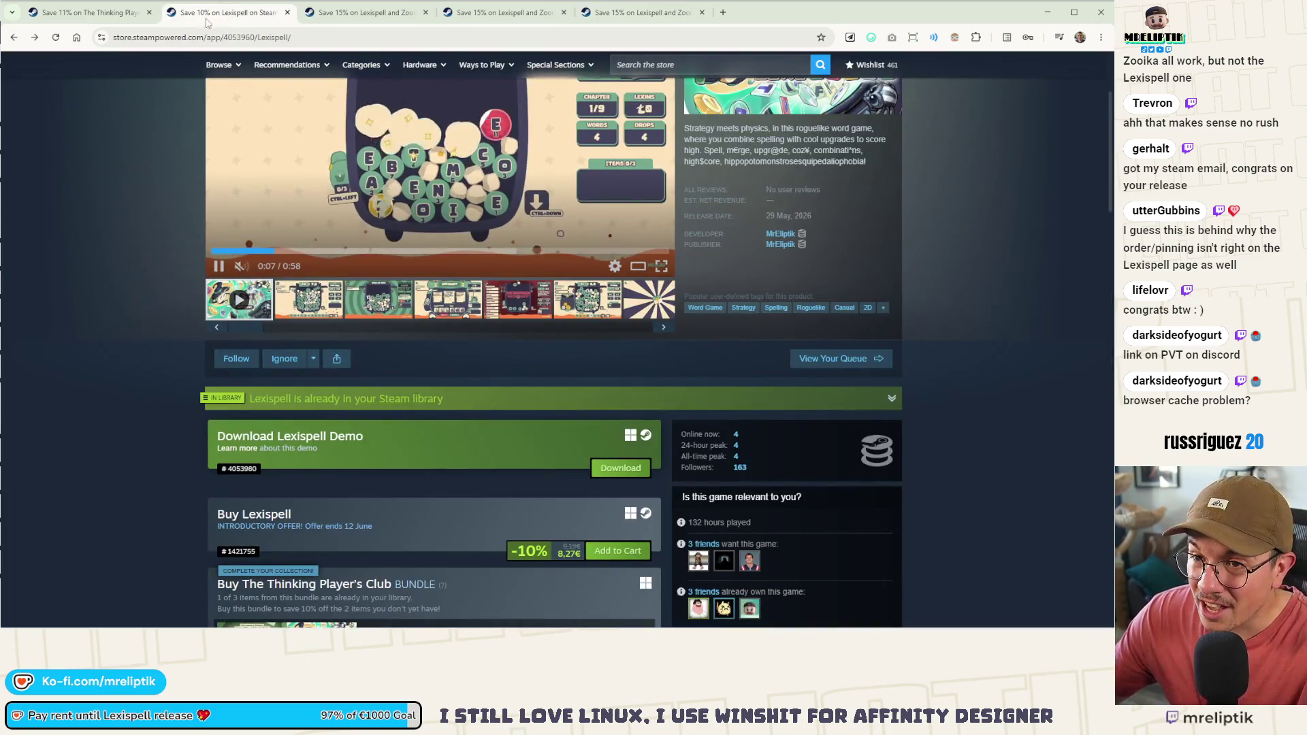
pyautogui.click(136, 13)
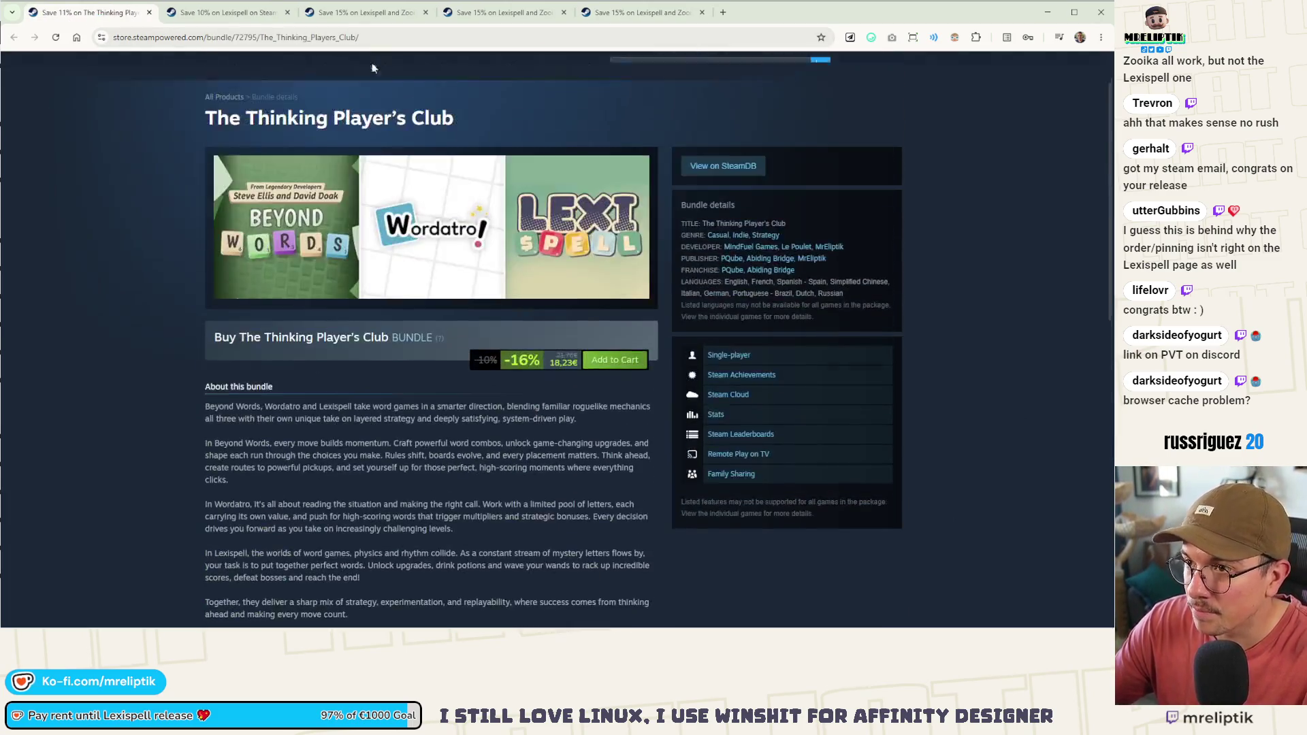
pyautogui.click(368, 12)
pyautogui.click(228, 13)
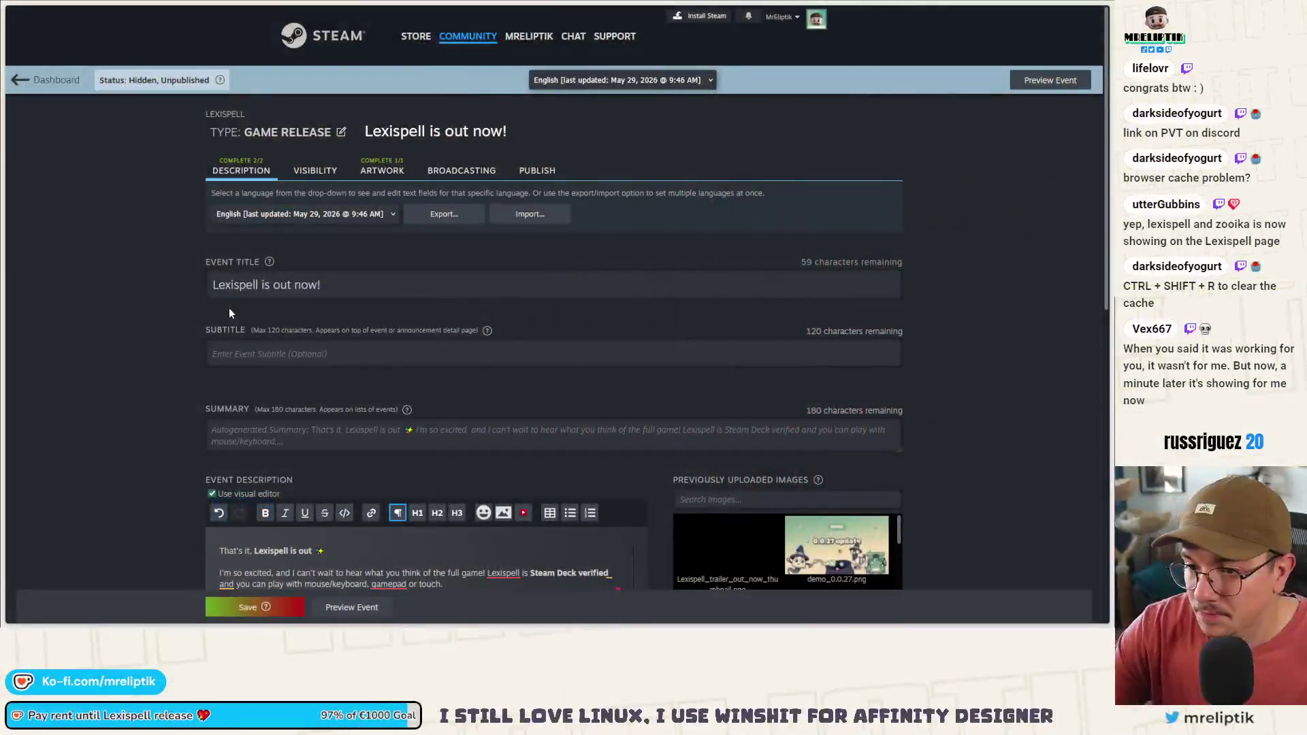
pyautogui.scroll(-5, 332, 360)
# - Type CiniCross after the bundling sentence and link it to its bundle
pyautogui.click(333, 360)
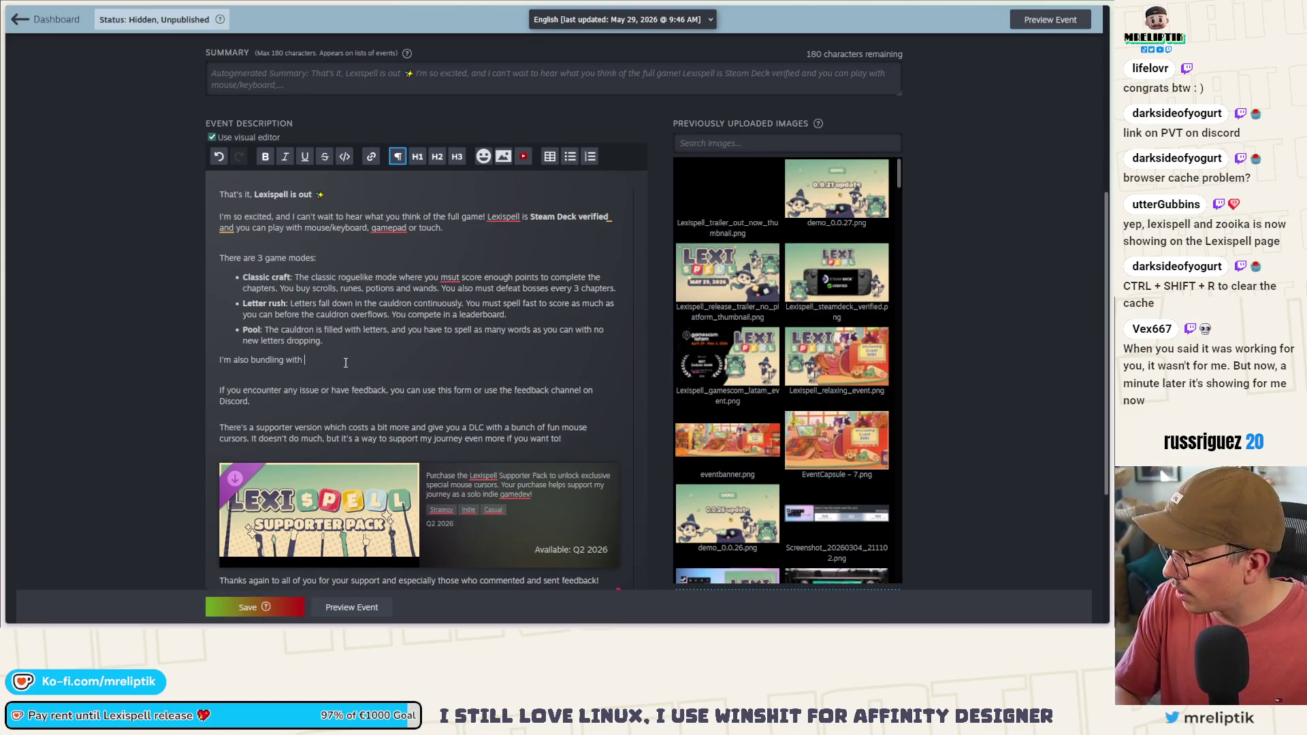
pyautogui.write('CiniCross')
pyautogui.hotkey('ctrl', 'shift', 'Left')
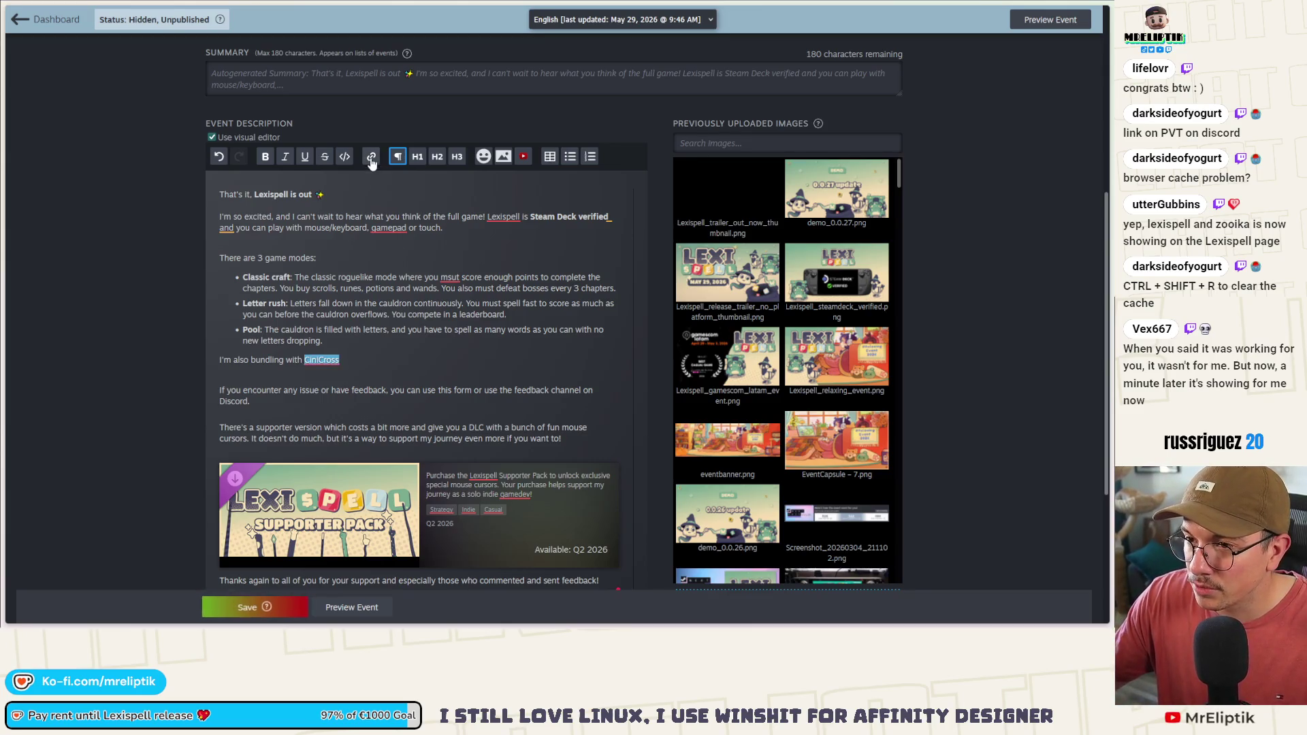
pyautogui.click(381, 365)
# - Embed the Lexispell X CiniCross and Lexispell and Zooika bundle cards on new lines
pyautogui.press('Return')
pyautogui.hotkey('ctrl', 'v')
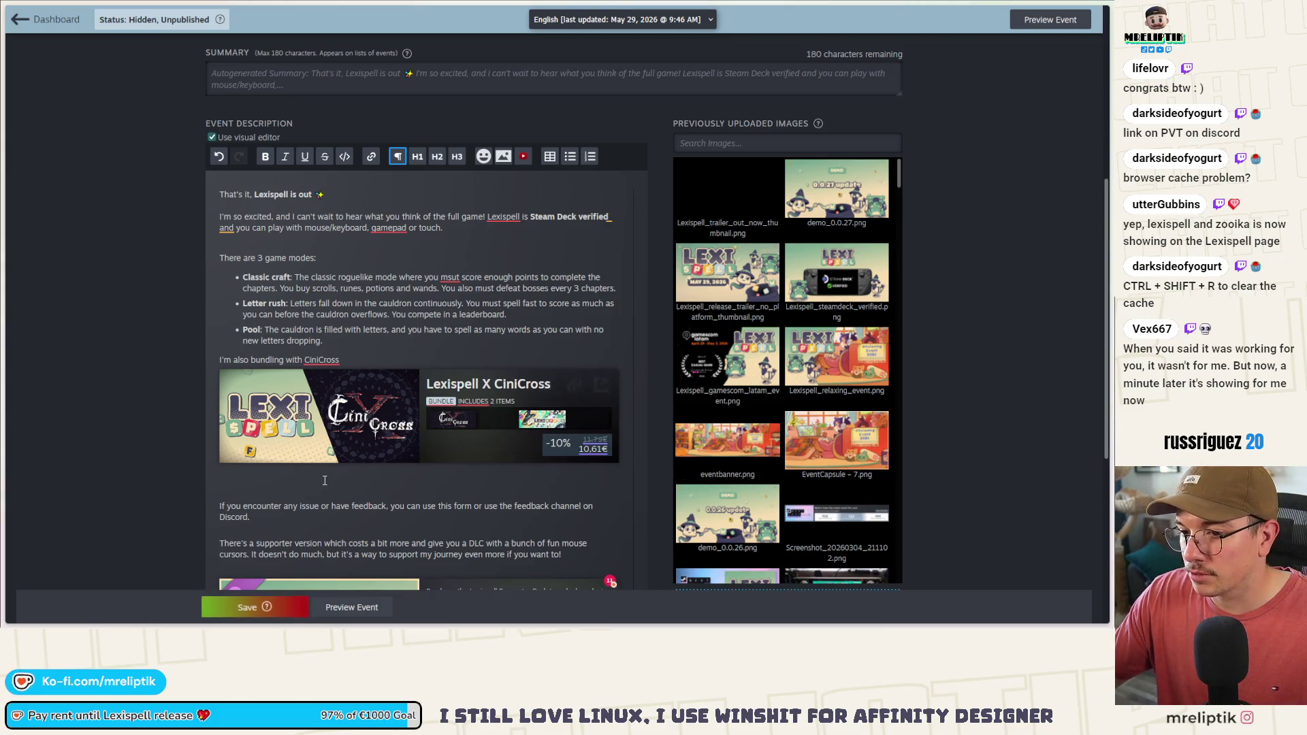
pyautogui.hotkey('ctrl', 'v')
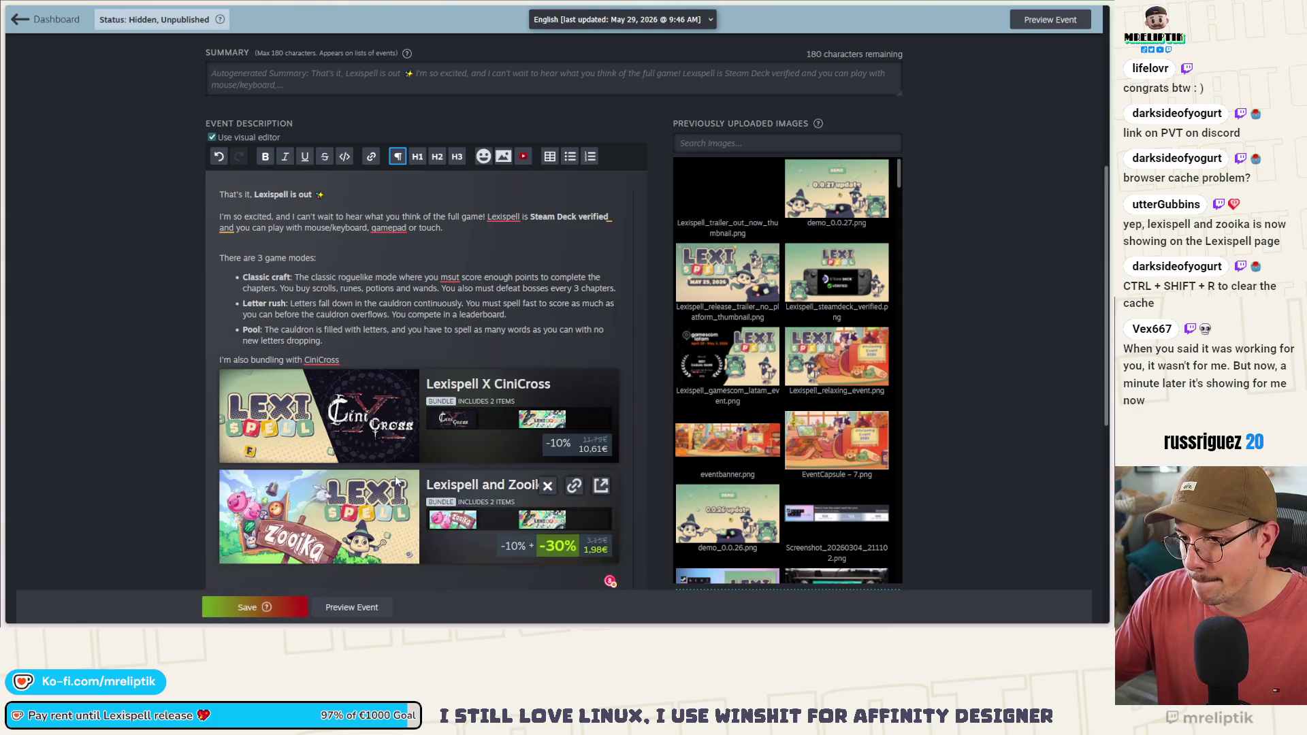
# - Close the extra Lexispell browser tabs and grab The Thinking Player's Club bundle address
pyautogui.scroll(-3, 477, 473)
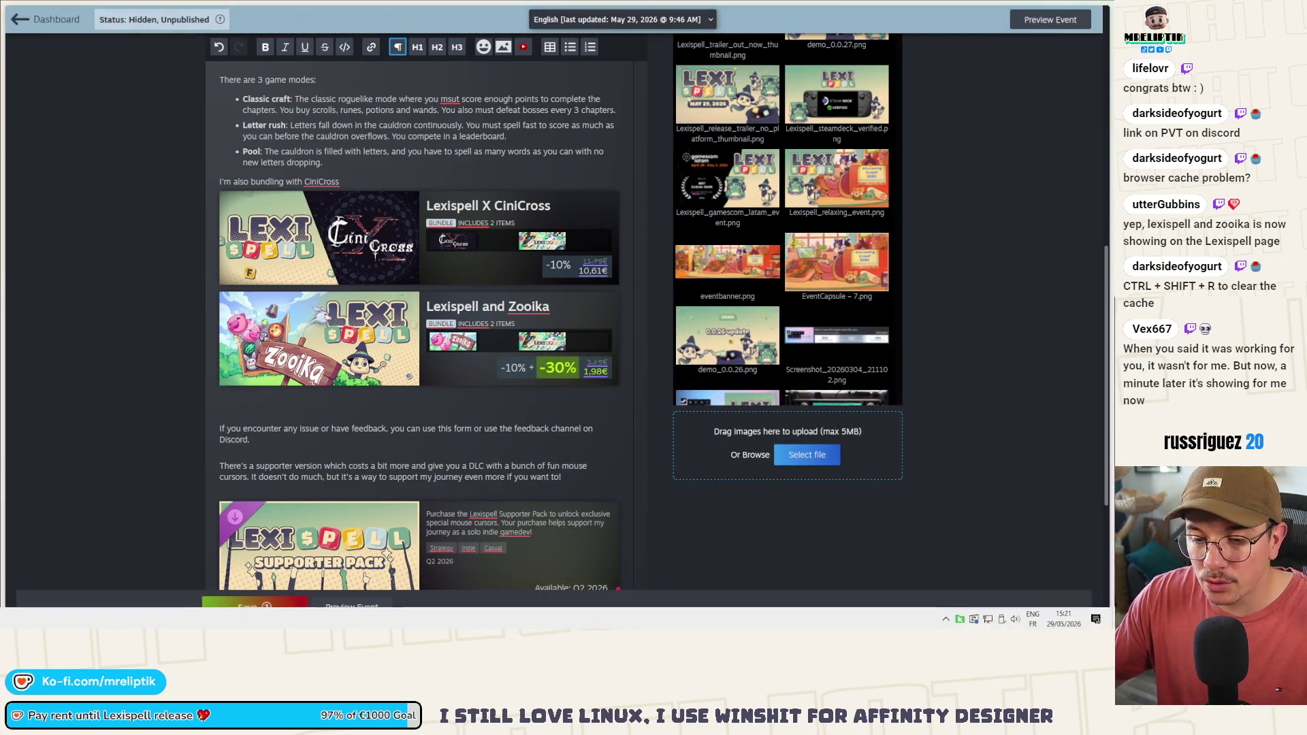
pyautogui.moveTo(878, 629)
pyautogui.hotkey('alt', 'Tab')
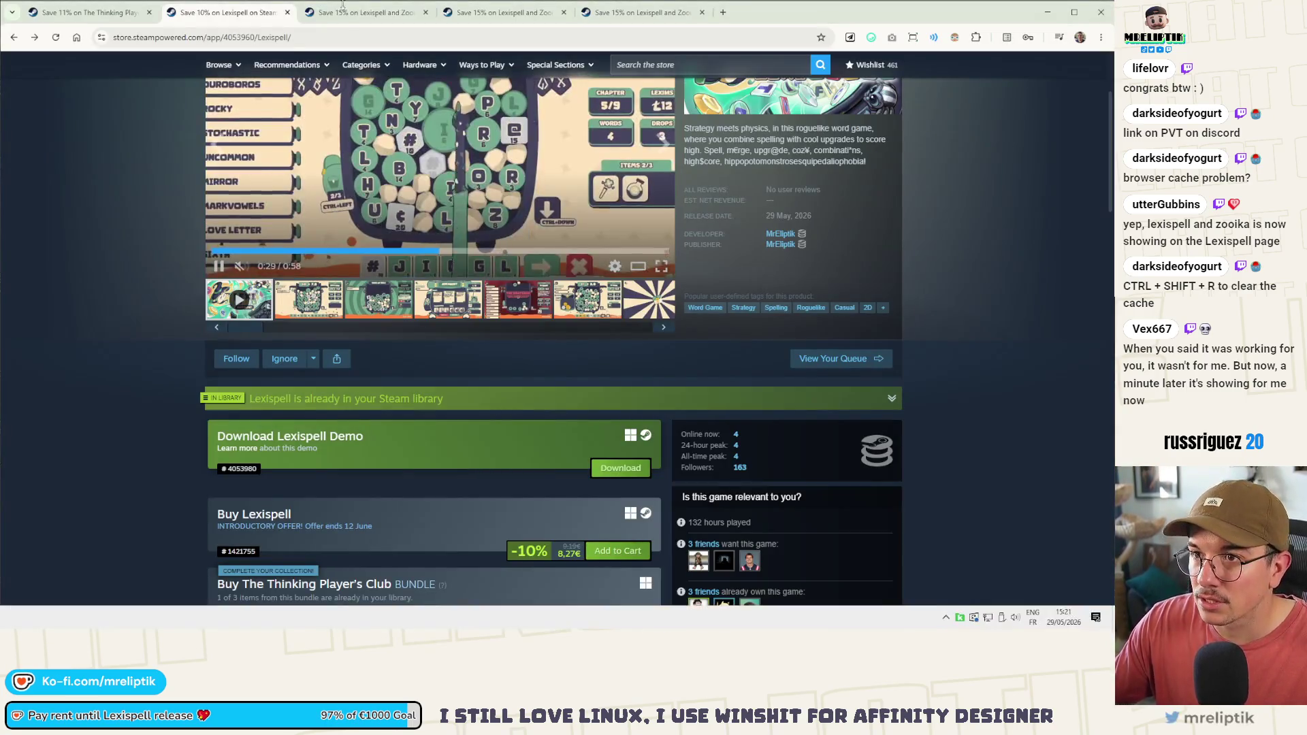
pyautogui.click(345, 13)
pyautogui.click(273, 13)
pyautogui.click(287, 12)
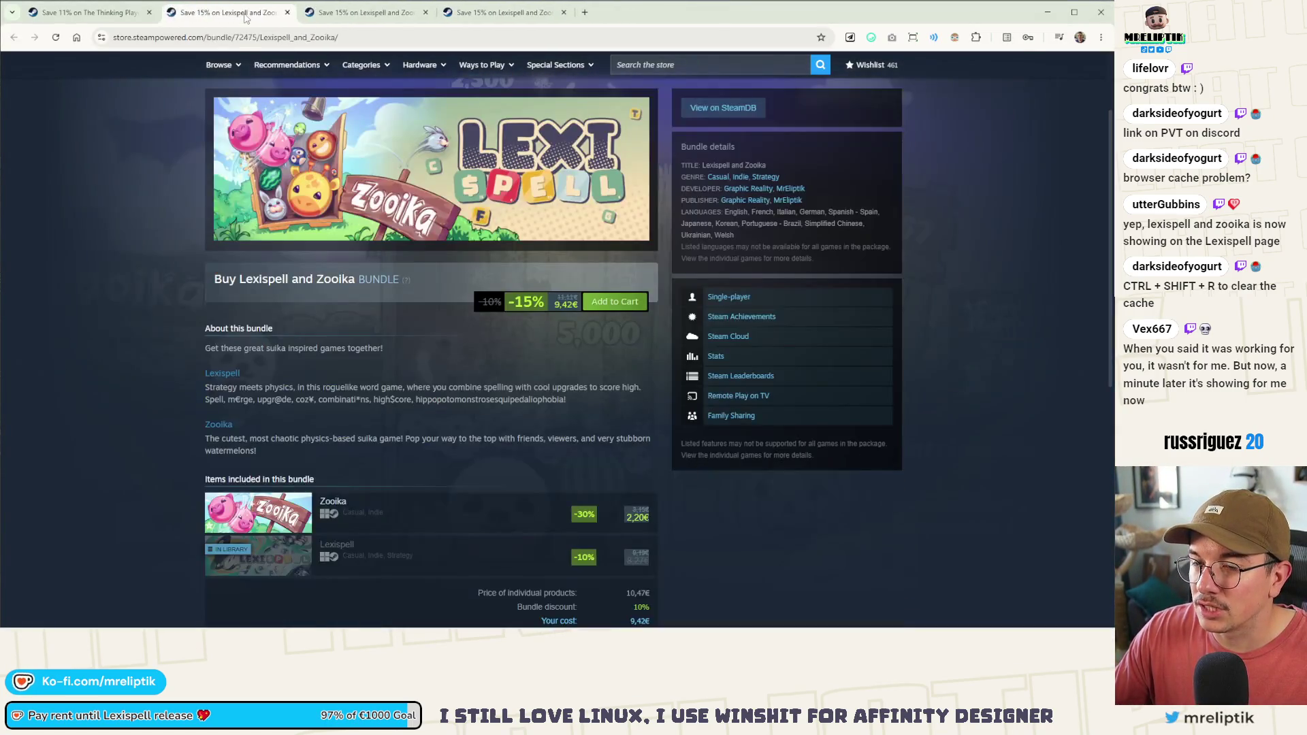
pyautogui.click(287, 12)
pyautogui.click(287, 12)
pyautogui.click(222, 13)
pyautogui.click(288, 12)
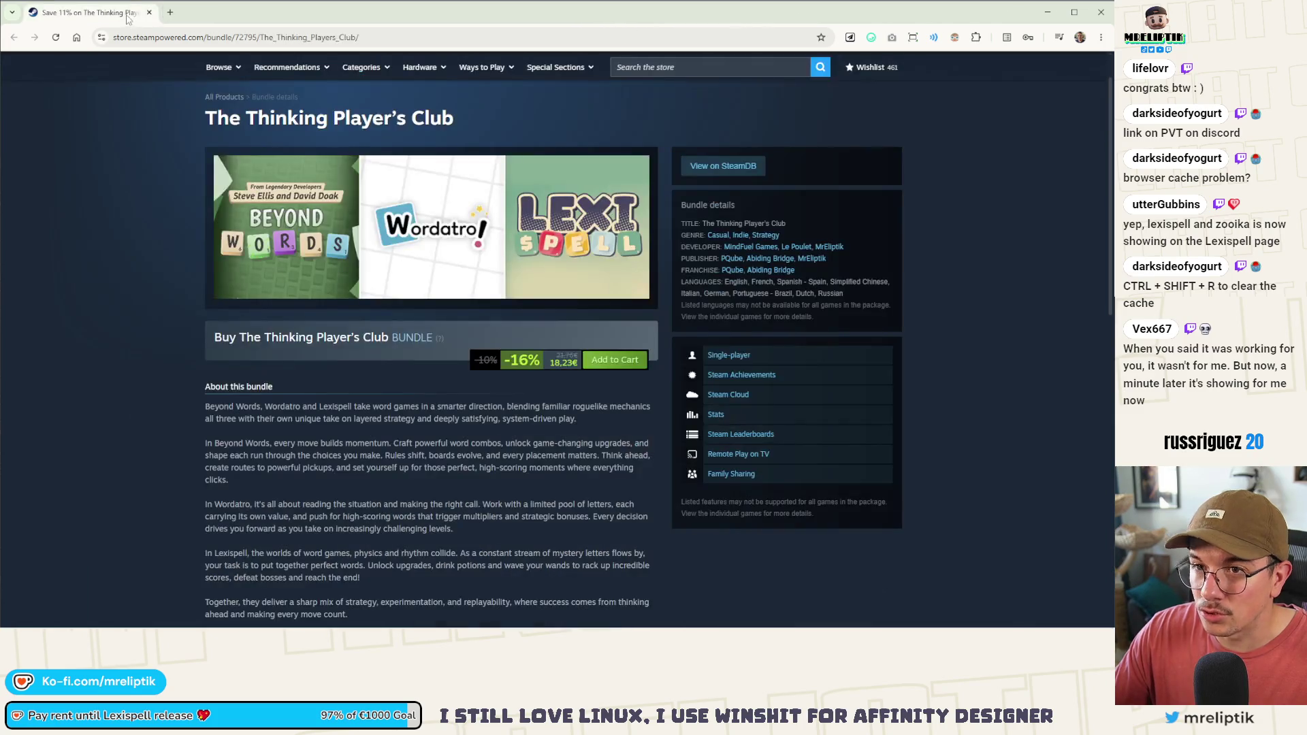
pyautogui.click(374, 37)
# - Embed The Thinking Player's Club bundle card below the Zooika card
pyautogui.hotkey('alt', 'Tab')
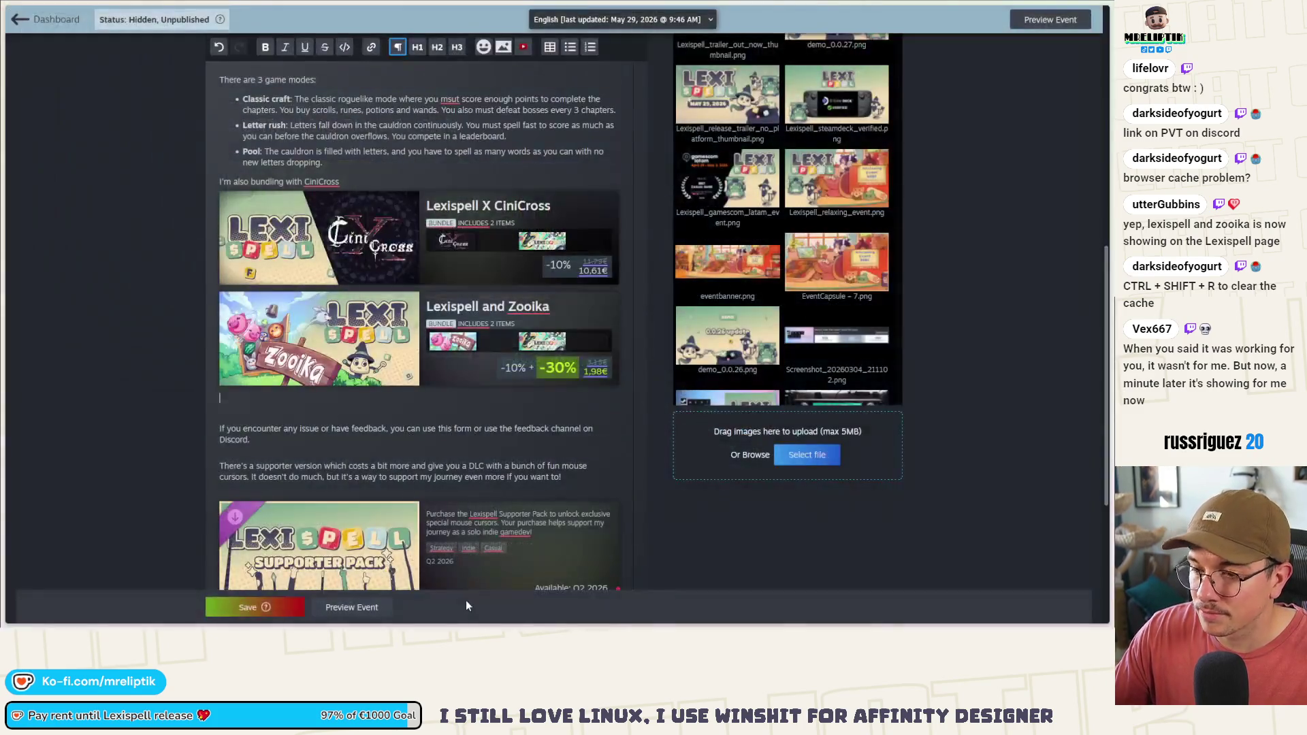
pyautogui.click(252, 402)
pyautogui.hotkey('ctrl', 'v')
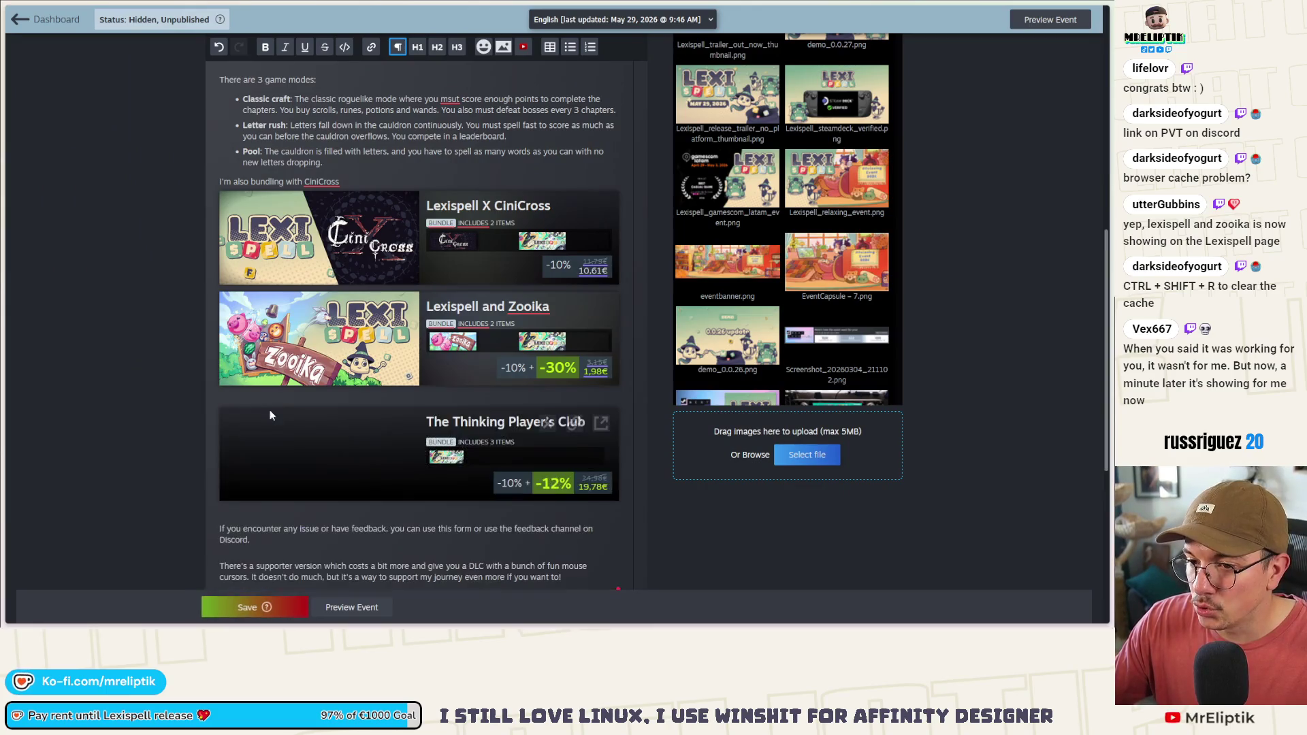
pyautogui.hotkey('ctrl', 'z')
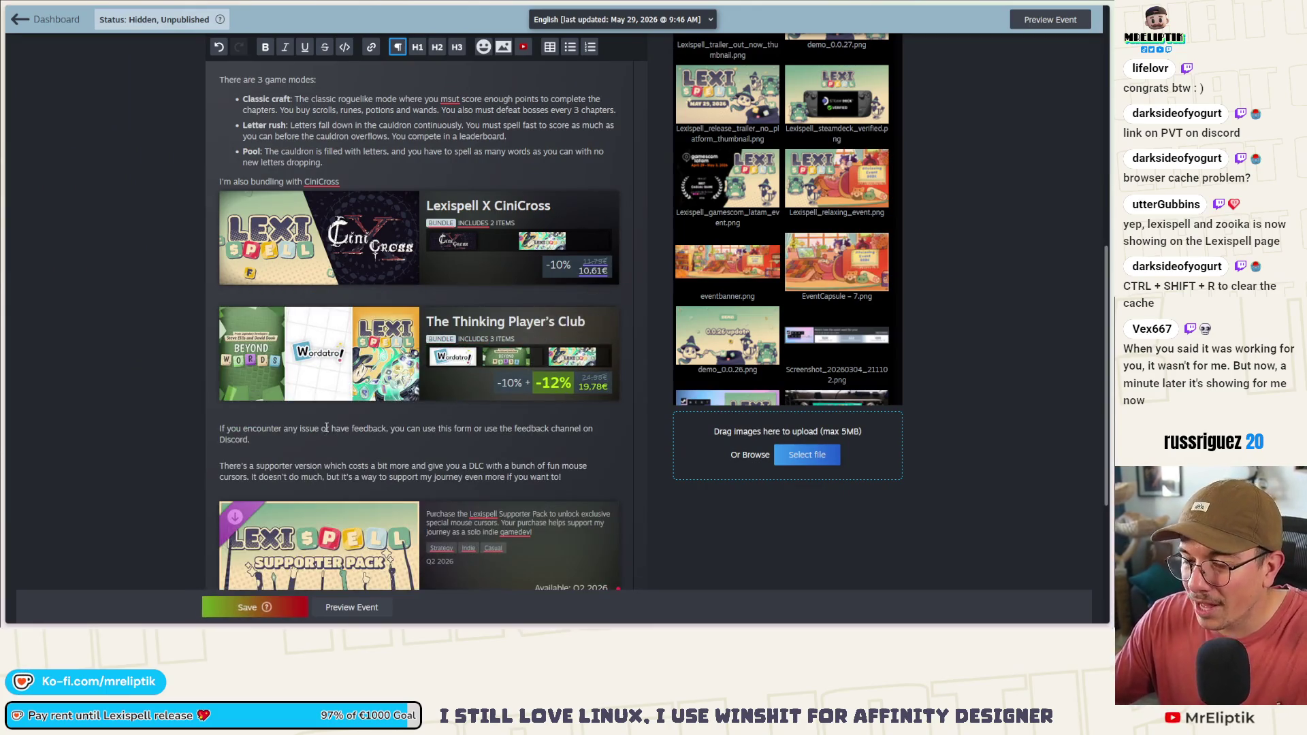
pyautogui.hotkey('ctrl', 'z')
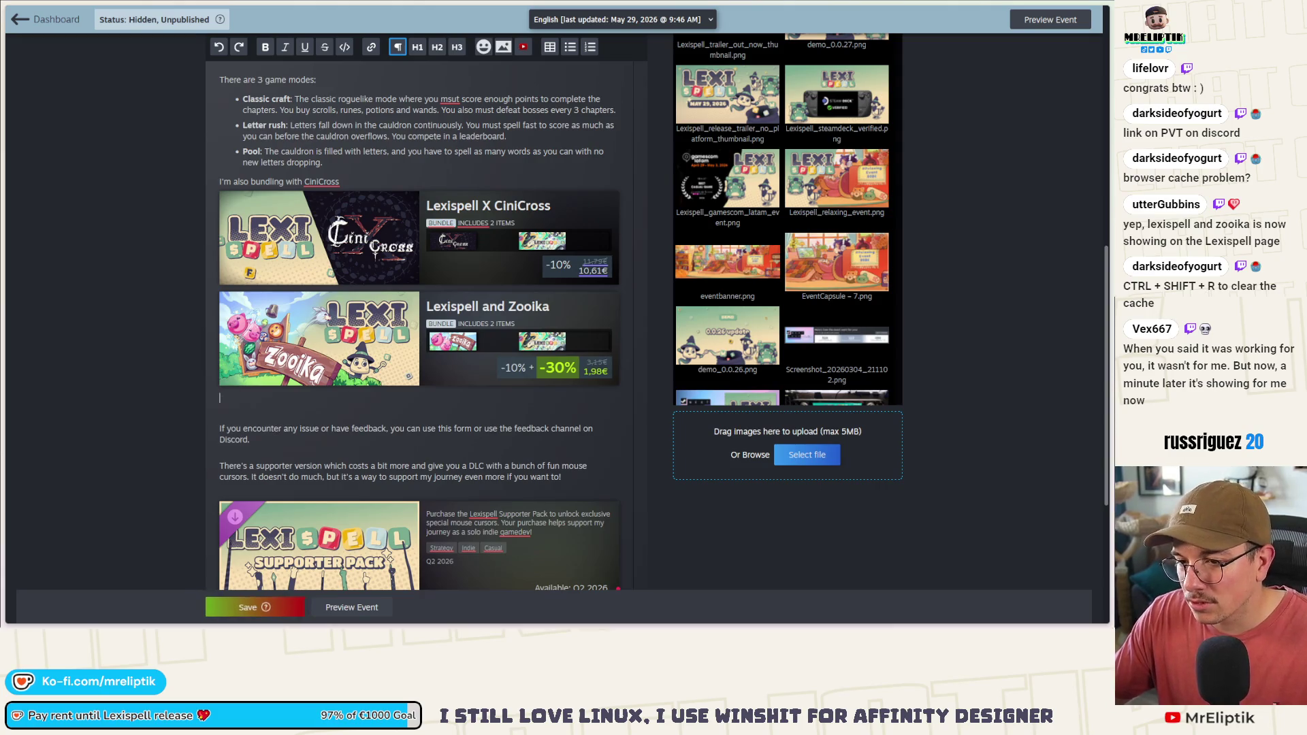
pyautogui.hotkey('ctrl', 'y')
pyautogui.scroll(2, 259, 399)
pyautogui.moveTo(343, 298); pyautogui.dragTo(200, 300)
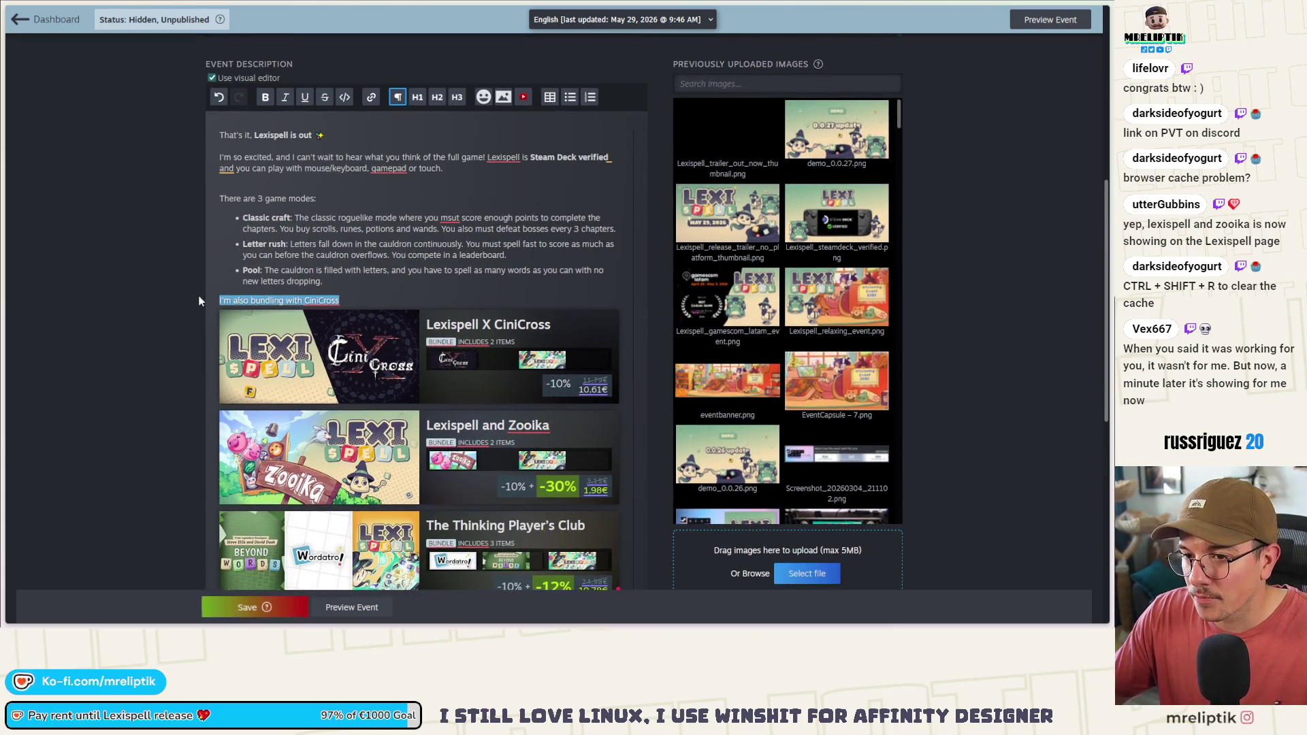
# - Retype the bundling line as 'I'm also bundling with CiniCross, Zooika and Wordatro! and Beyon Words 👇'
pyautogui.press('BackSpace')
pyautogui.press('BackSpace')
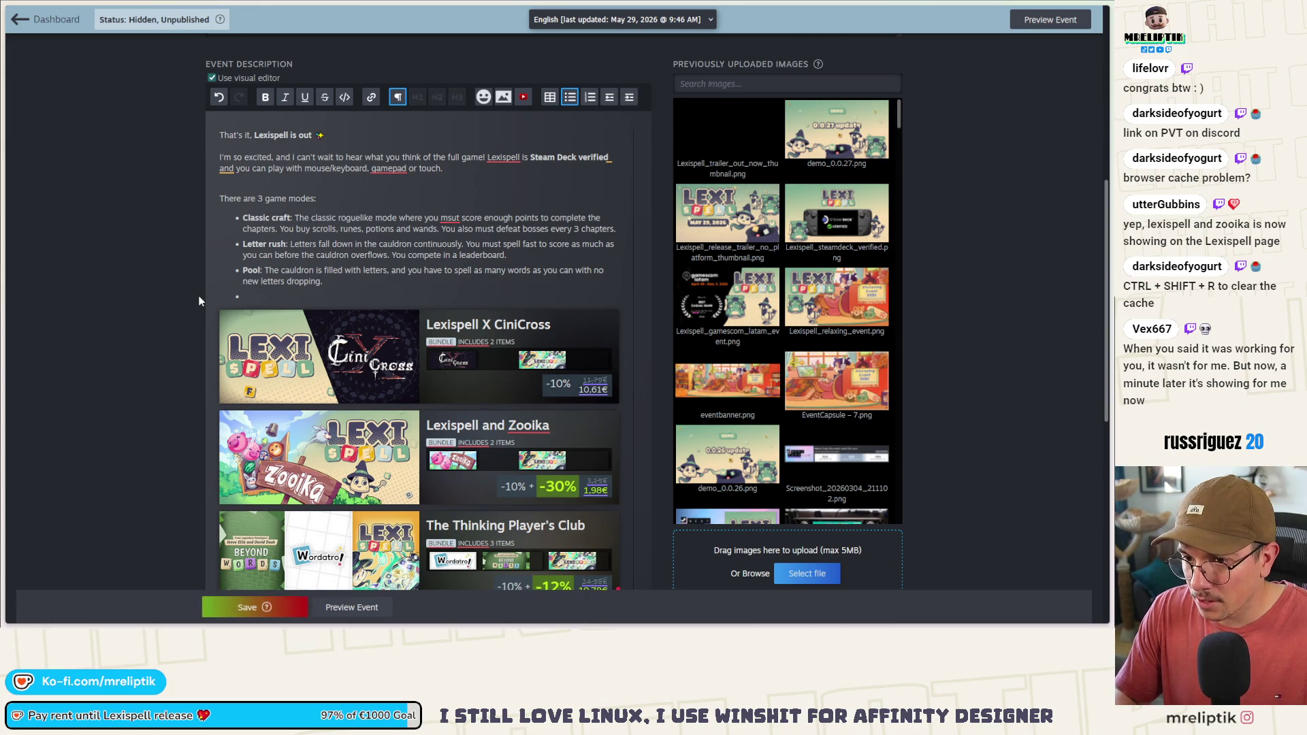
pyautogui.press('Return')
pyautogui.press('Return')
pyautogui.write("I'm also bu")
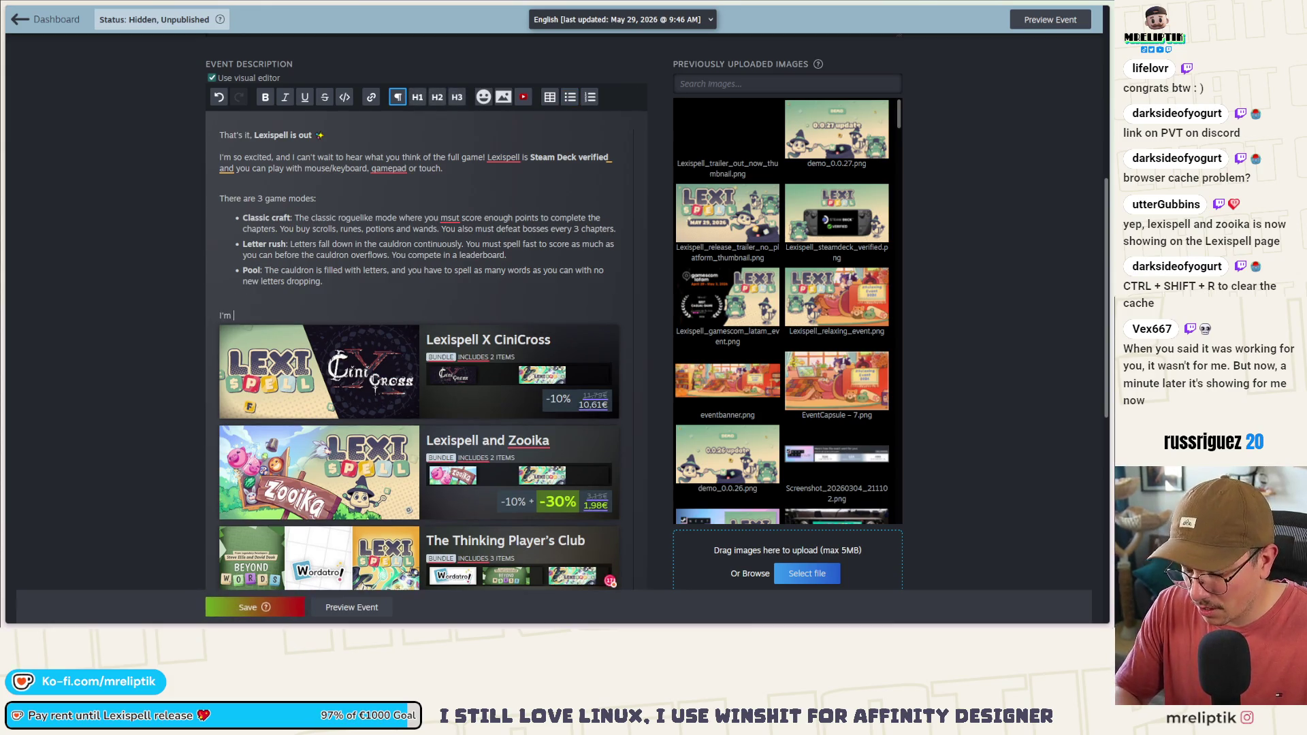
pyautogui.write('ndling with CiniCr')
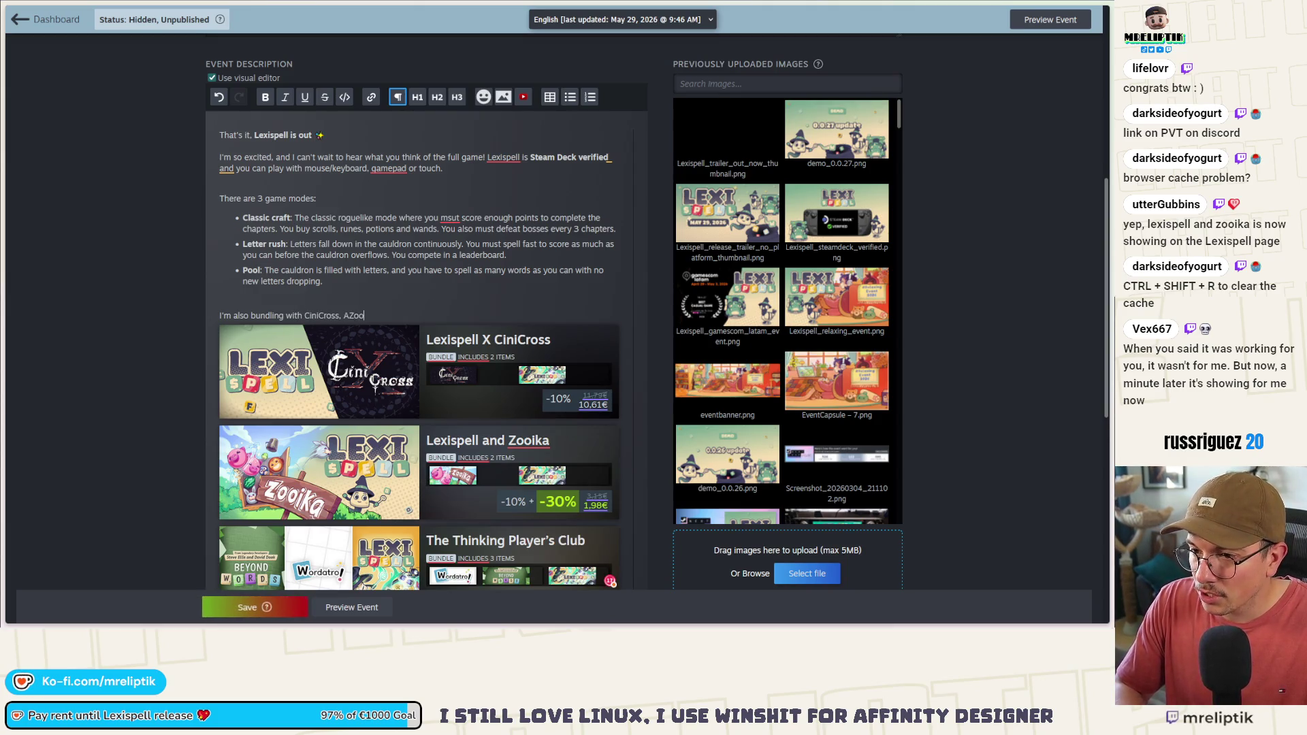
pyautogui.write('oss, Zooika ')
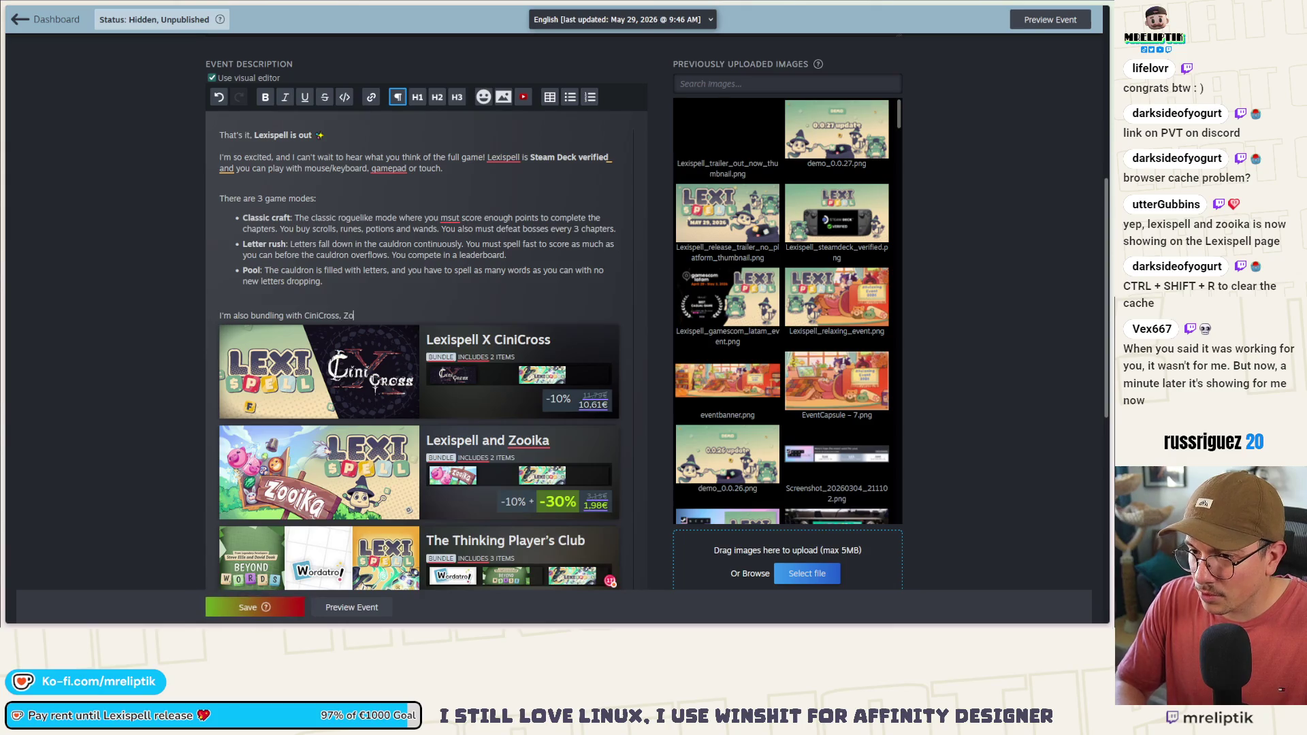
pyautogui.write('and')
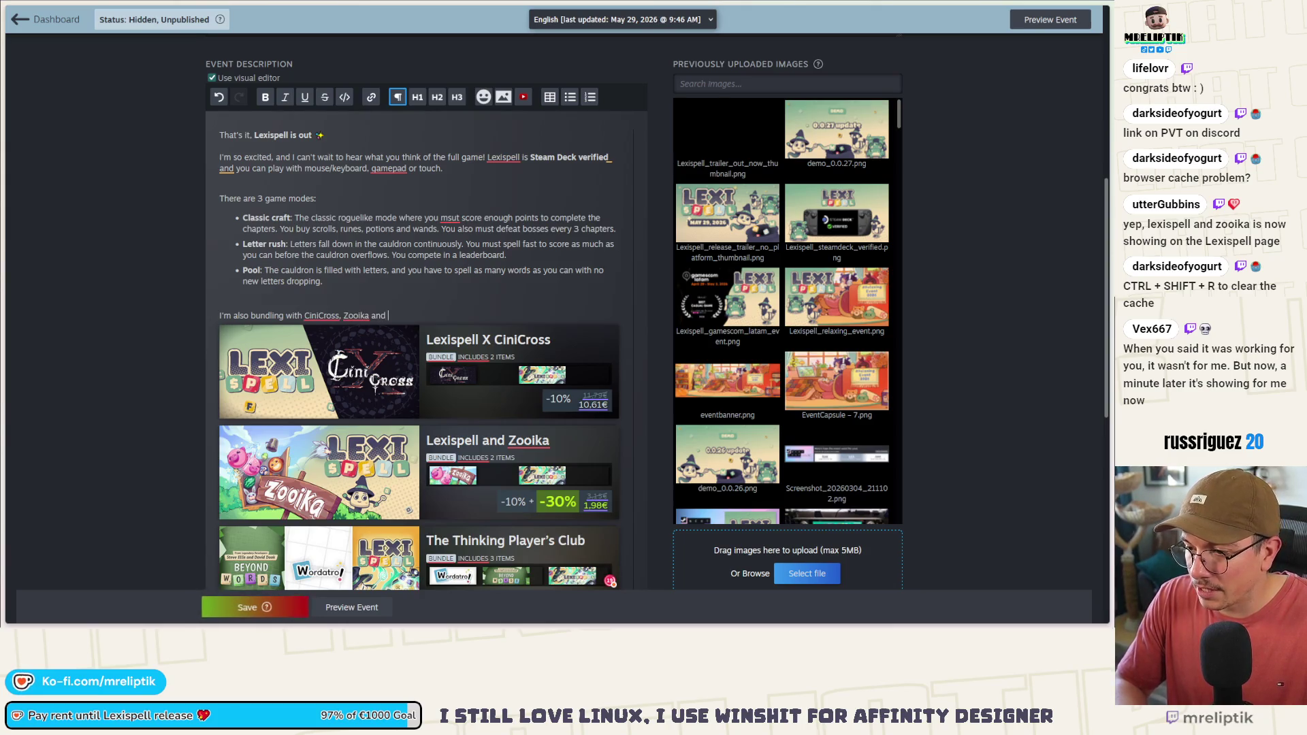
pyautogui.scroll(-3, 222, 331)
pyautogui.write('Wordatro')
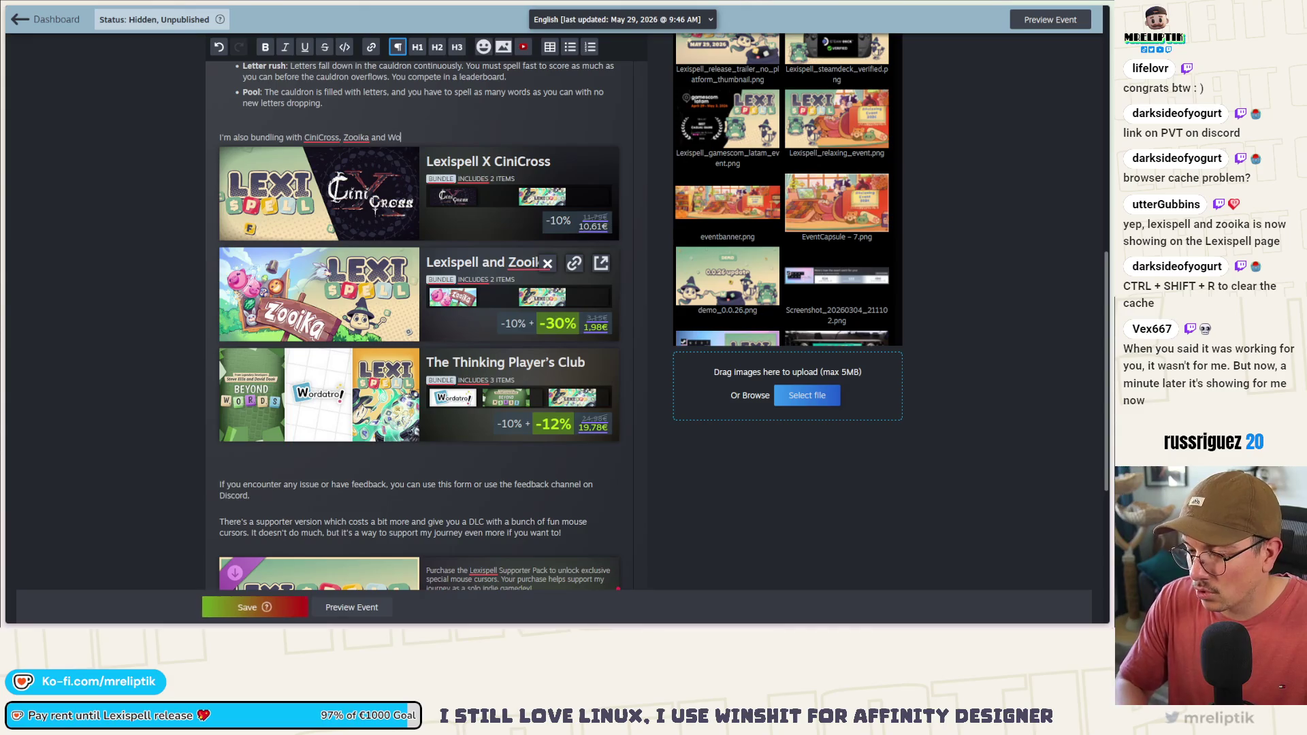
pyautogui.write('! and Beyon Wor')
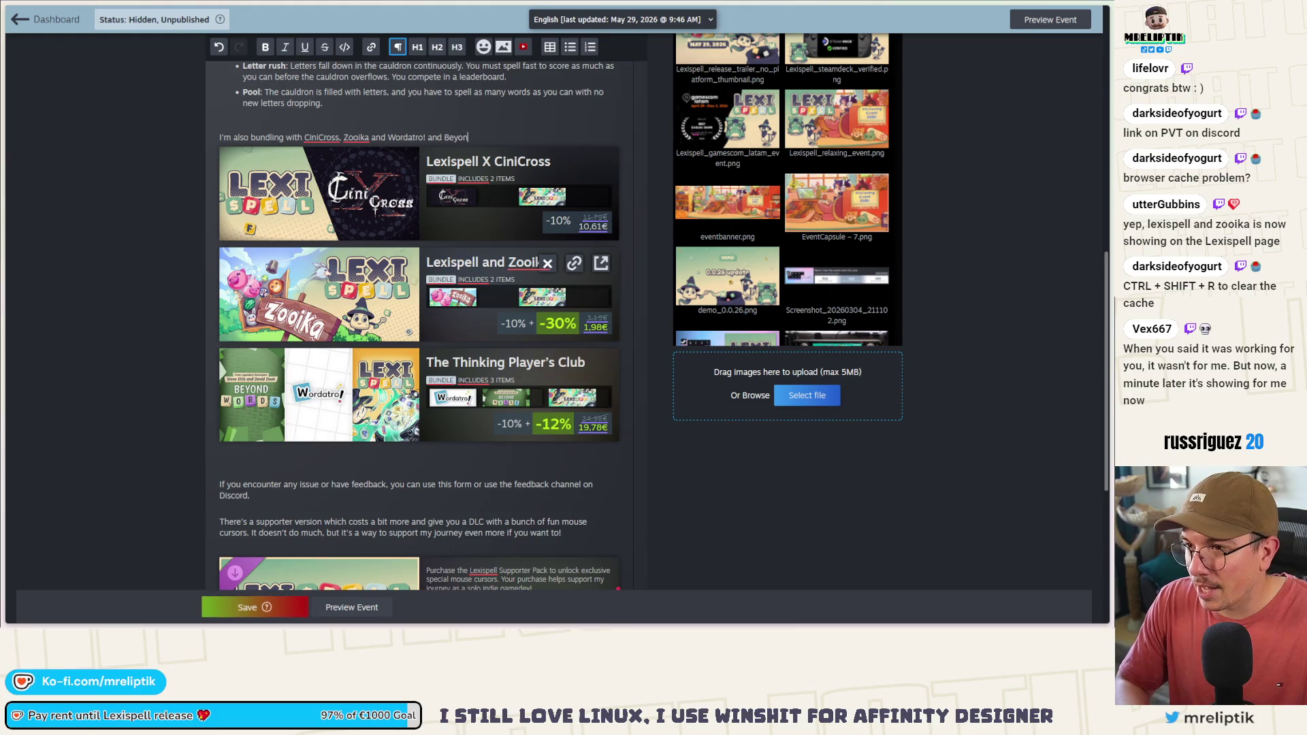
pyautogui.write('ds ')
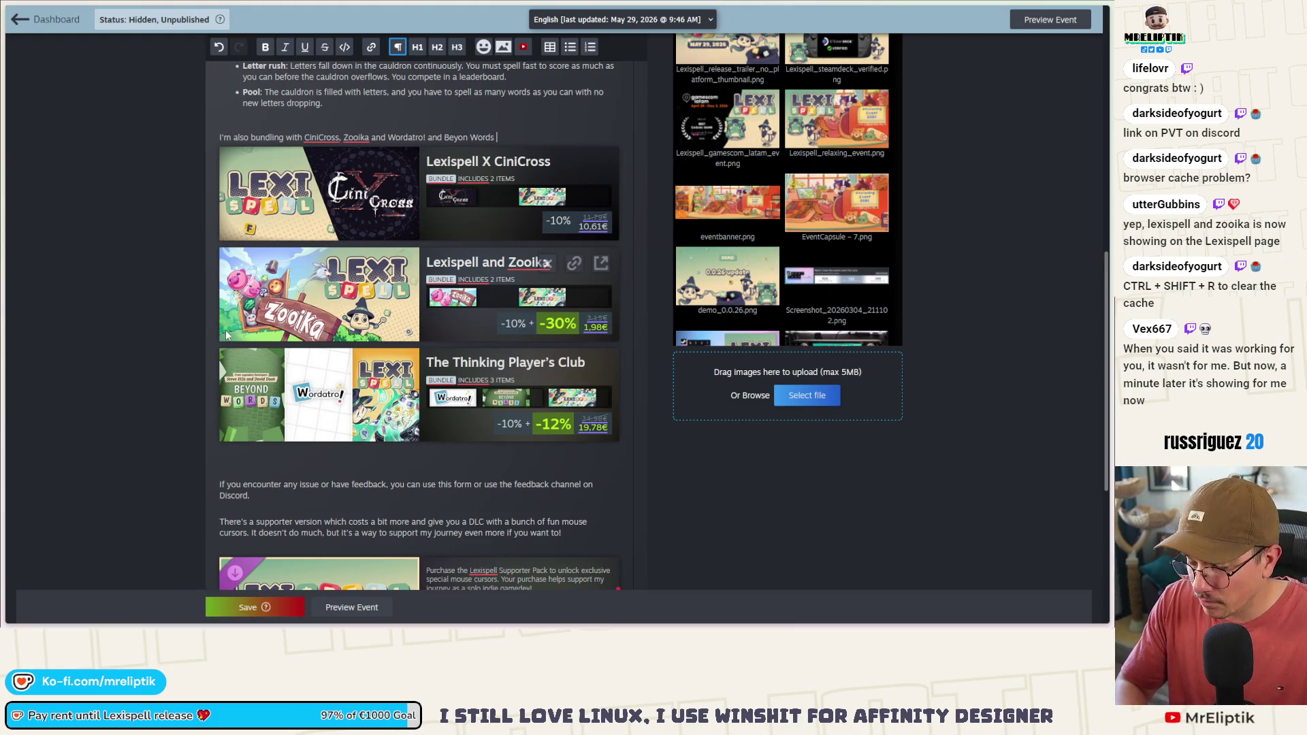
pyautogui.write('👇')
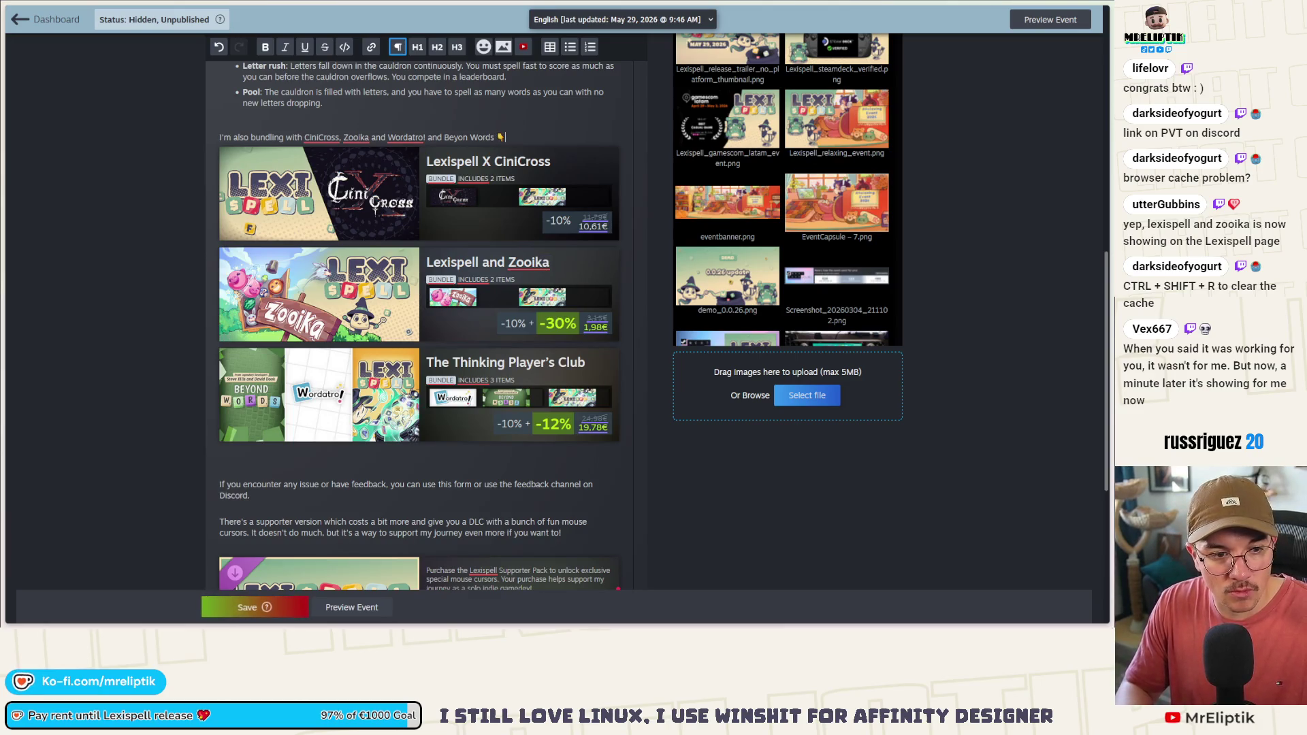
# - Undo the stray embed paste, fix 'Beyon' to 'Beyond', and replace the first 'and' with a comma
pyautogui.hotkey('ctrl', 'v')
pyautogui.hotkey('ctrl', 'z')
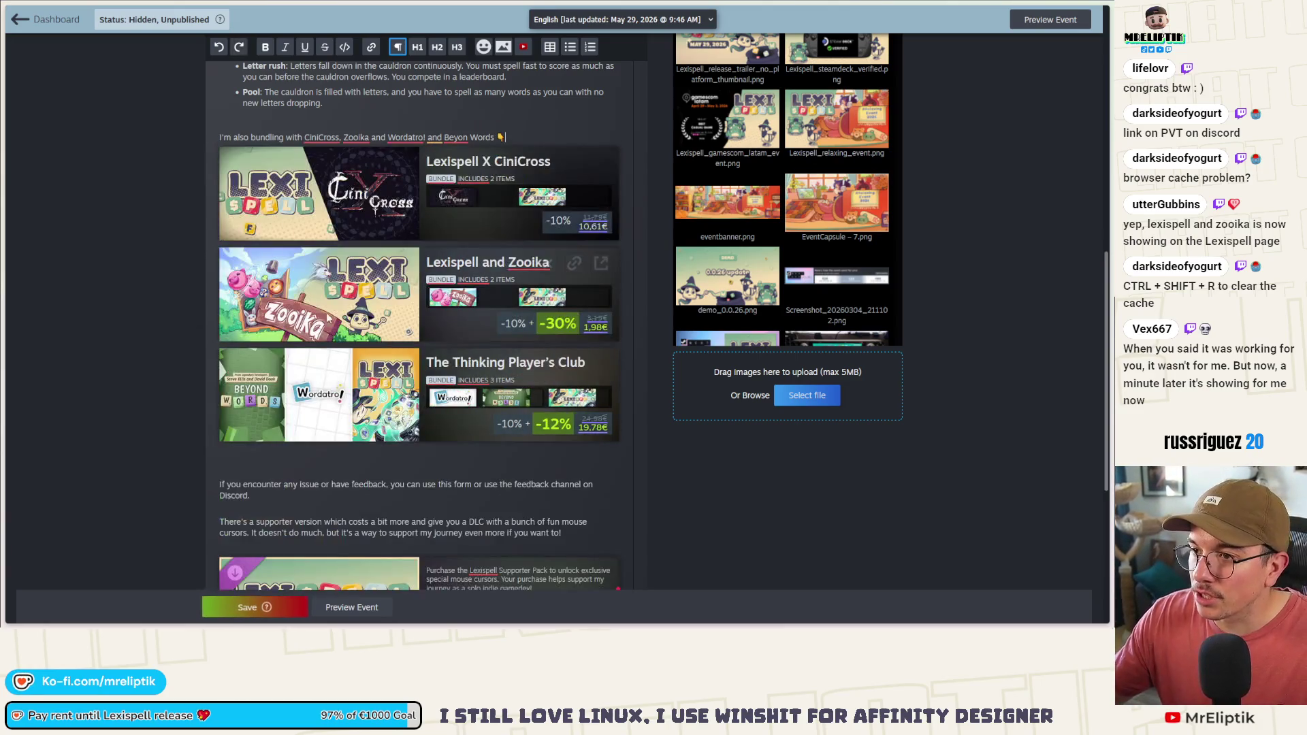
pyautogui.click(469, 139)
pyautogui.write('d')
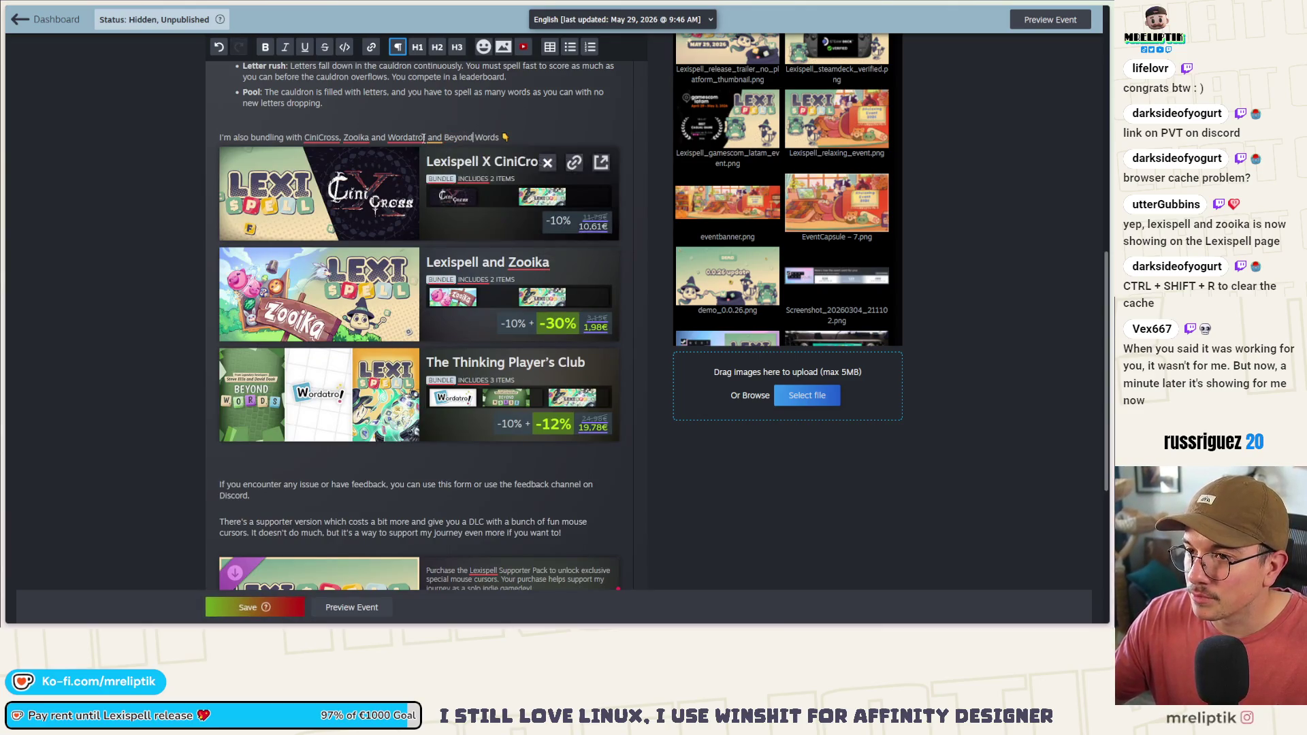
pyautogui.doubleClick(380, 138)
pyautogui.press('BackSpace')
pyautogui.press('BackSpace')
pyautogui.write(',')
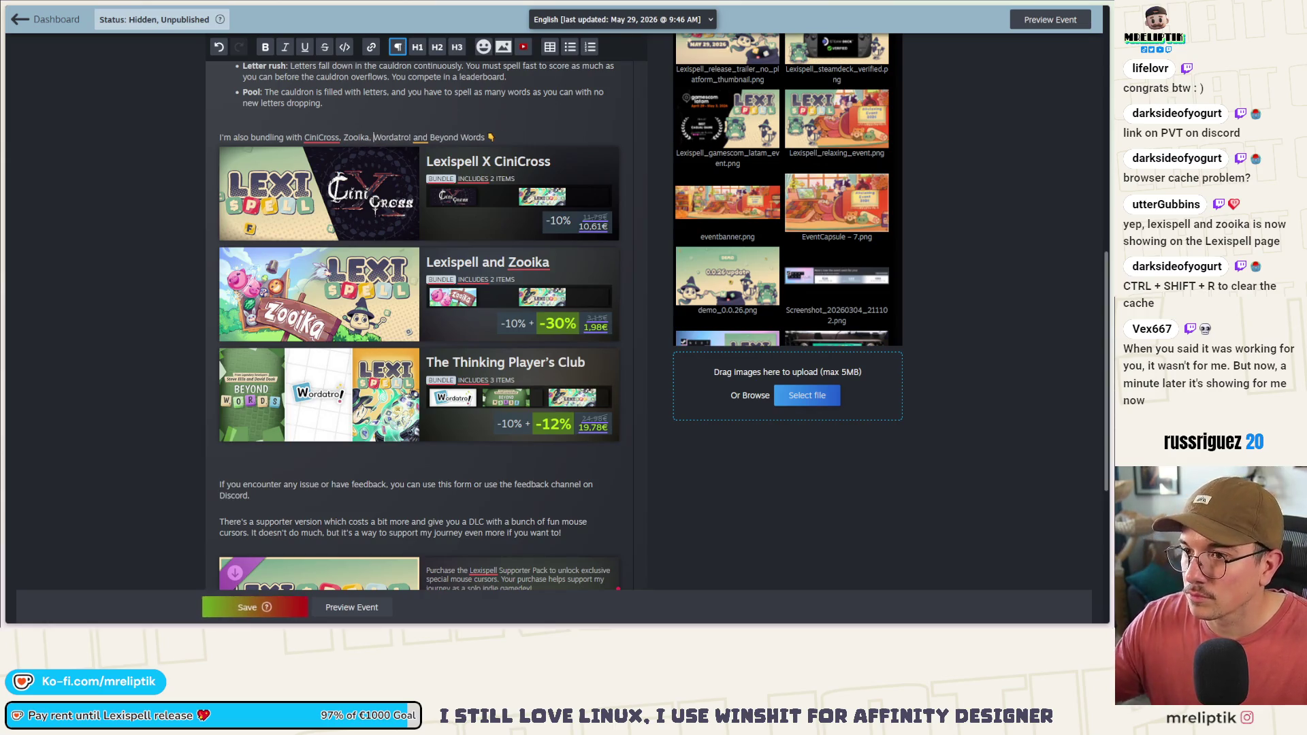
pyautogui.scroll(-3, 332, 290)
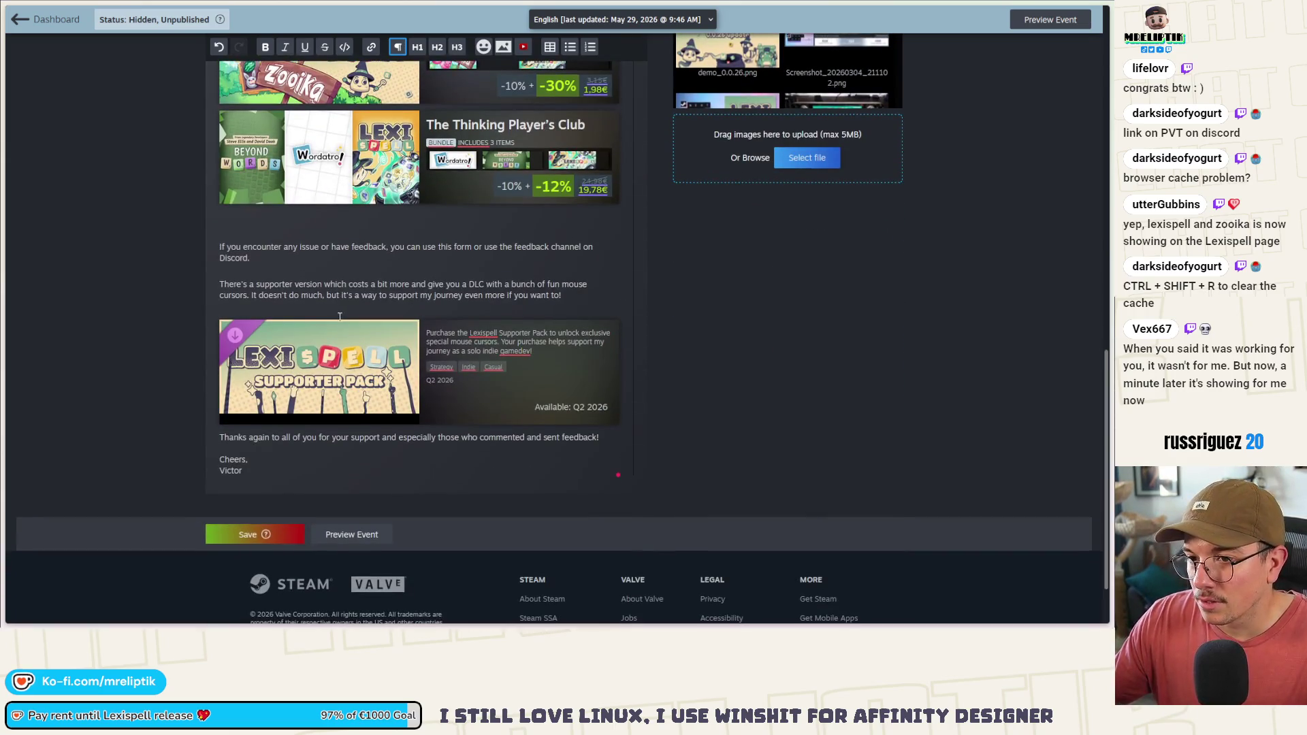
pyautogui.click(219, 247)
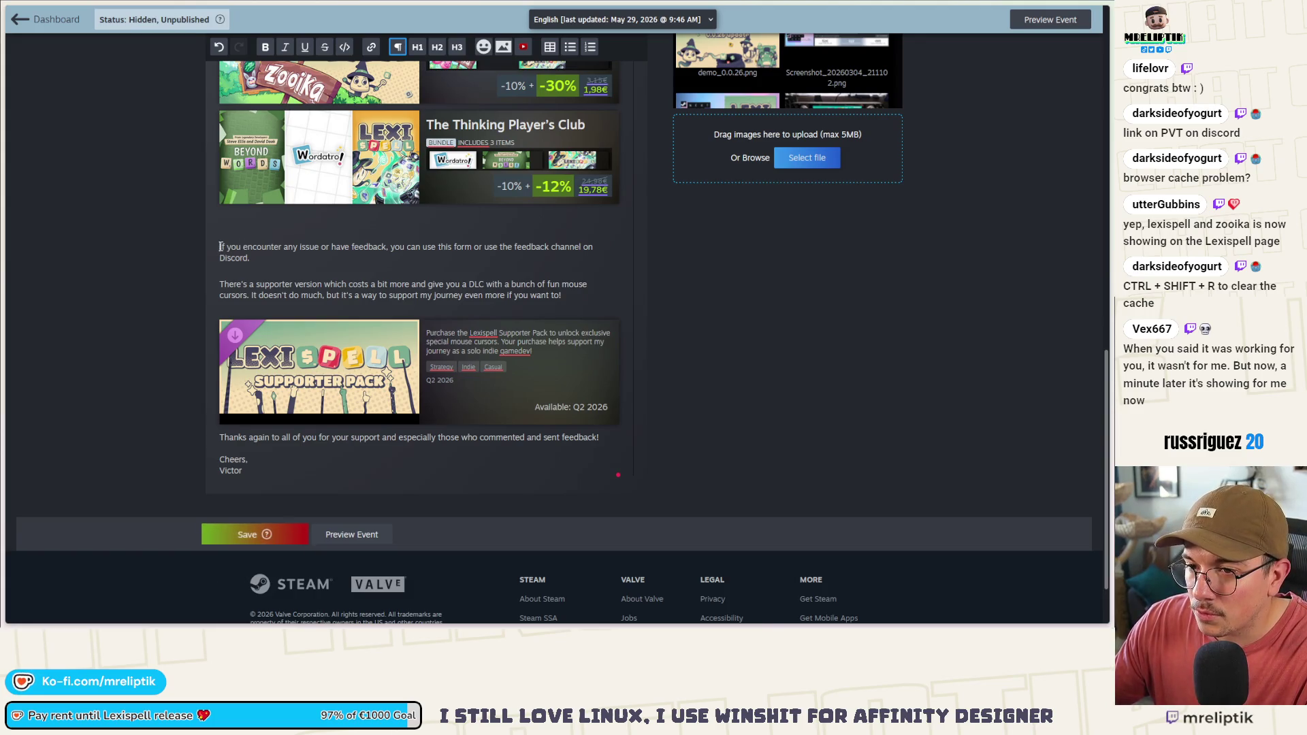
# - Delete the empty line above the 'If you encounter…' feedback paragraph
pyautogui.press('BackSpace')
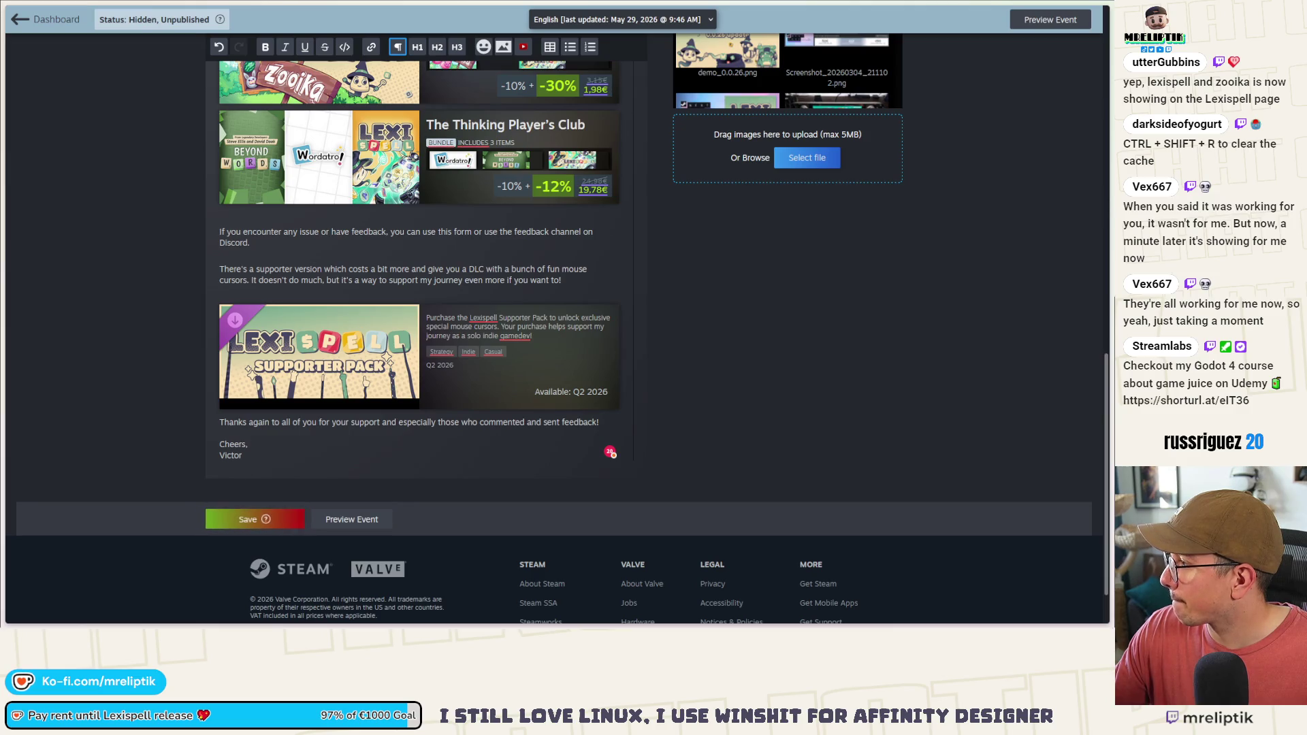
pyautogui.moveTo(7, 593)
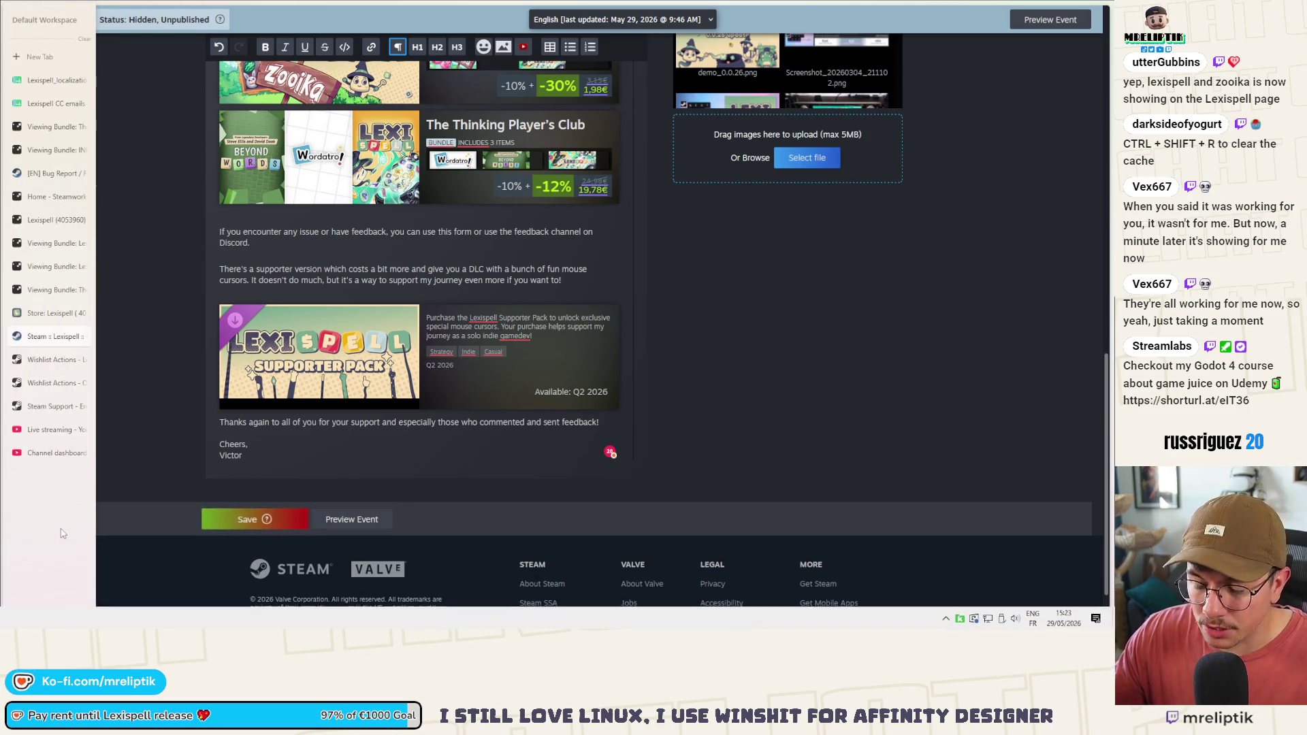
pyautogui.hotkey('ctrl', 'shift', 'r')
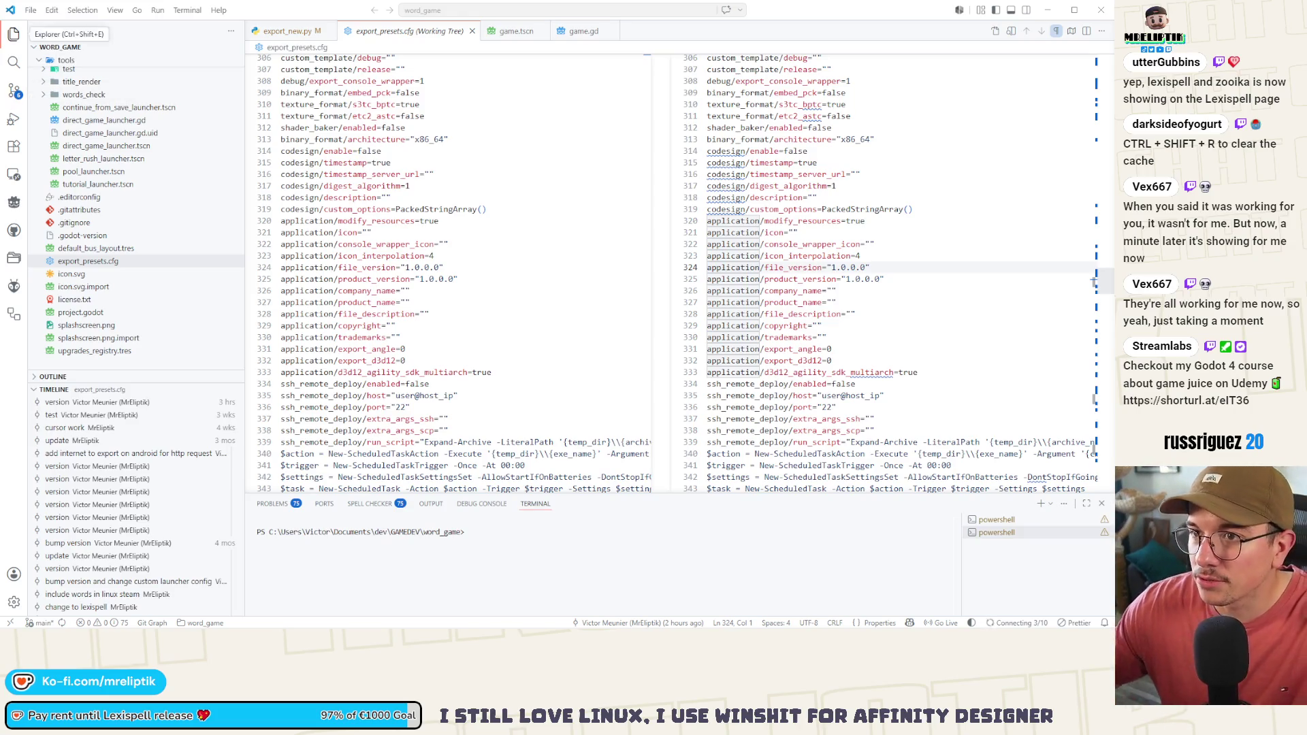
# - Collapse the autoload folder while browsing the word_game project in VS Code
pyautogui.scroll(10, 146, 190)
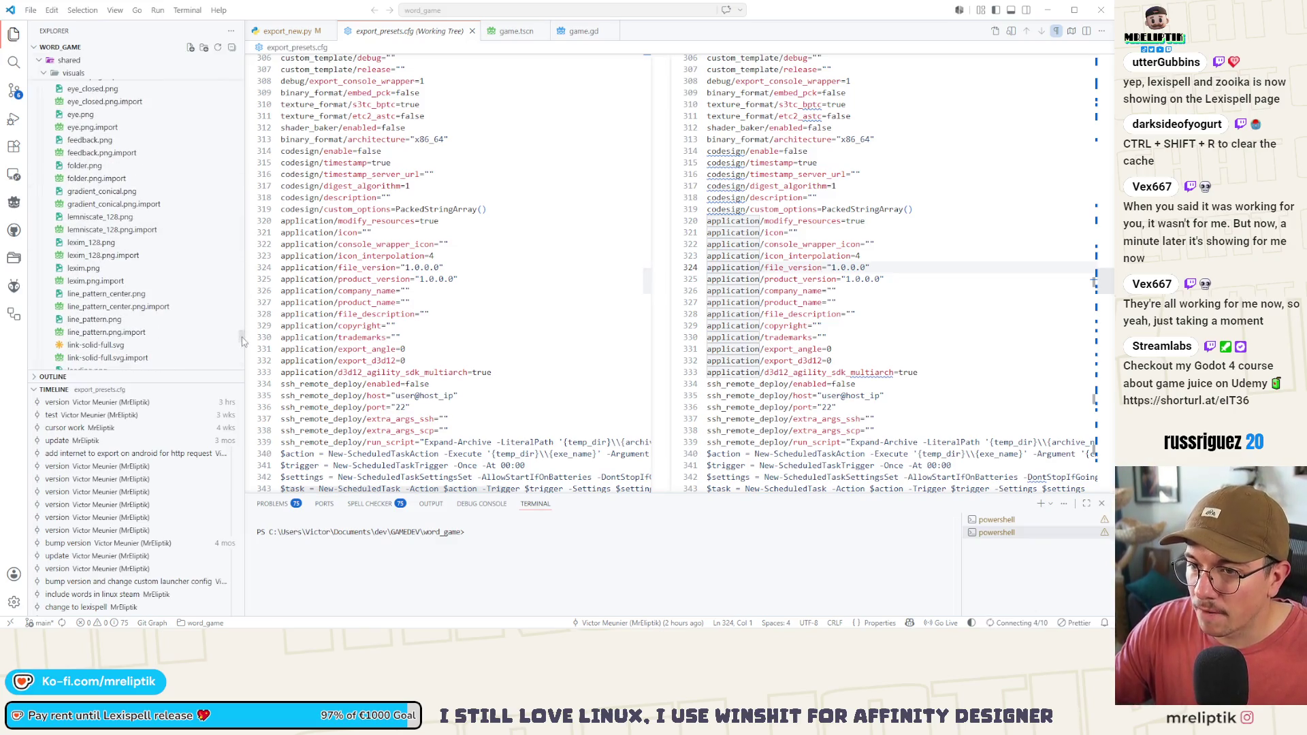
pyautogui.scroll(10, 206, 177)
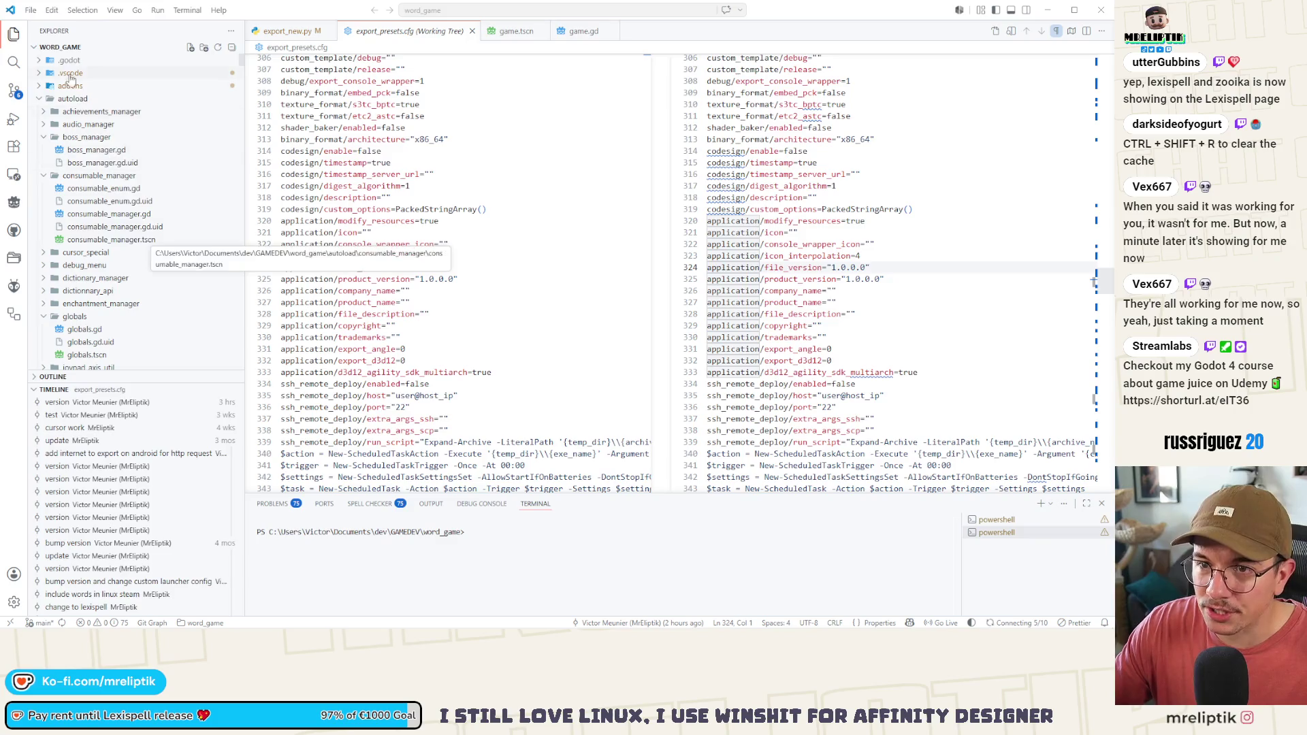
pyautogui.click(40, 99)
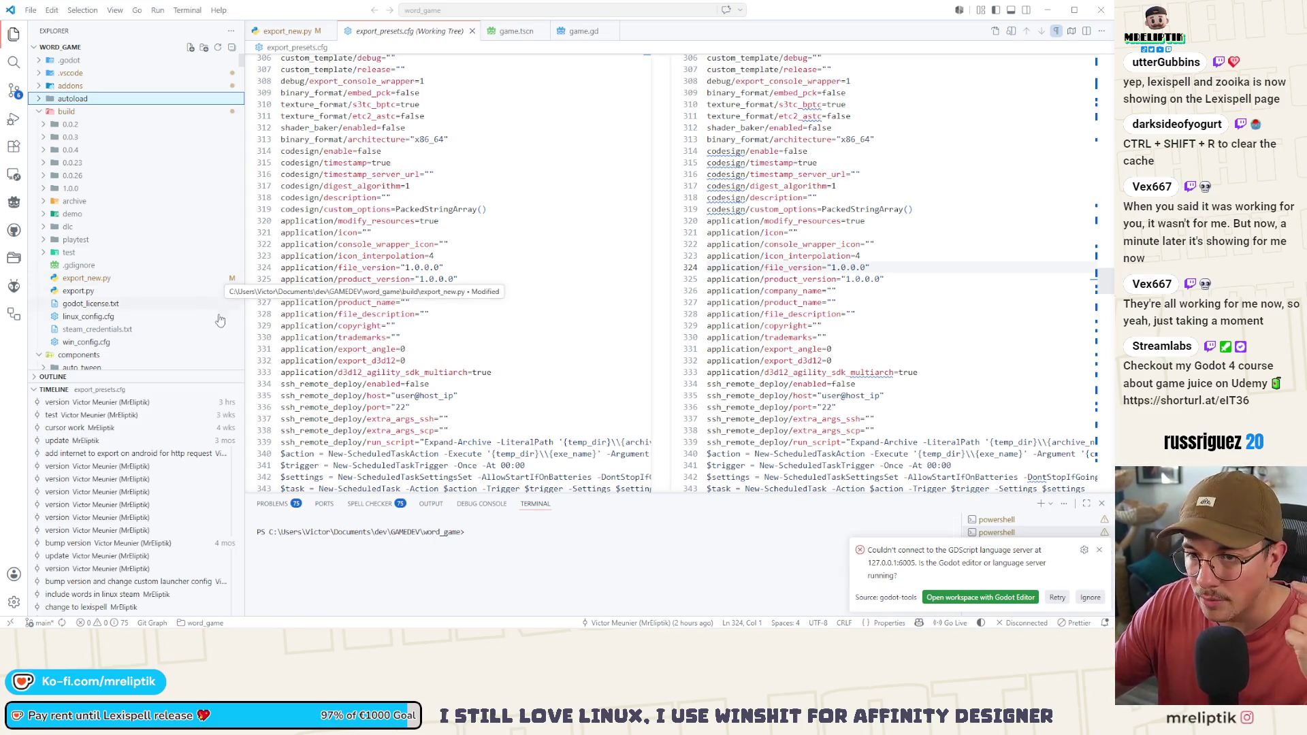
pyautogui.scroll(-1, 134, 307)
pyautogui.scroll(1, 134, 307)
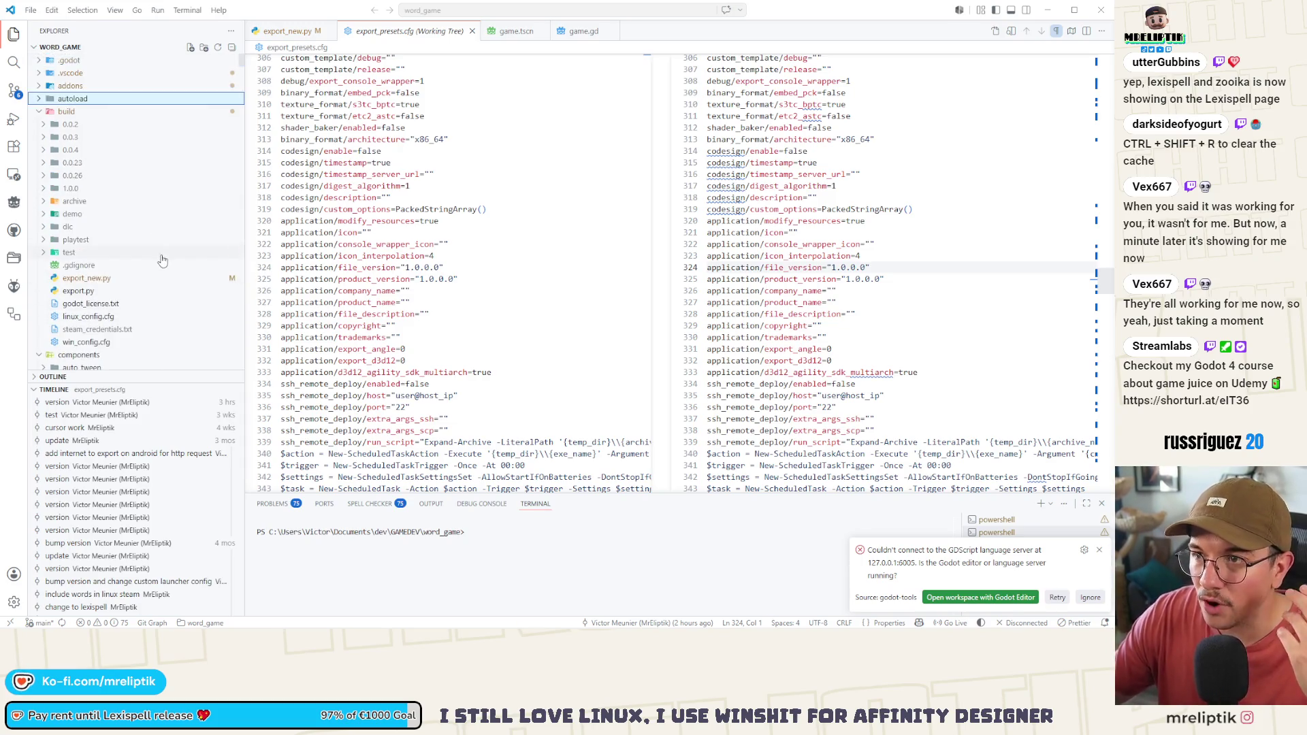
# - Copy the form_fullgame_url feedback form address from globals.gd and close VS Code
pyautogui.hotkey('ctrl', 'p')
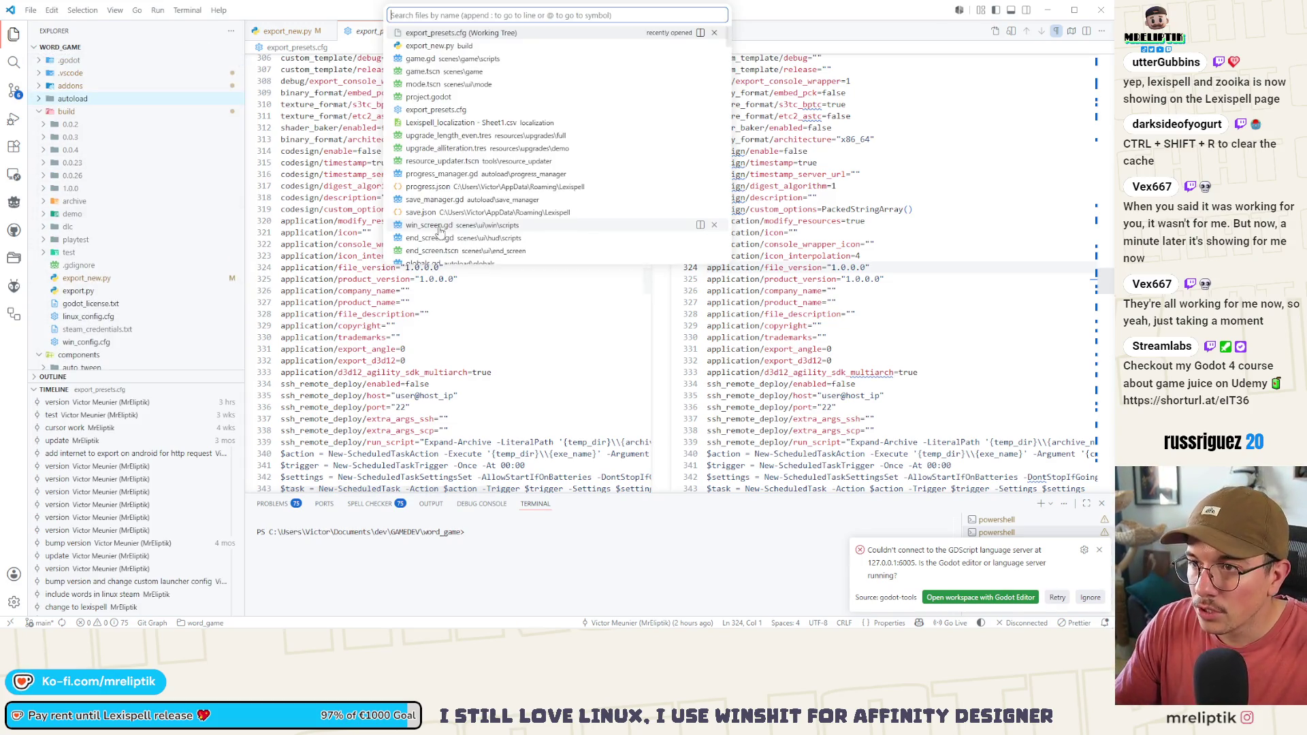
pyautogui.write('globals')
pyautogui.press('Return')
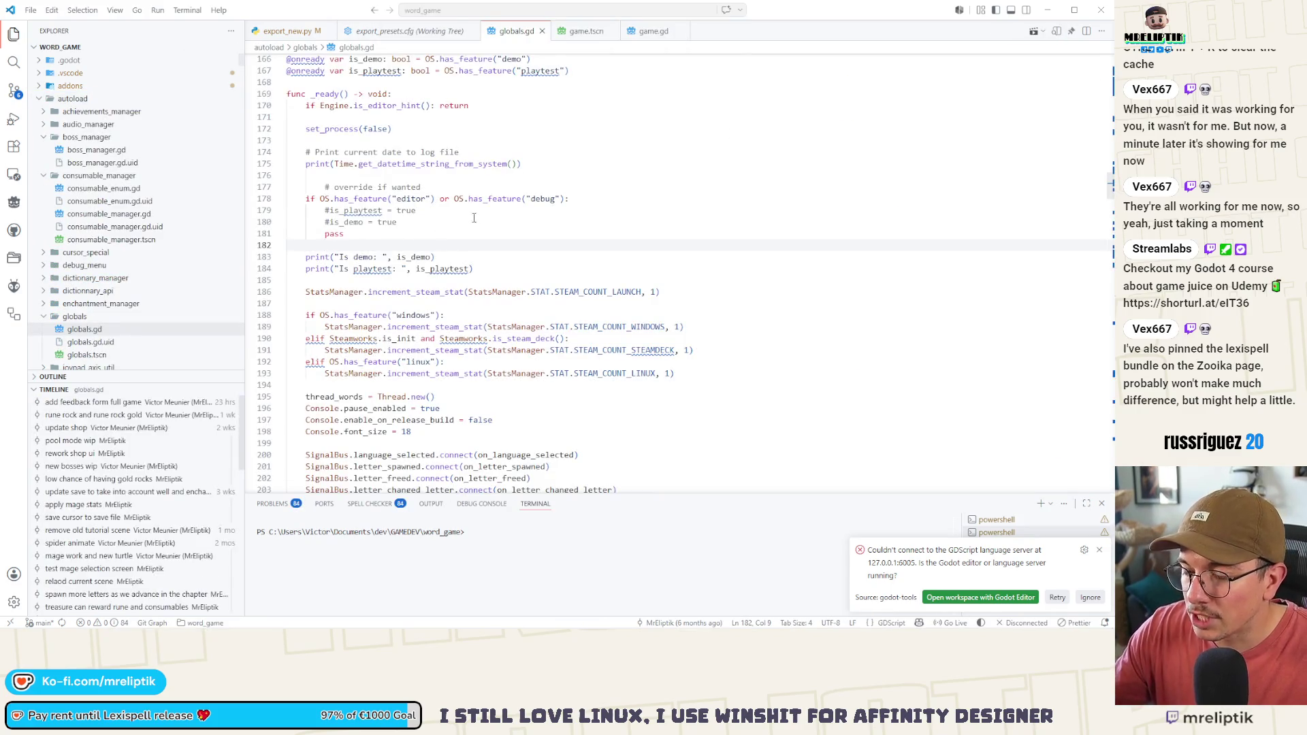
pyautogui.scroll(20, 494, 320)
pyautogui.scroll(20, 494, 320)
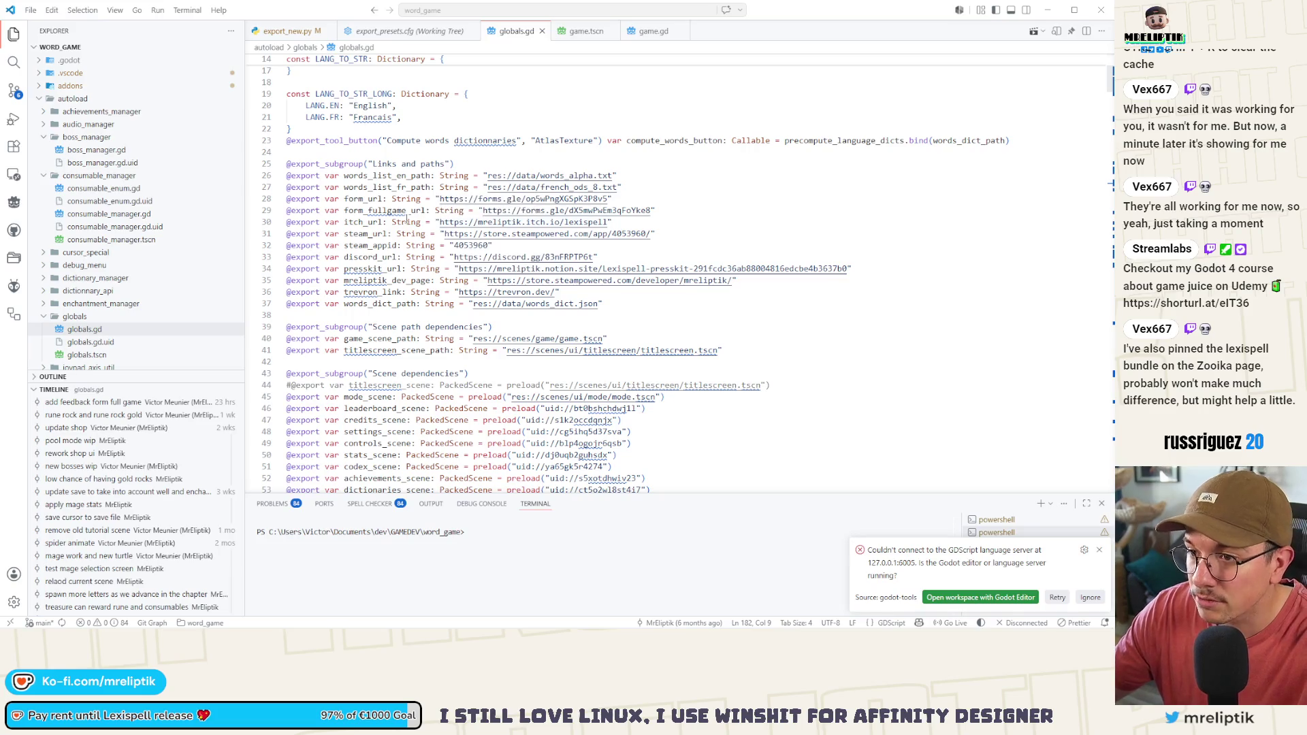
pyautogui.moveTo(483, 210); pyautogui.dragTo(648, 212)
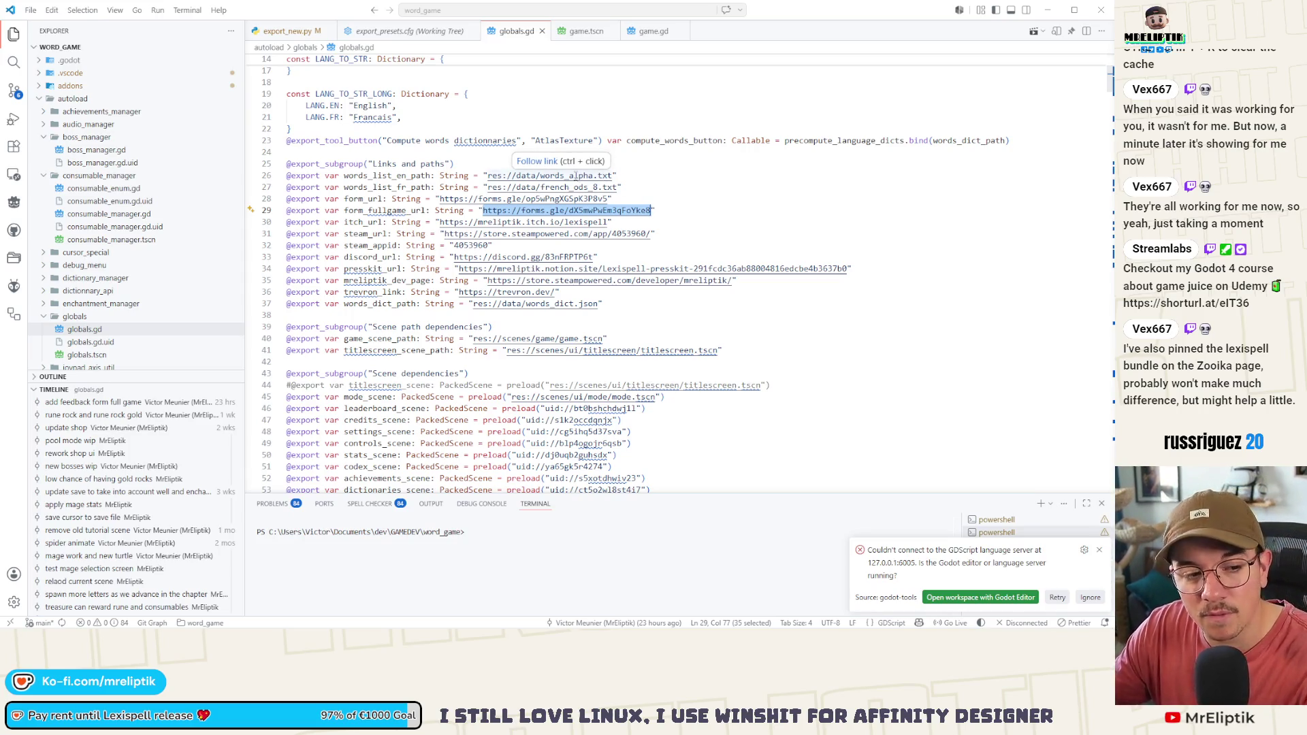
pyautogui.press('Down')
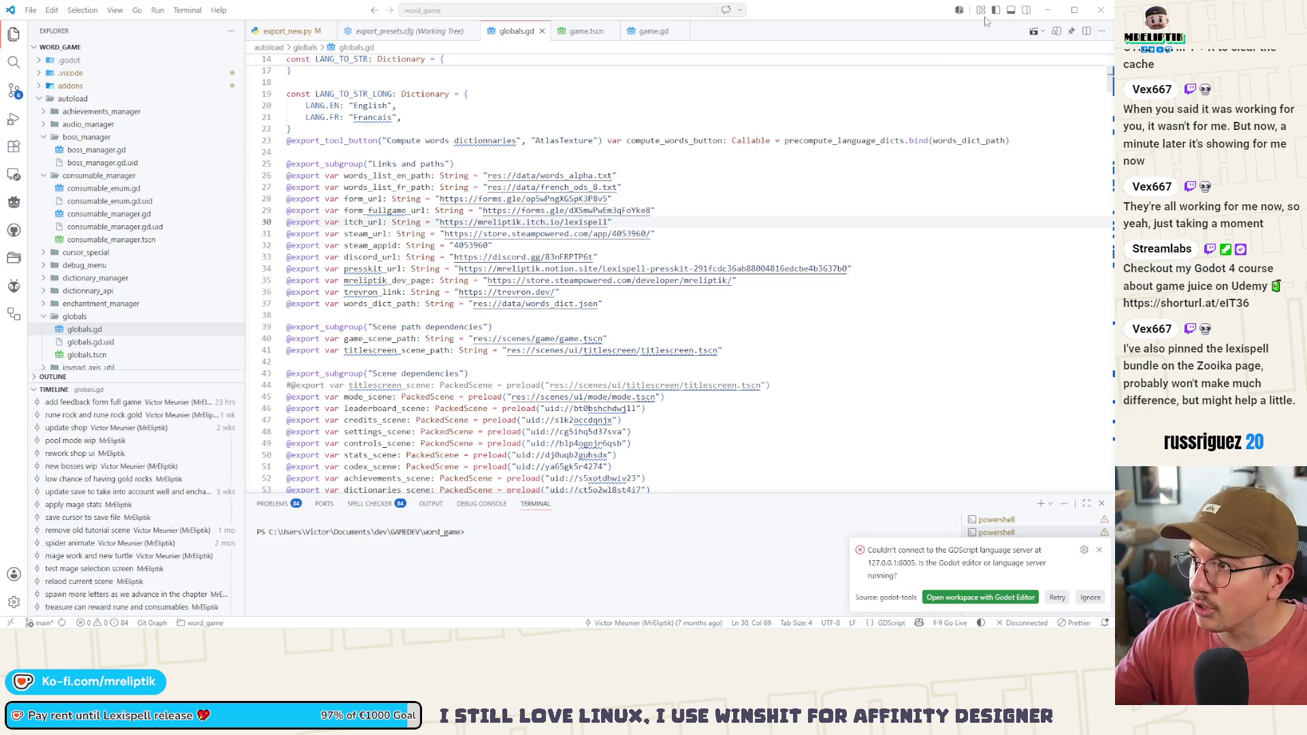
pyautogui.click(1099, 19)
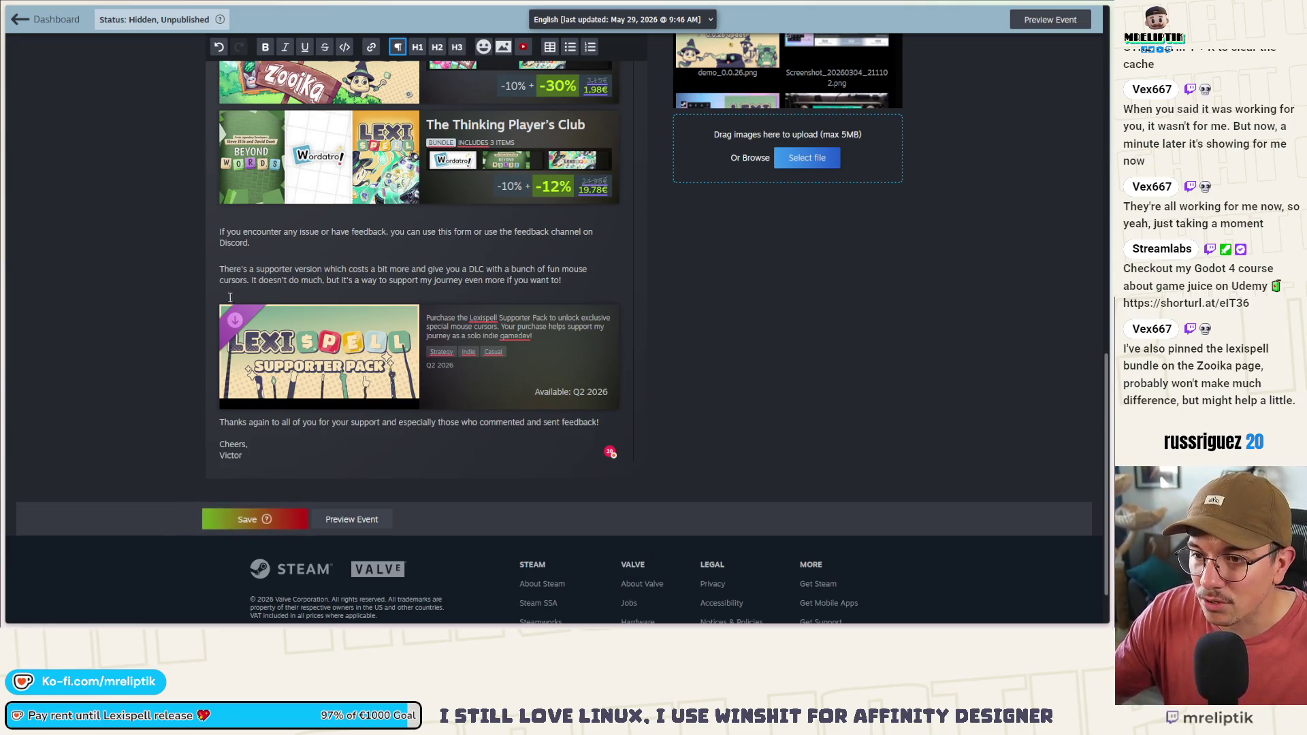
# - Link 'this form' in the feedback sentence to the copied feedback form URL
pyautogui.moveTo(389, 304)
pyautogui.scroll(8, 389, 303)
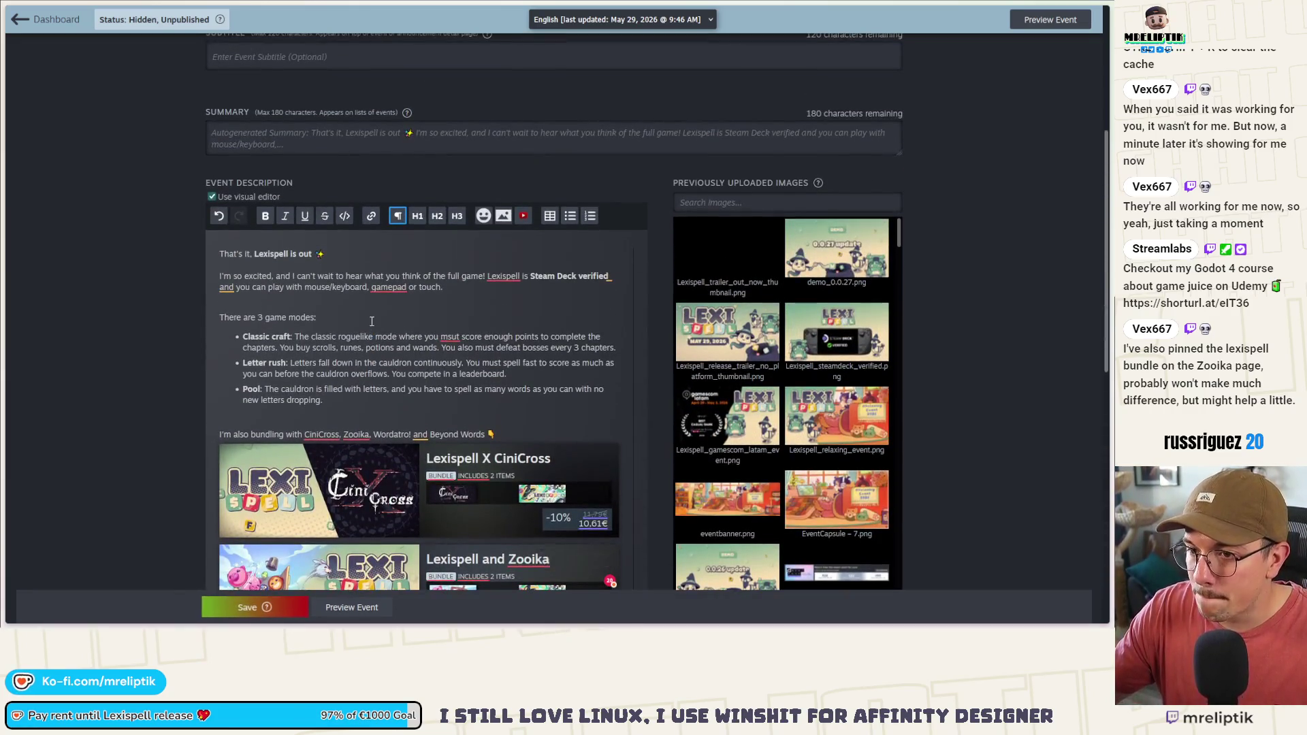
pyautogui.scroll(-7, 454, 368)
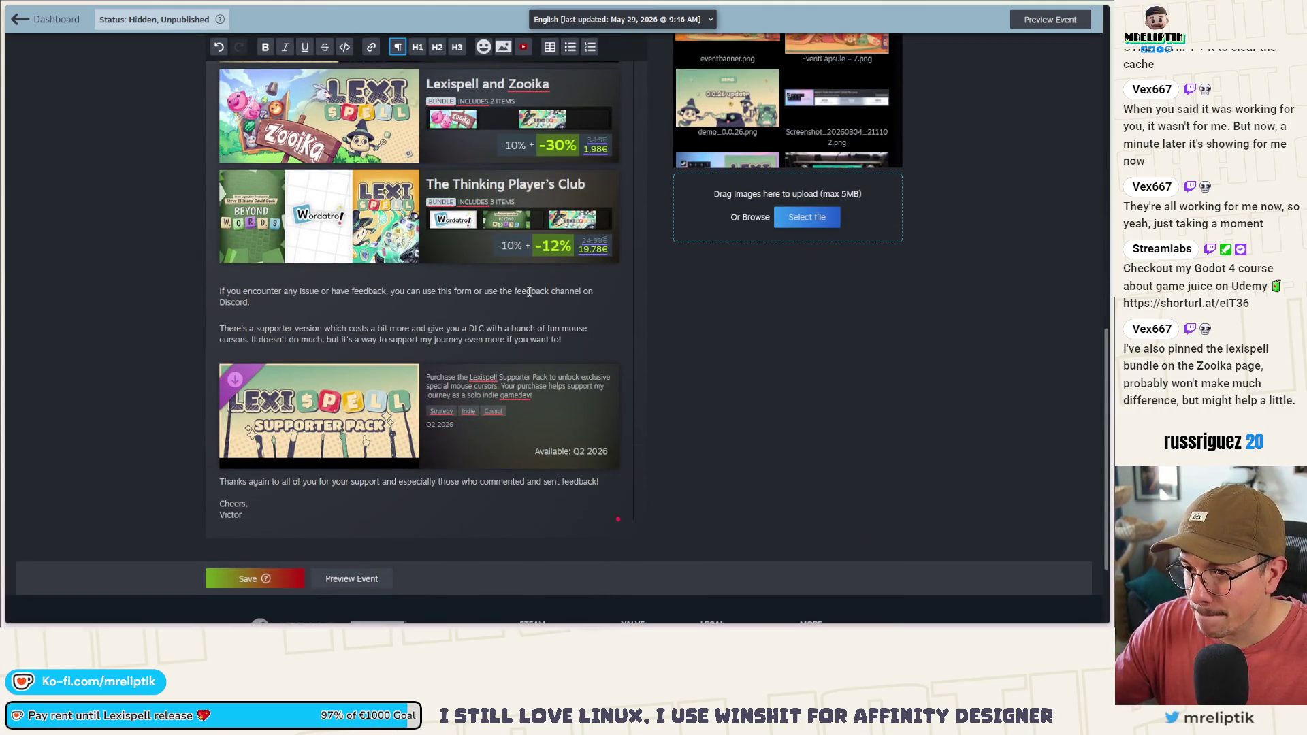
pyautogui.scroll(-2, 406, 422)
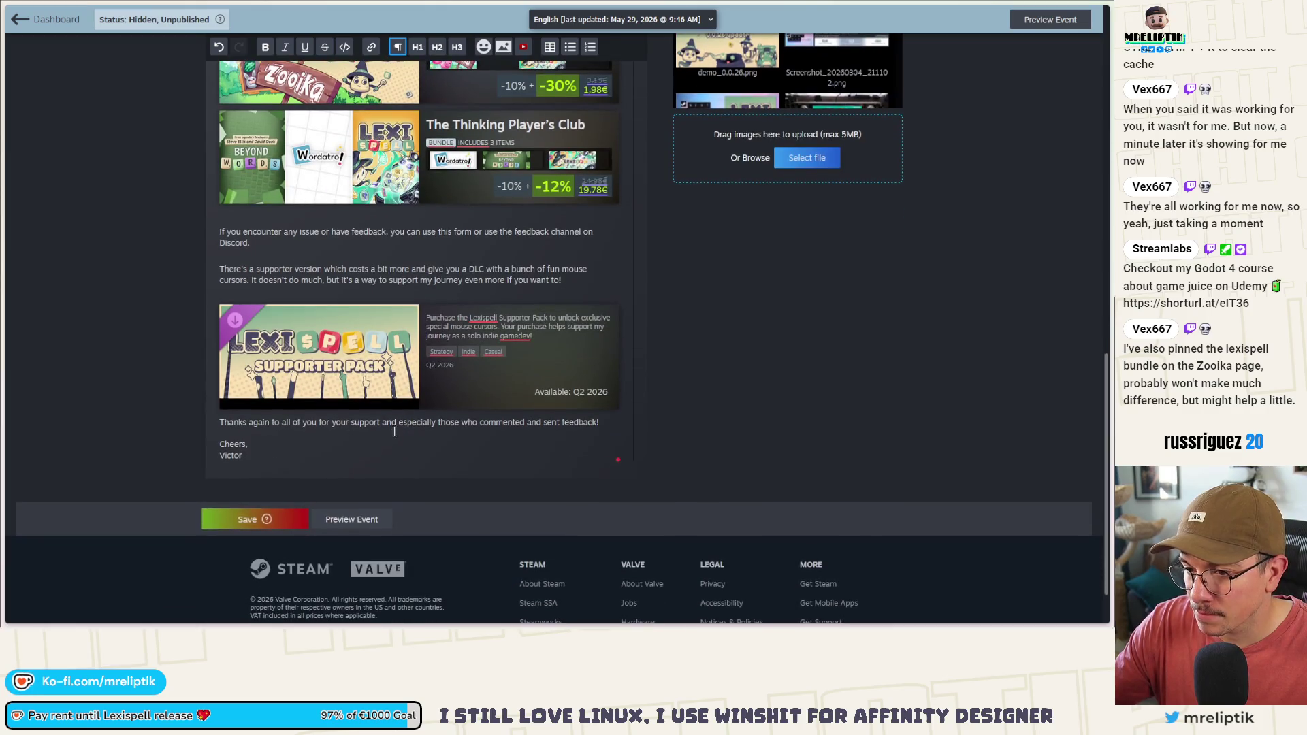
pyautogui.scroll(3, 298, 431)
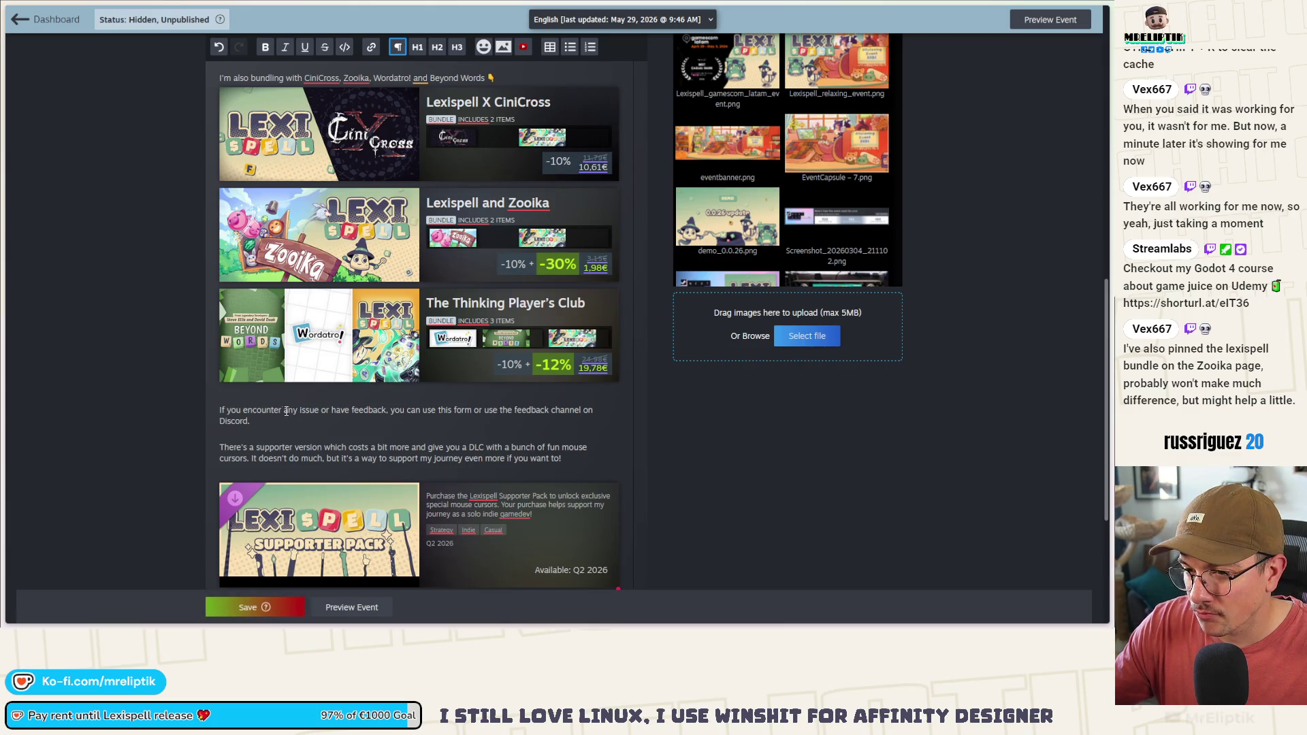
pyautogui.moveTo(438, 412); pyautogui.dragTo(477, 413)
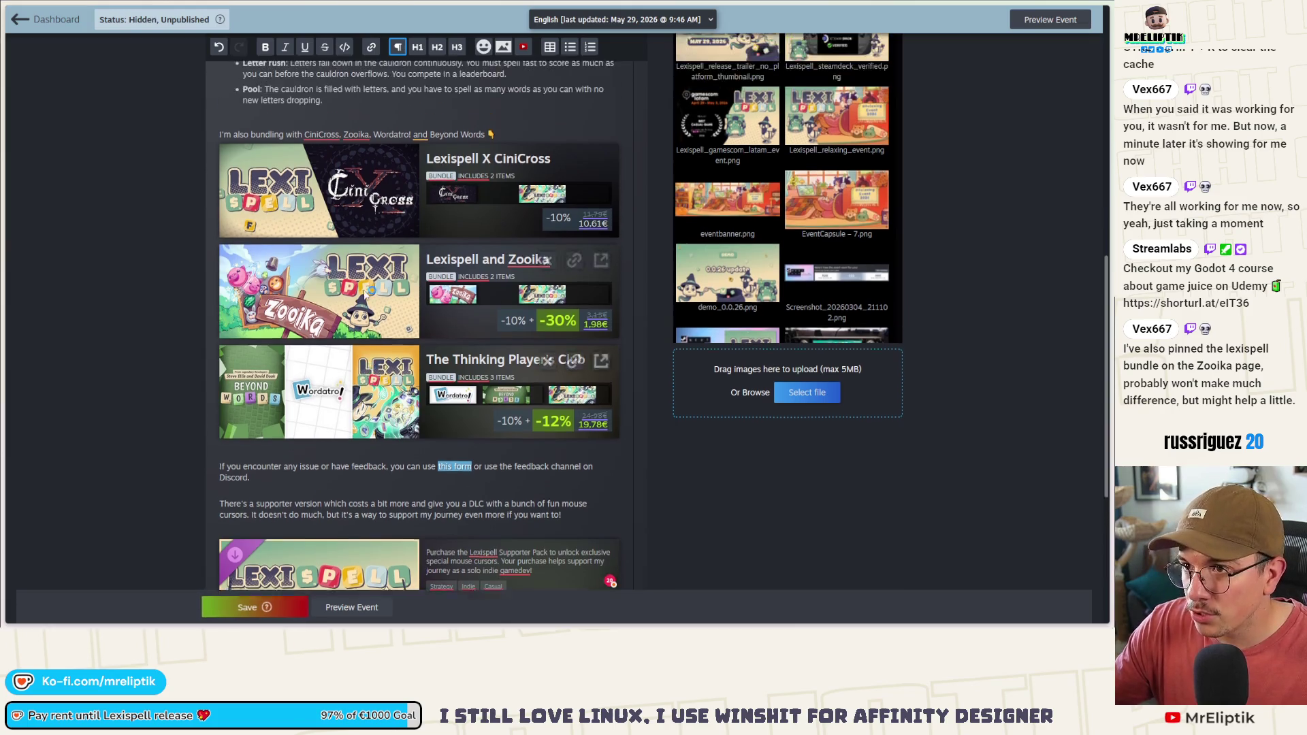
pyautogui.scroll(2, 477, 340)
pyautogui.click(371, 47)
pyautogui.hotkey('ctrl', 'v')
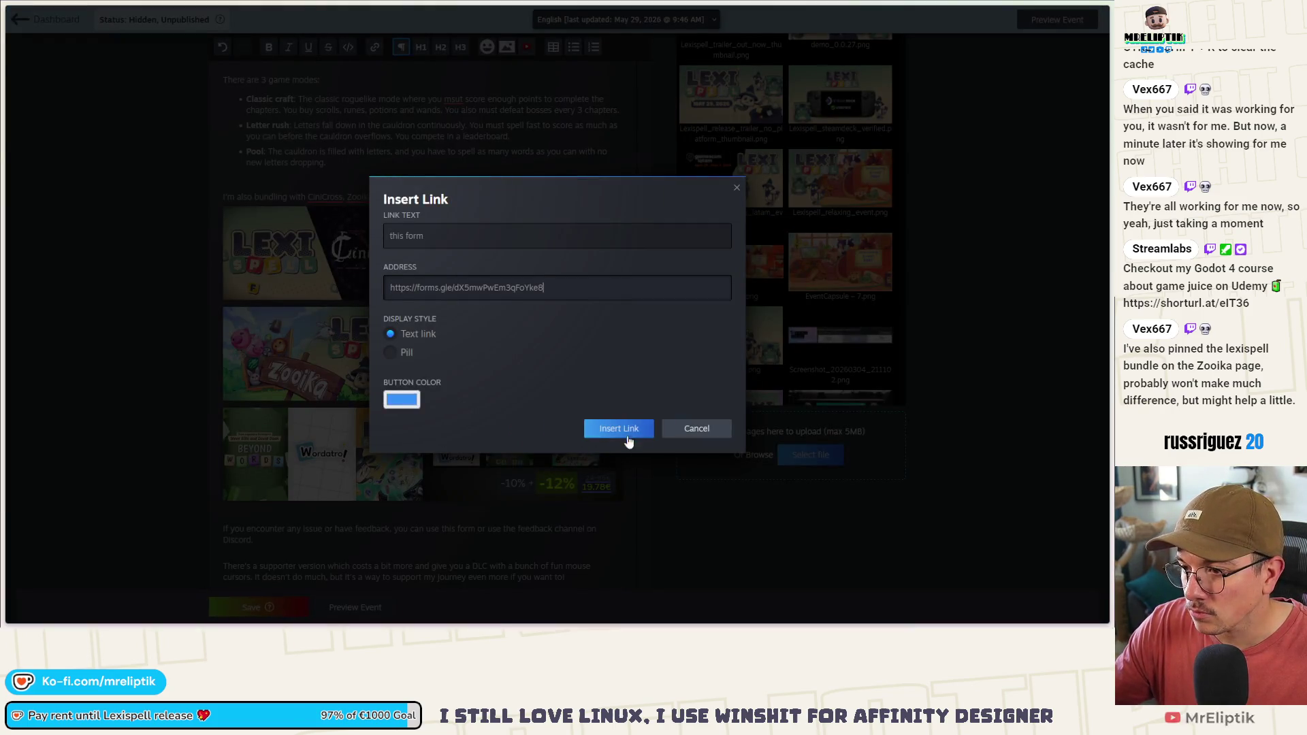
pyautogui.click(624, 427)
# - Make the 'this form' link text bold
pyautogui.scroll(-2, 477, 432)
pyautogui.click(442, 411)
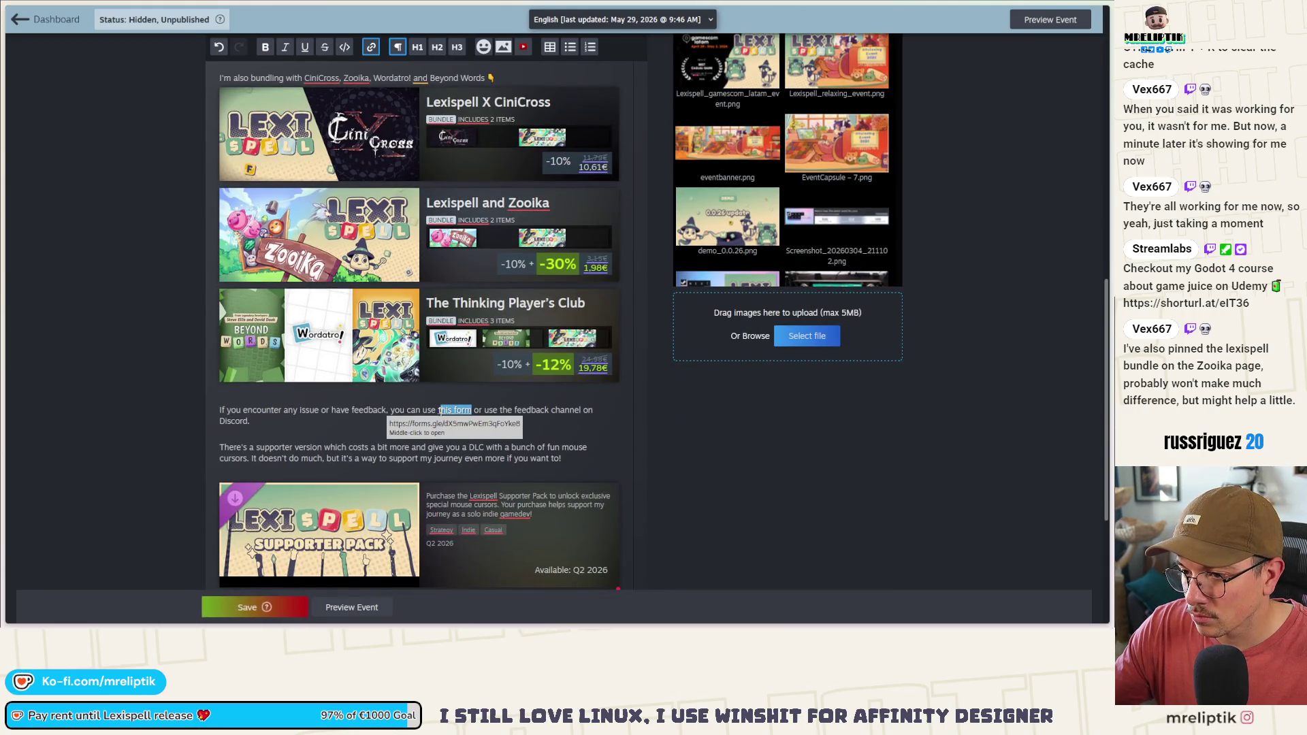
pyautogui.hotkey('ctrl', 'b')
pyautogui.click(271, 424)
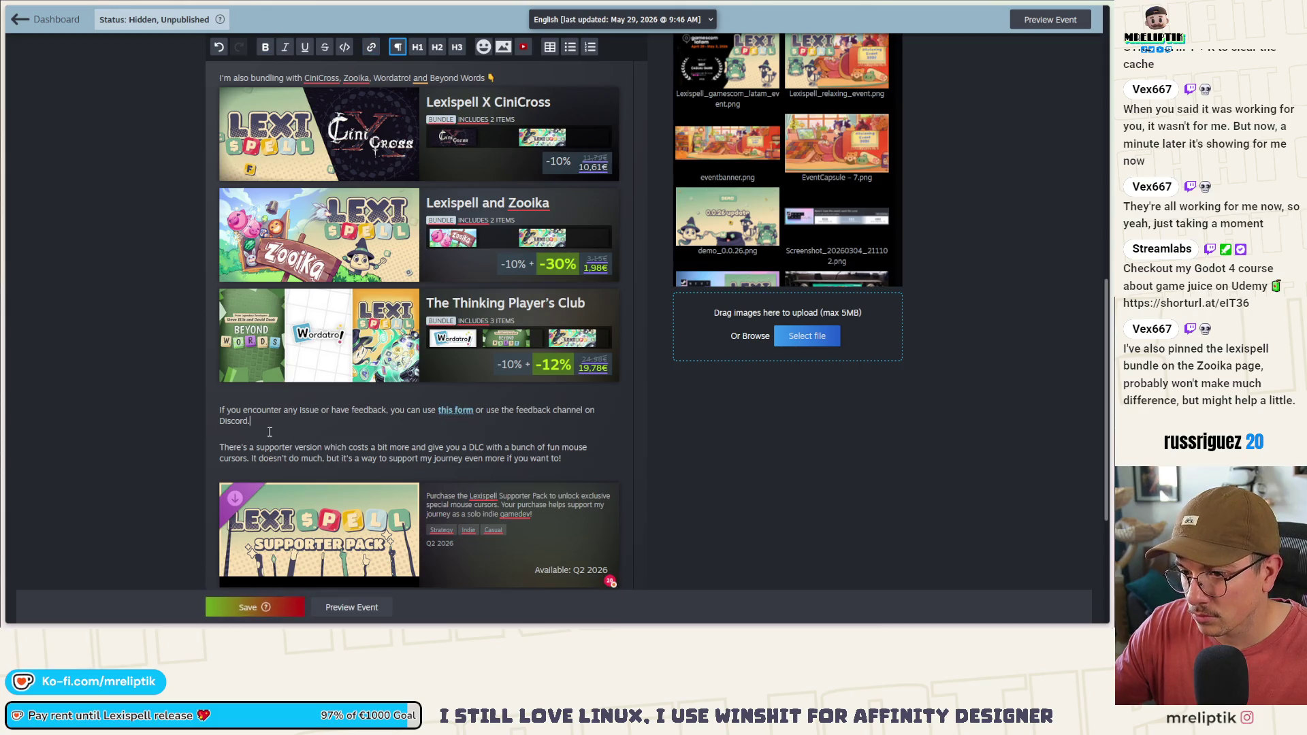
# - Add a caterpillar bug emoji before the feedback sentence and bold 'any issue or have feedback'
pyautogui.click(220, 410)
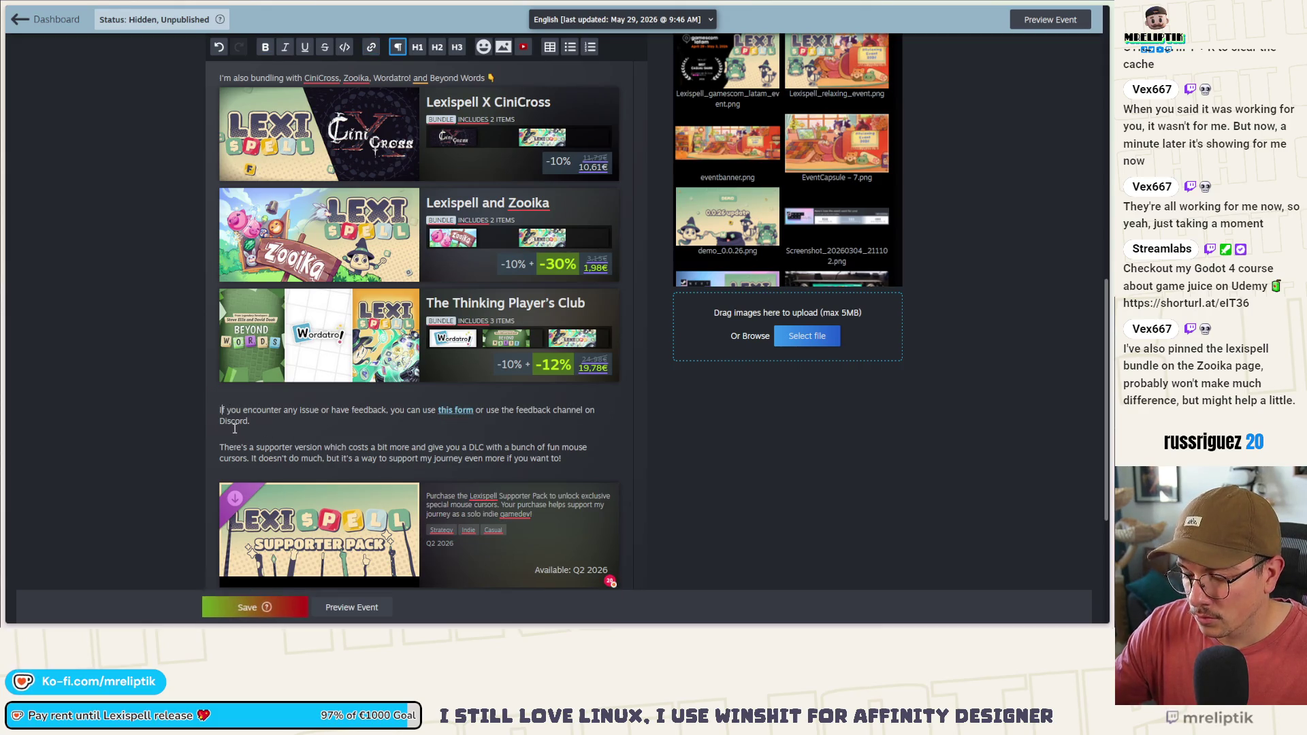
pyautogui.press('super+period')
pyautogui.write('bug')
pyautogui.press('Return')
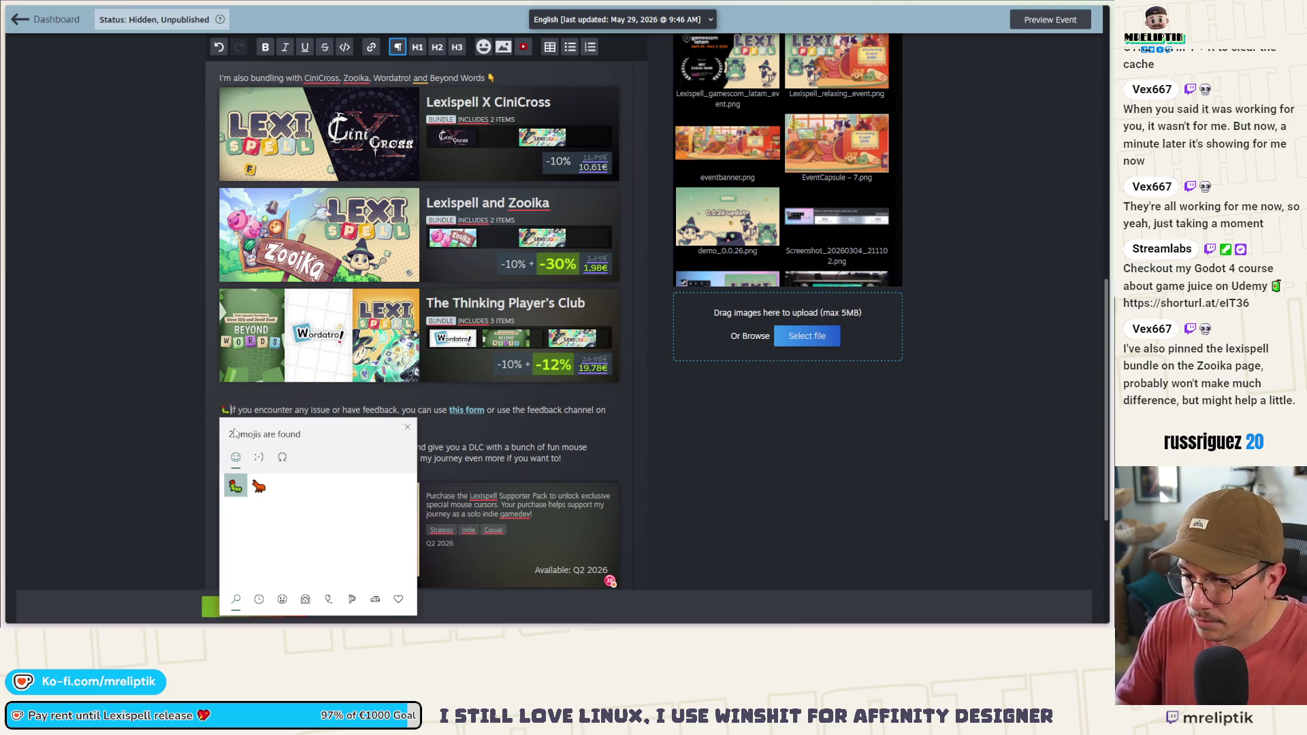
pyautogui.moveTo(297, 411); pyautogui.dragTo(401, 414)
pyautogui.hotkey('ctrl', 'b')
pyautogui.click(403, 433)
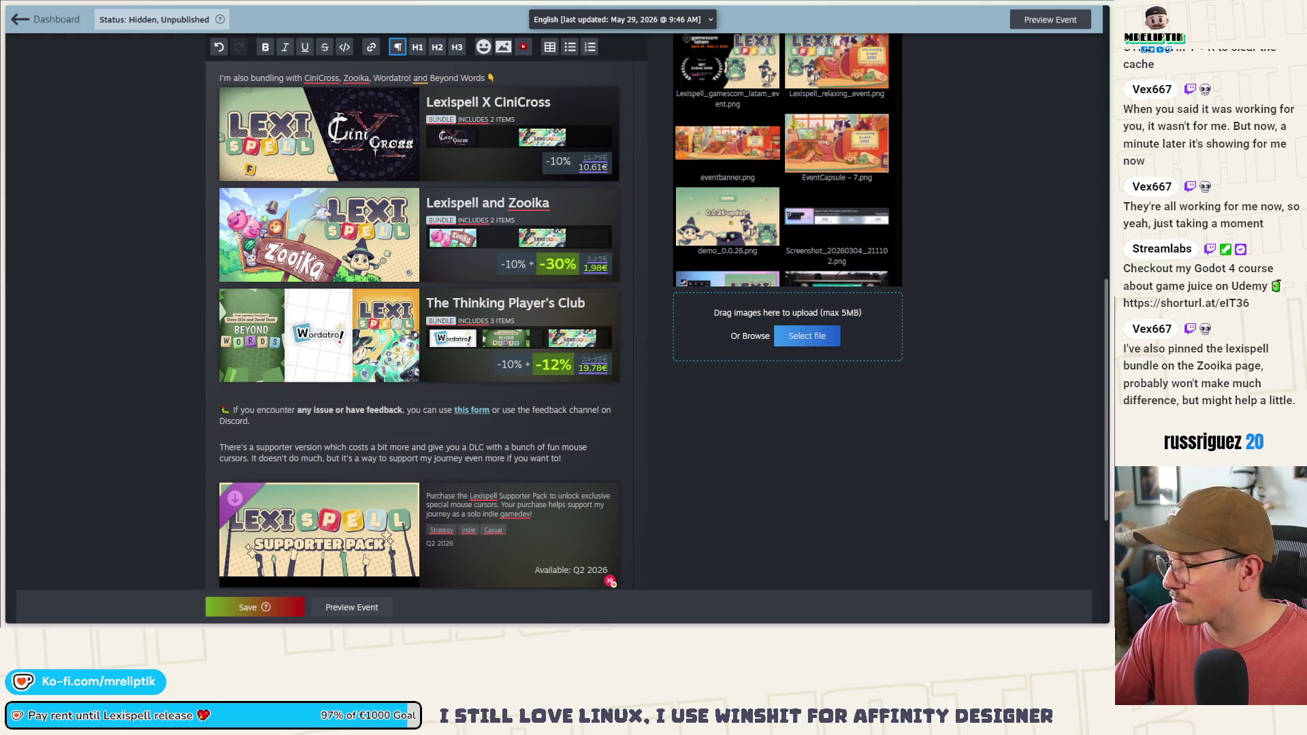
pyautogui.moveTo(249, 422); pyautogui.dragTo(216, 424)
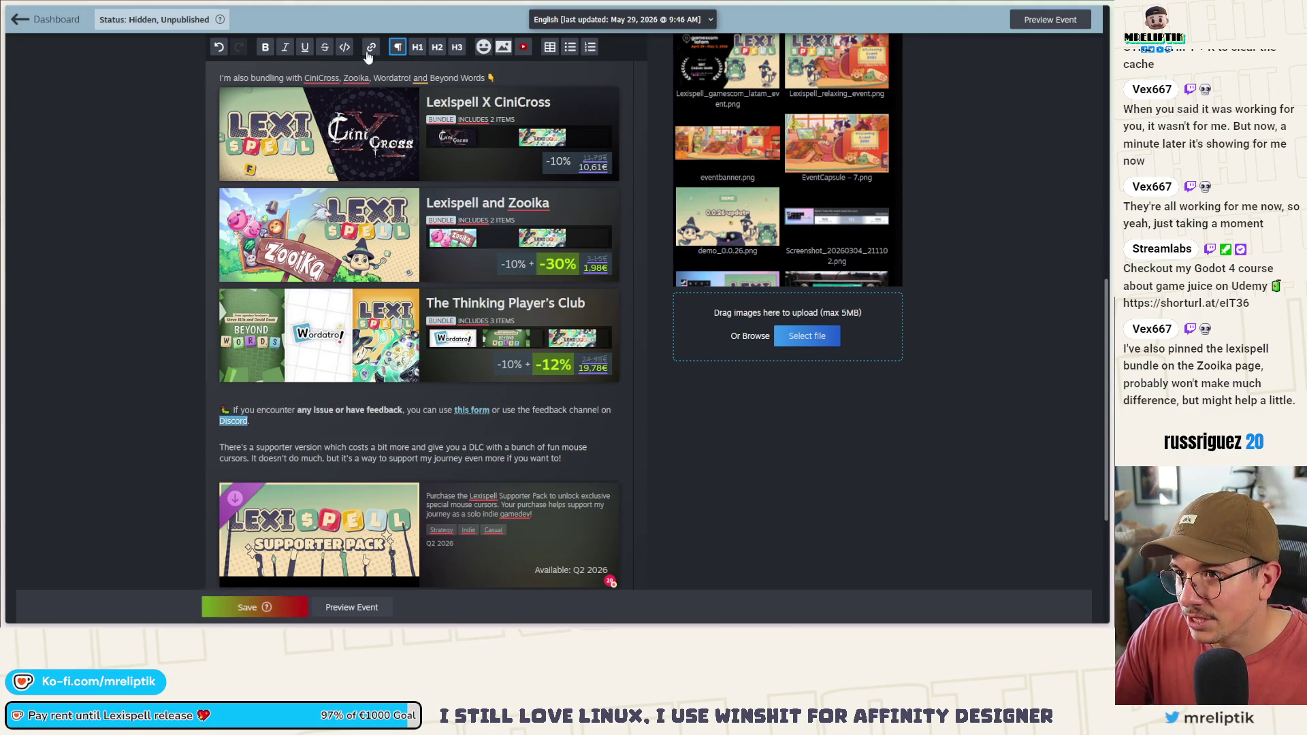
# - Link the word Discord in the launch description to the pasted Discord invite URL
pyautogui.click(371, 47)
pyautogui.write('https://discord.gg/83nFRPTP6t')
pyautogui.click(630, 429)
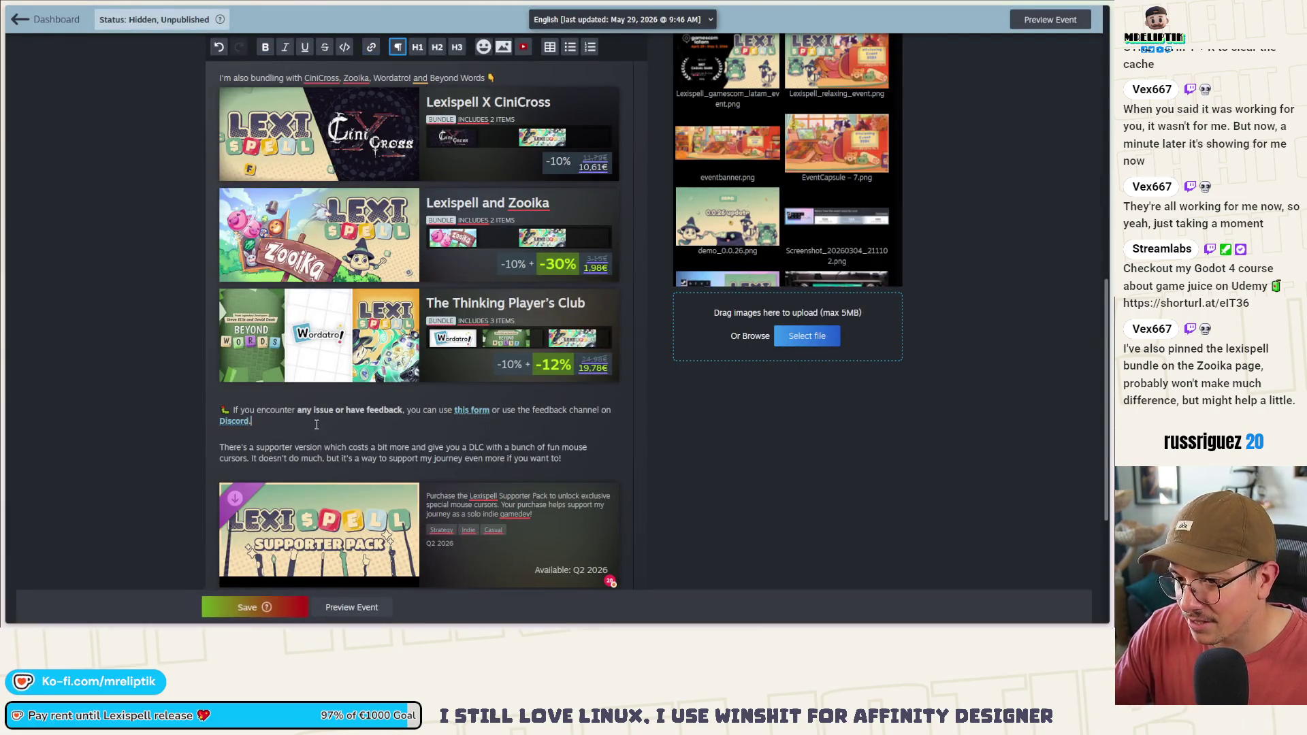
pyautogui.scroll(15, 331, 414)
pyautogui.scroll(-3, 332, 414)
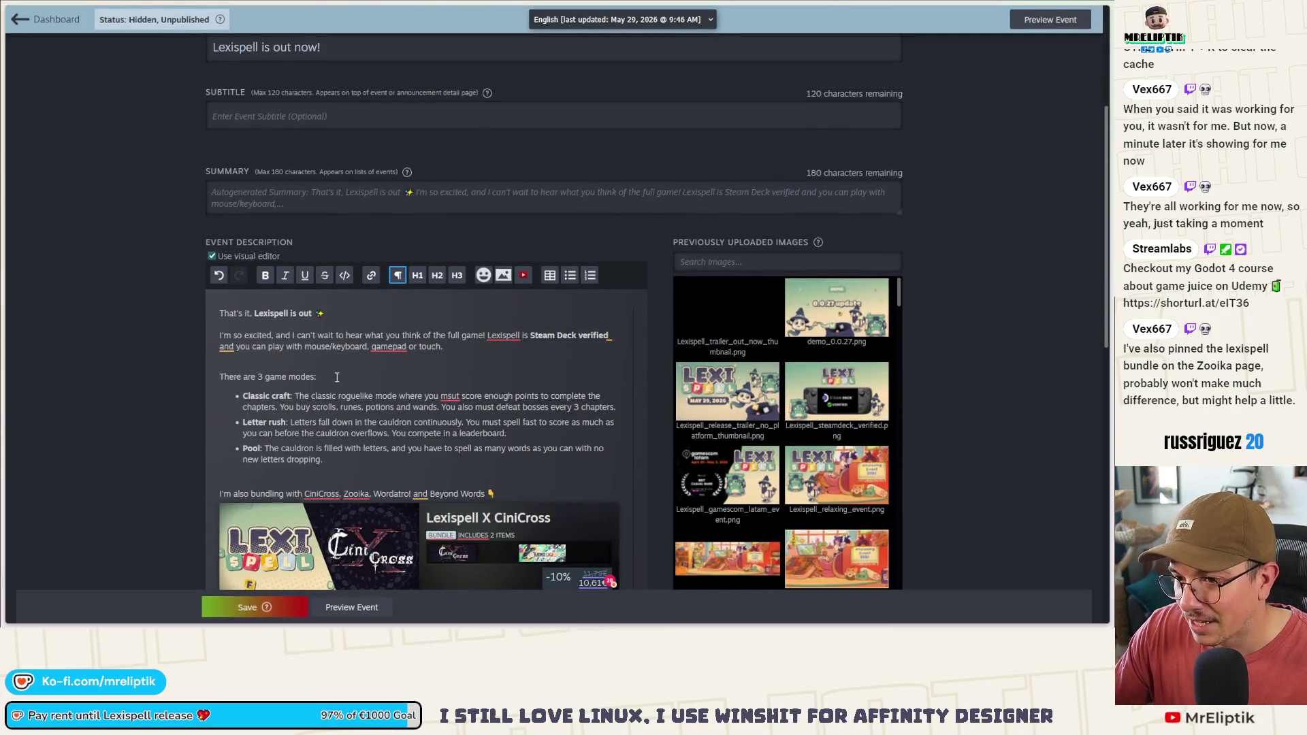
pyautogui.scroll(-5, 296, 380)
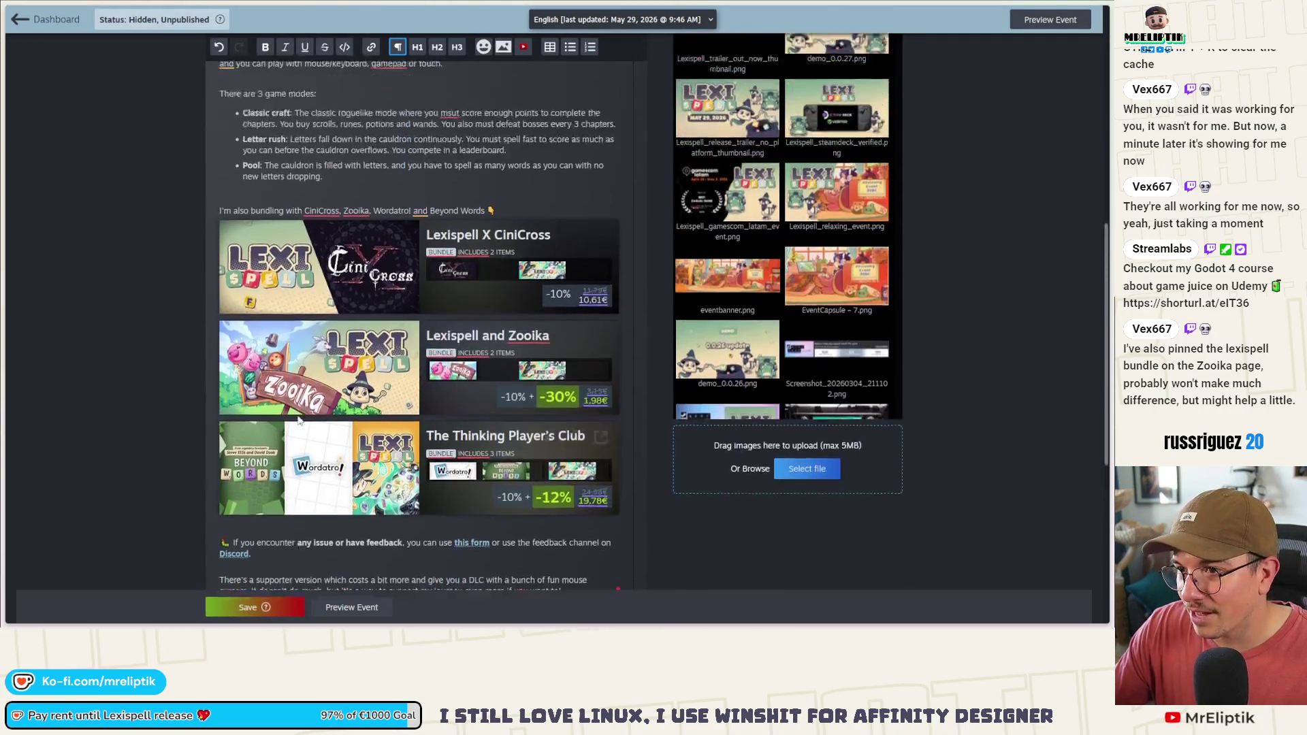
pyautogui.scroll(1, 418, 273)
# - Correct 'msut' to 'must' and add 'and 2 languages (French and English)' with the language names bolded
pyautogui.rightClick(450, 219)
pyautogui.click(477, 236)
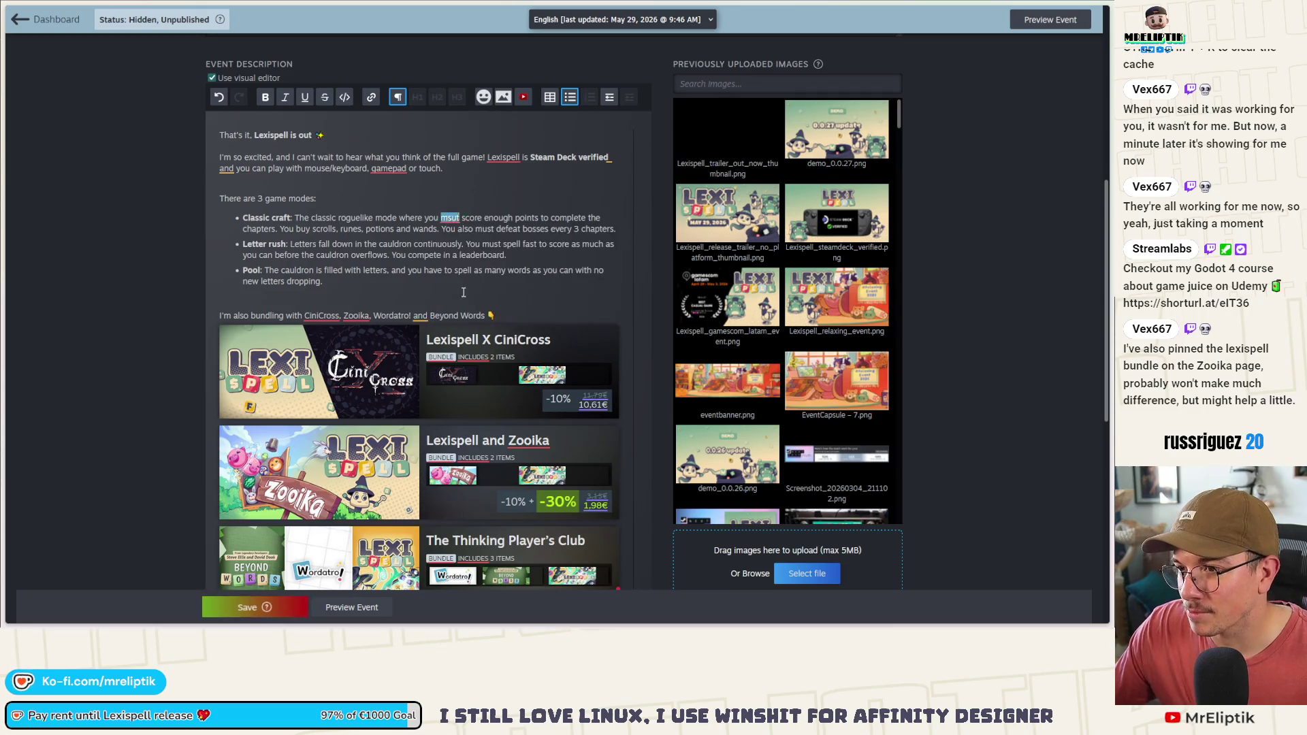
pyautogui.press('Up')
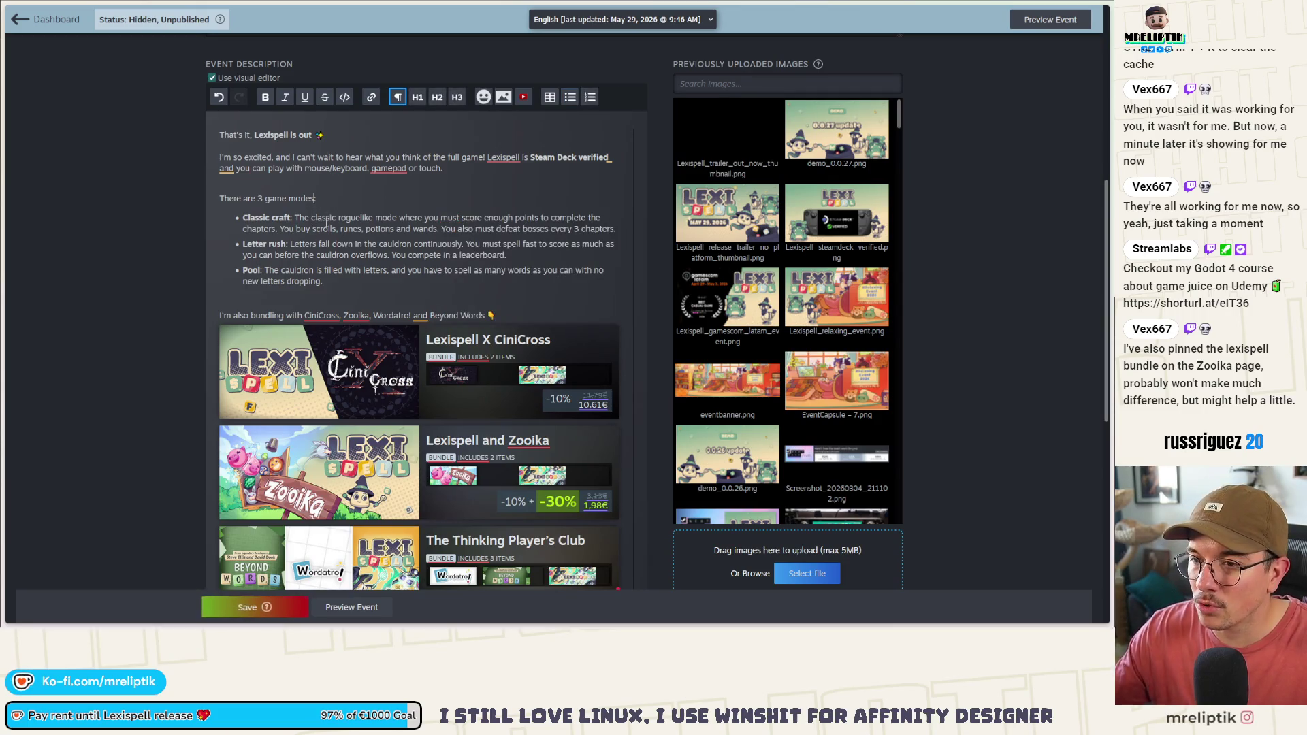
pyautogui.write('and 2')
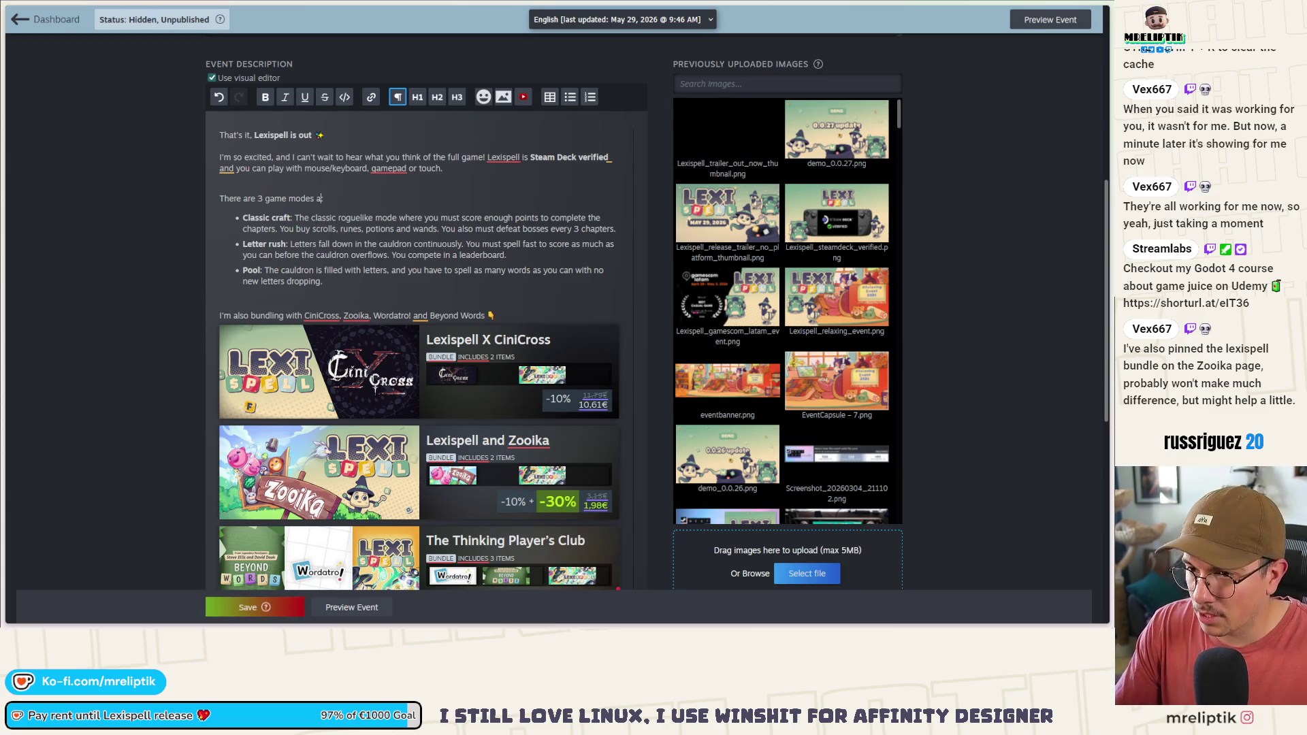
pyautogui.write(' languages (')
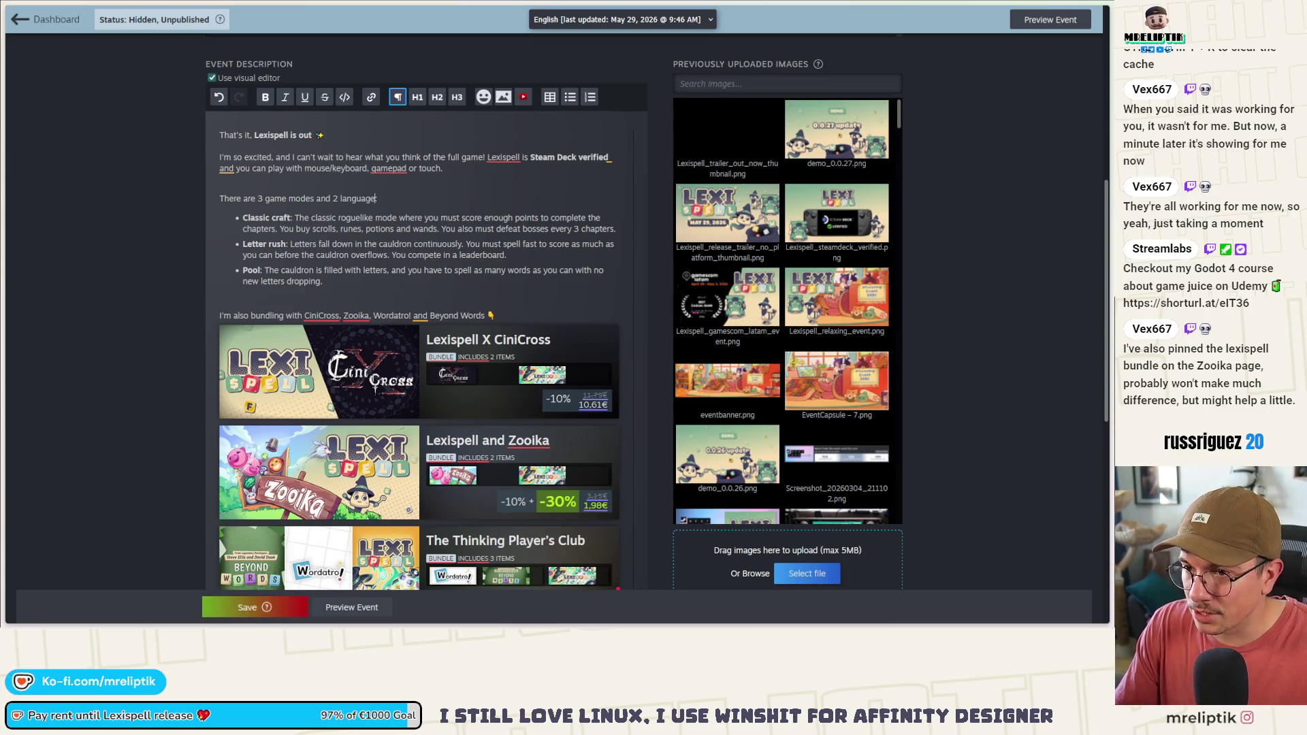
pyautogui.write('French and Engli')
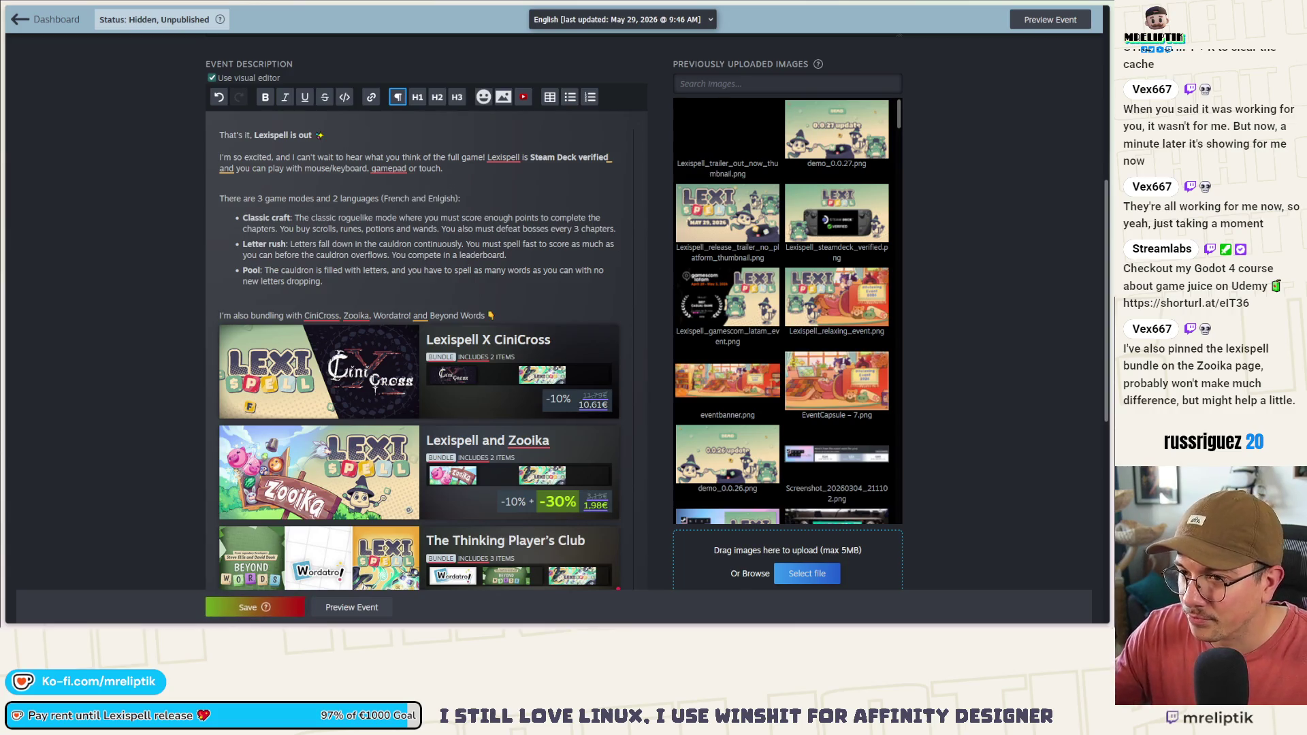
pyautogui.press('Left')
pyautogui.hotkey('ctrl', 'shift', 'Left')
pyautogui.hotkey('ctrl', 'shift', 'Left')
pyautogui.hotkey('ctrl', 'shift', 'Left')
pyautogui.hotkey('ctrl', 'b')
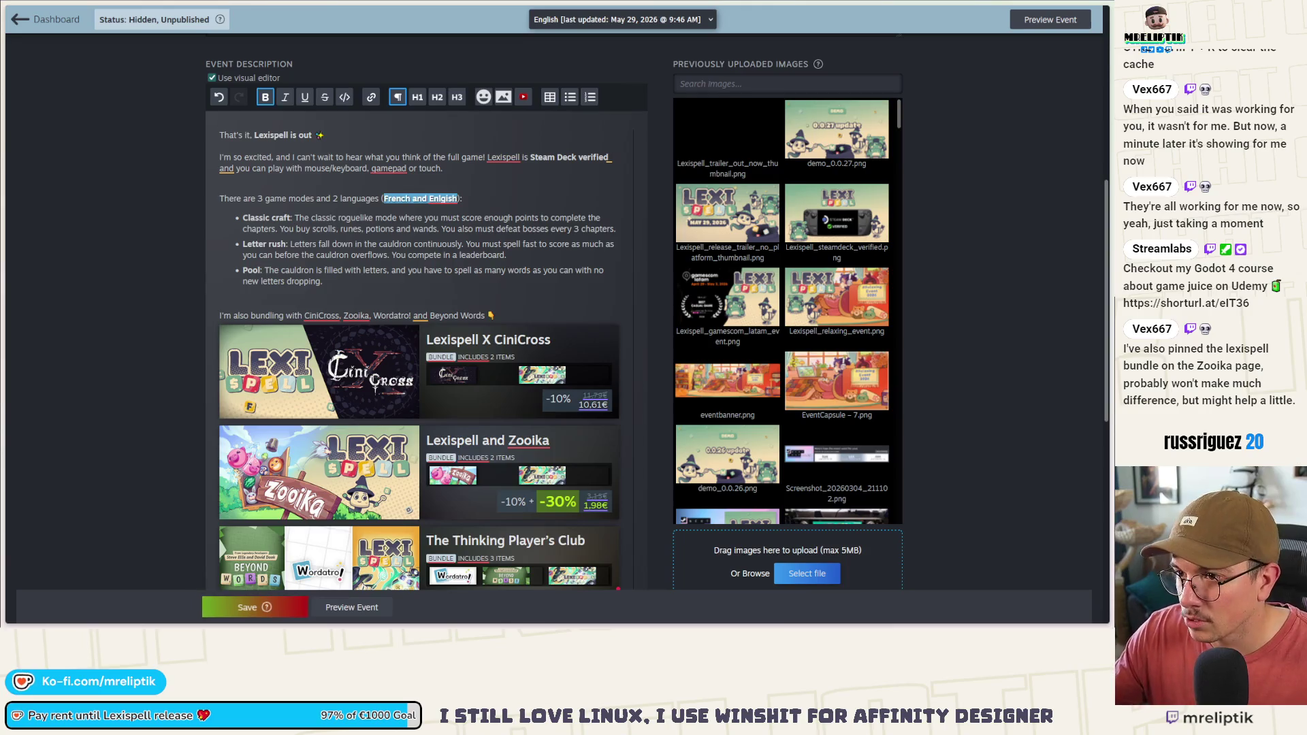
pyautogui.click(490, 198)
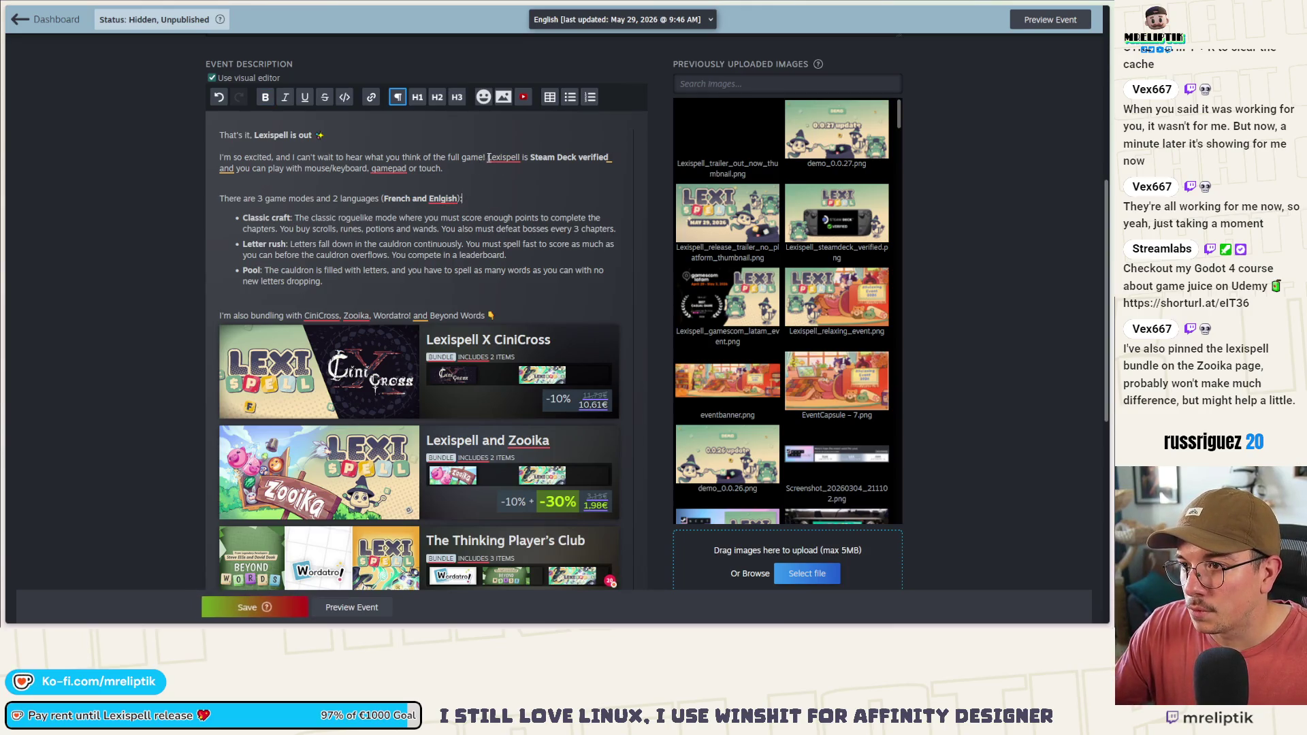
# - Put 'Lexispell is Steam Deck verified' on its own paragraph below the opening sentence
pyautogui.click(489, 157)
pyautogui.hotkey('shift', 'Return')
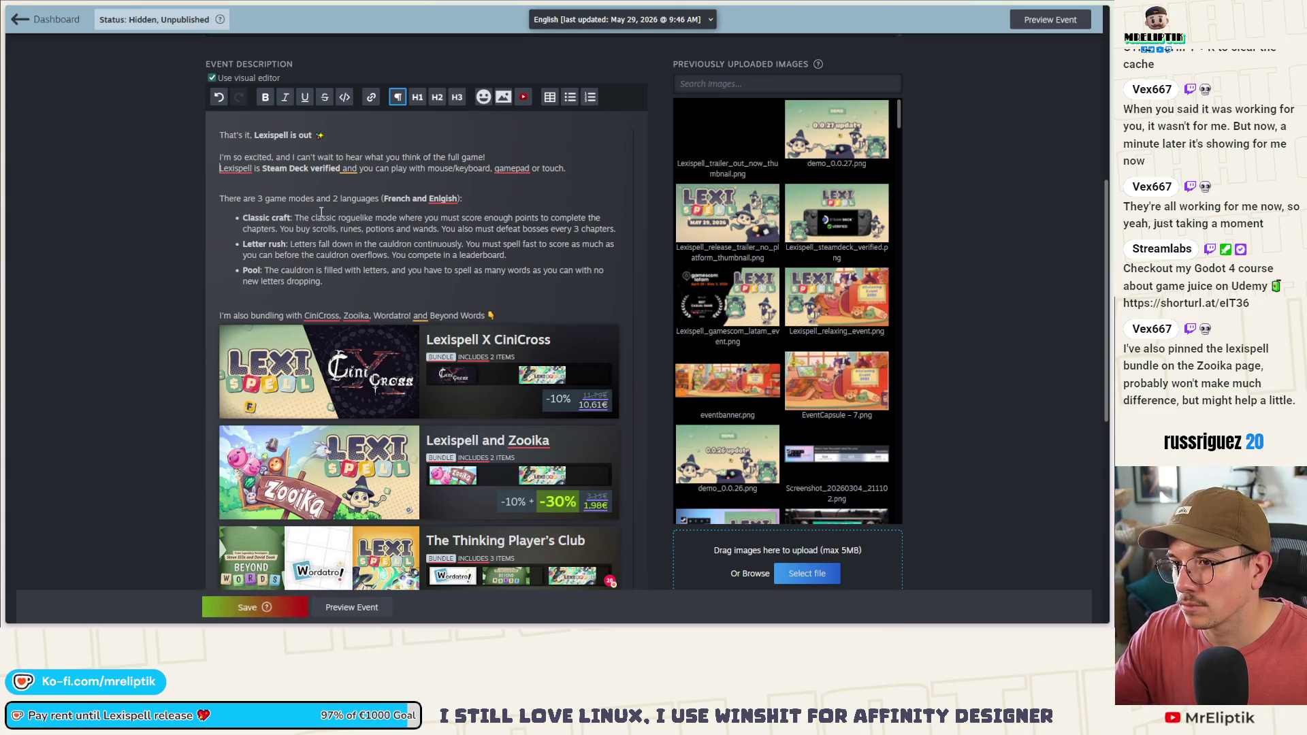
pyautogui.press('Return')
pyautogui.scroll(-7, 313, 198)
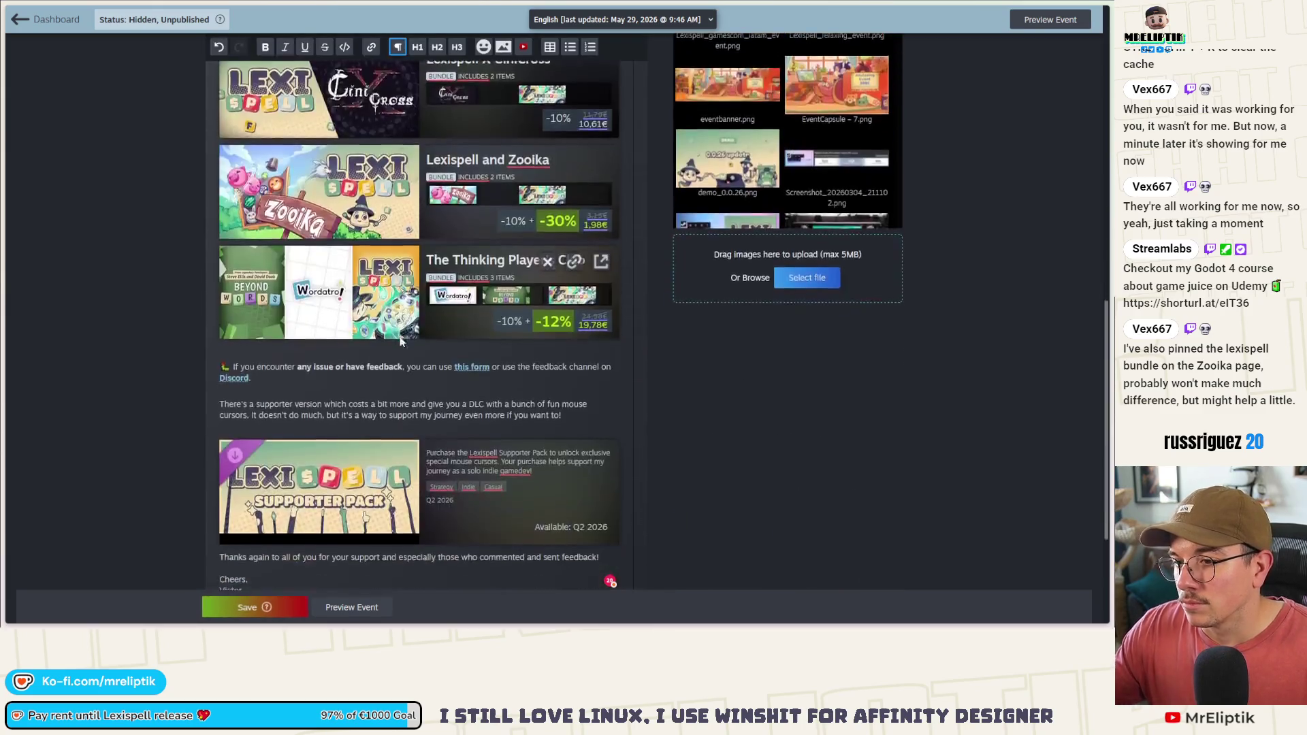
# - Save the event, move the sign-off name onto its own line after 'Cheers,', and save again
pyautogui.click(252, 455)
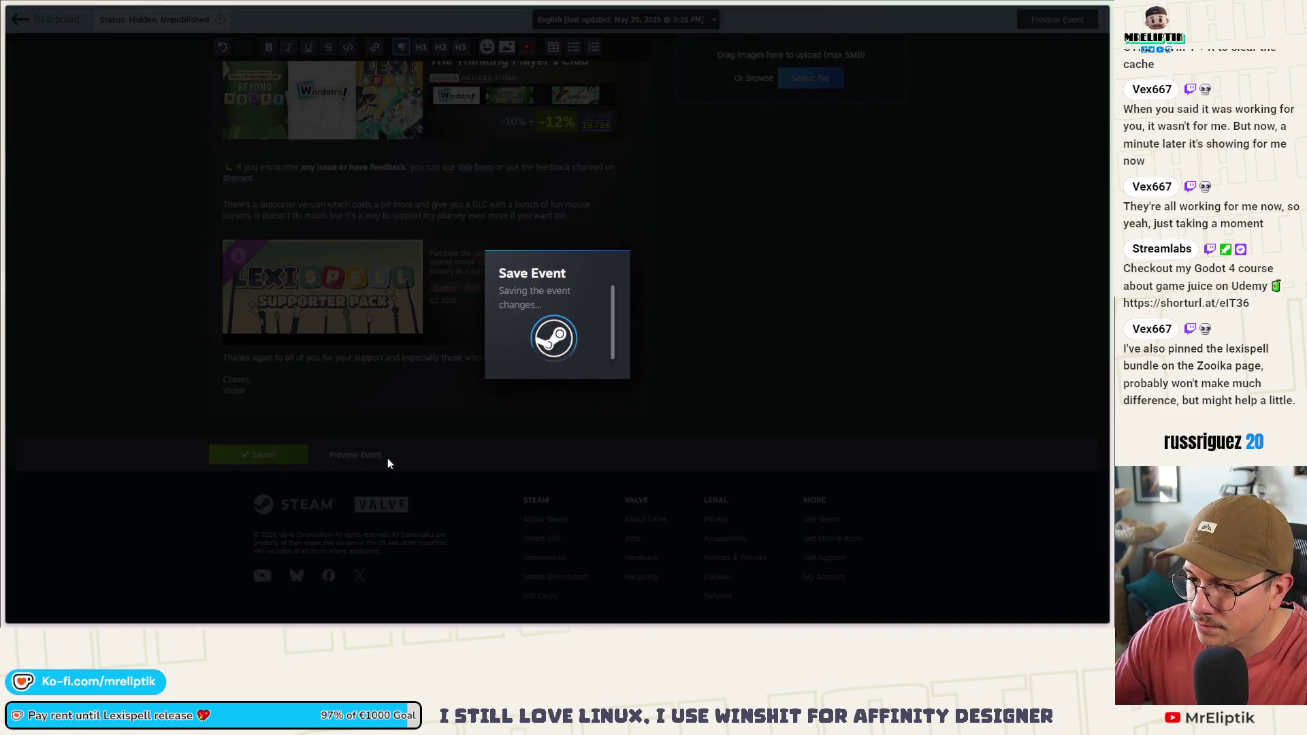
pyautogui.scroll(15, 388, 461)
pyautogui.scroll(-15, 368, 443)
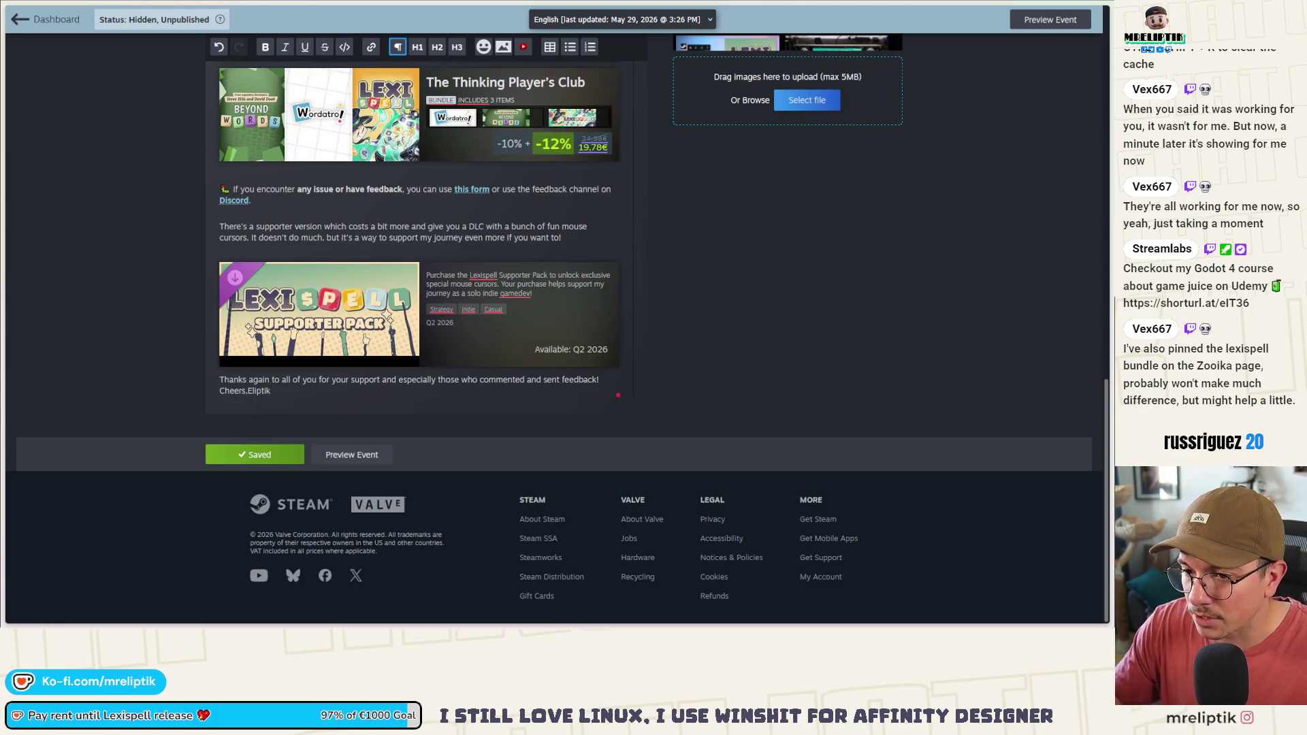
pyautogui.press('Return')
pyautogui.click(257, 464)
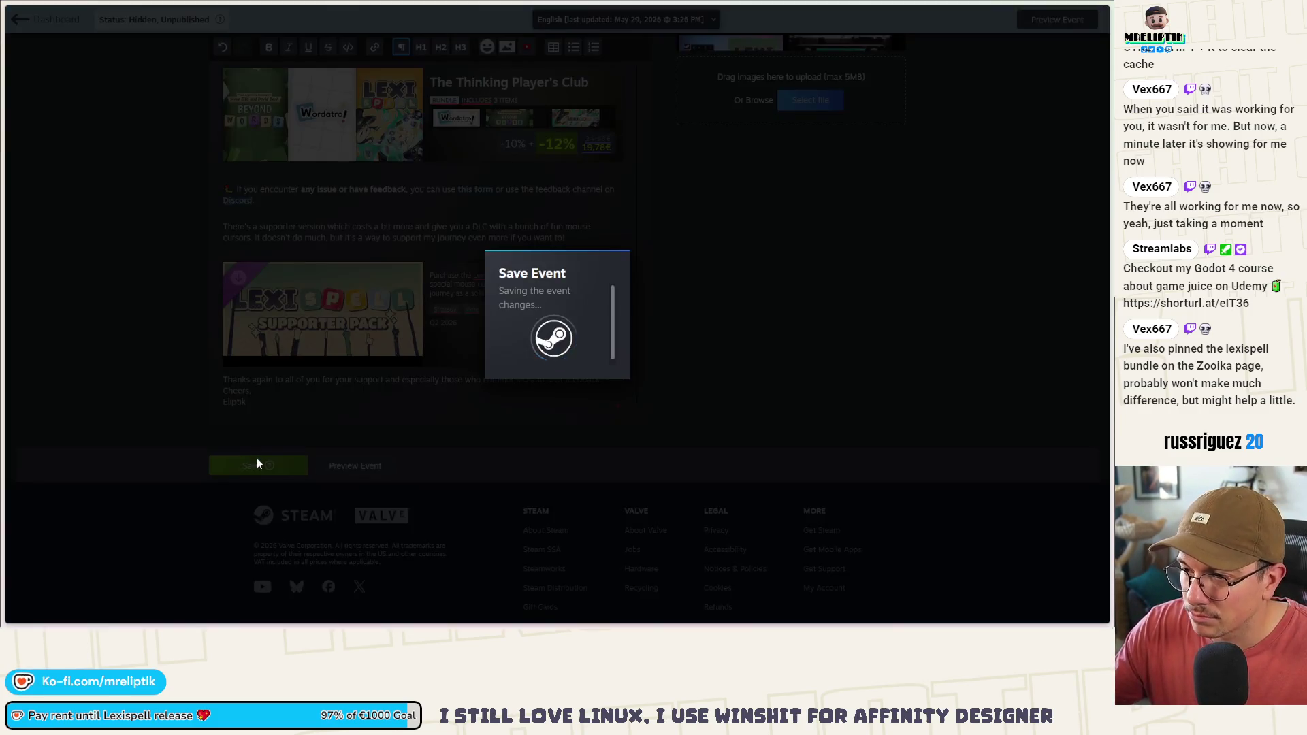
# - Review the event's Visibility and Artwork settings, then go to the publishing options
pyautogui.scroll(10, 342, 230)
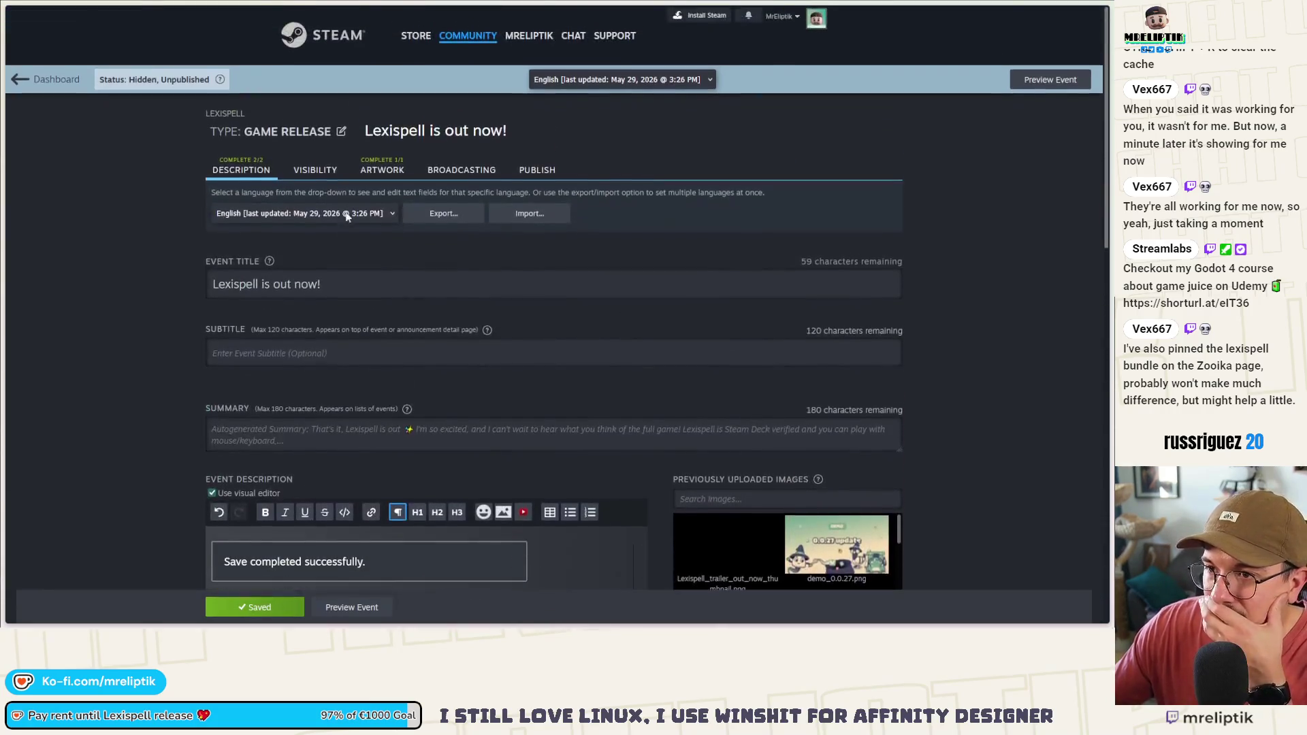
pyautogui.click(316, 171)
pyautogui.scroll(-10, 204, 373)
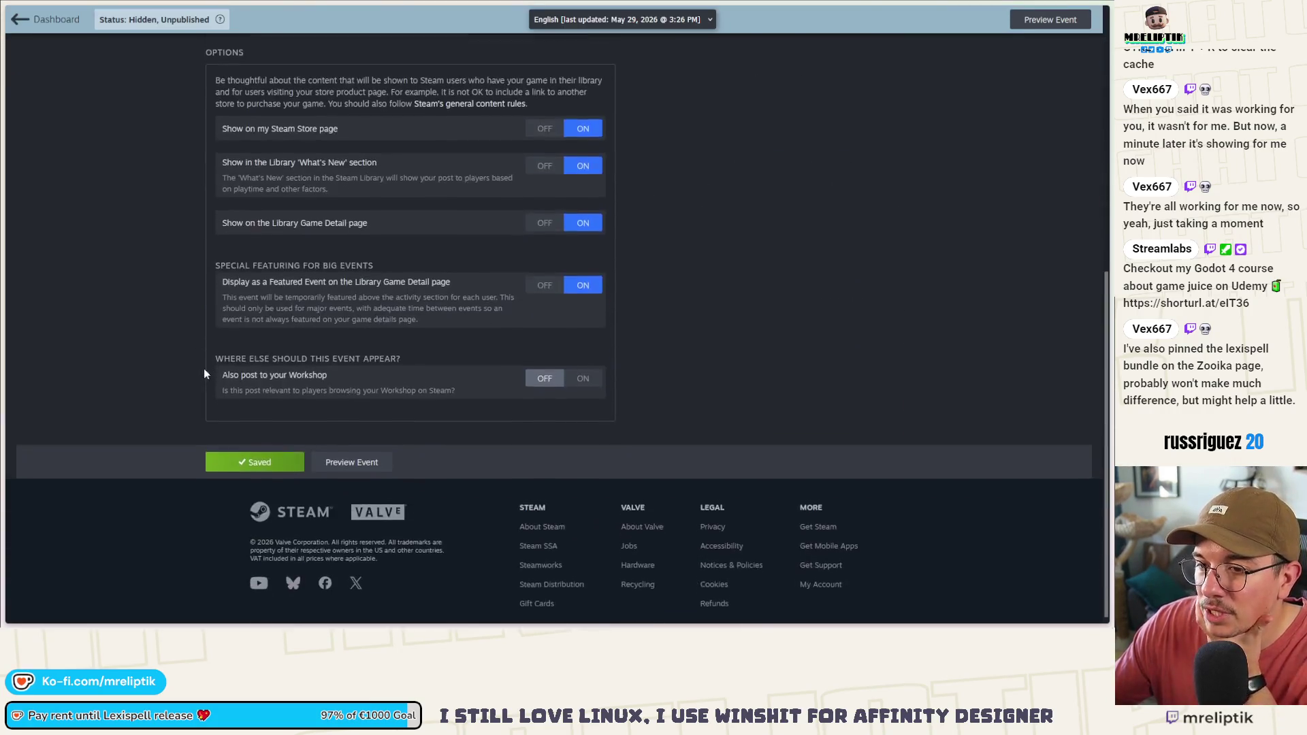
pyautogui.scroll(10, 402, 379)
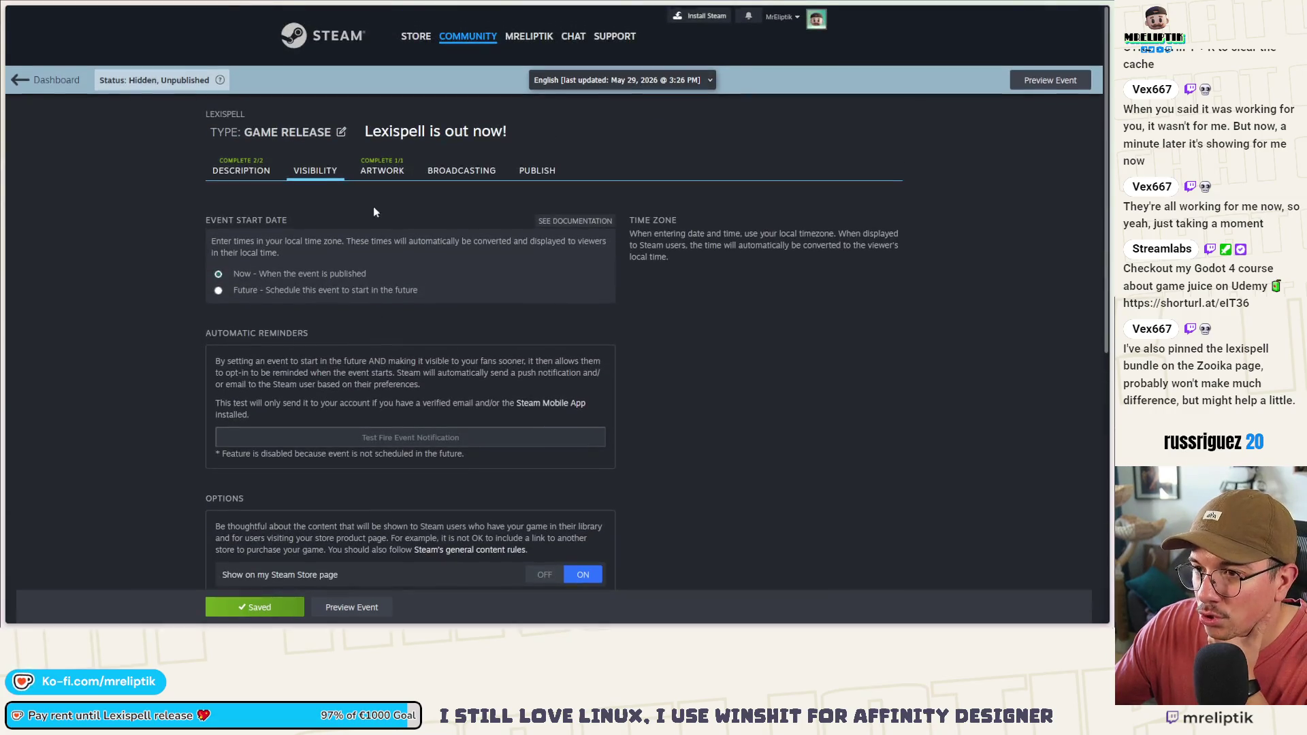
pyautogui.click(386, 172)
pyautogui.scroll(-10, 150, 392)
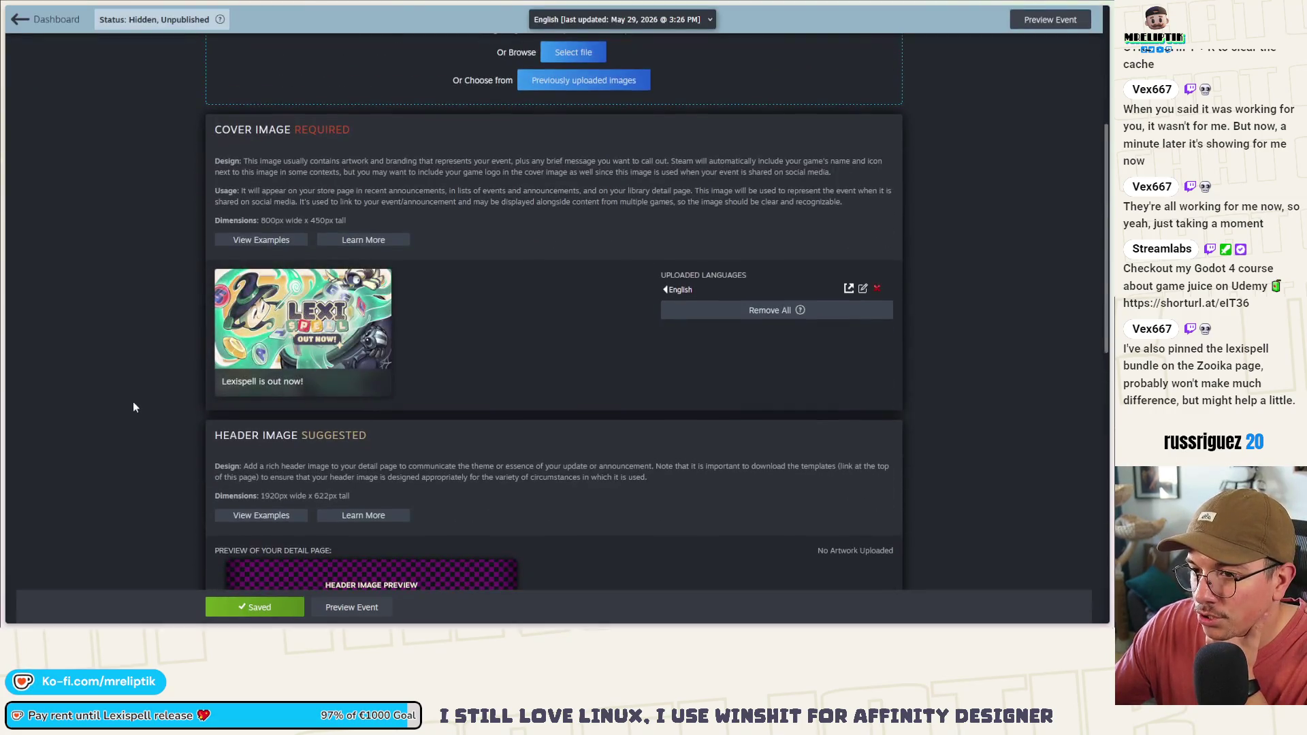
pyautogui.scroll(10, 164, 395)
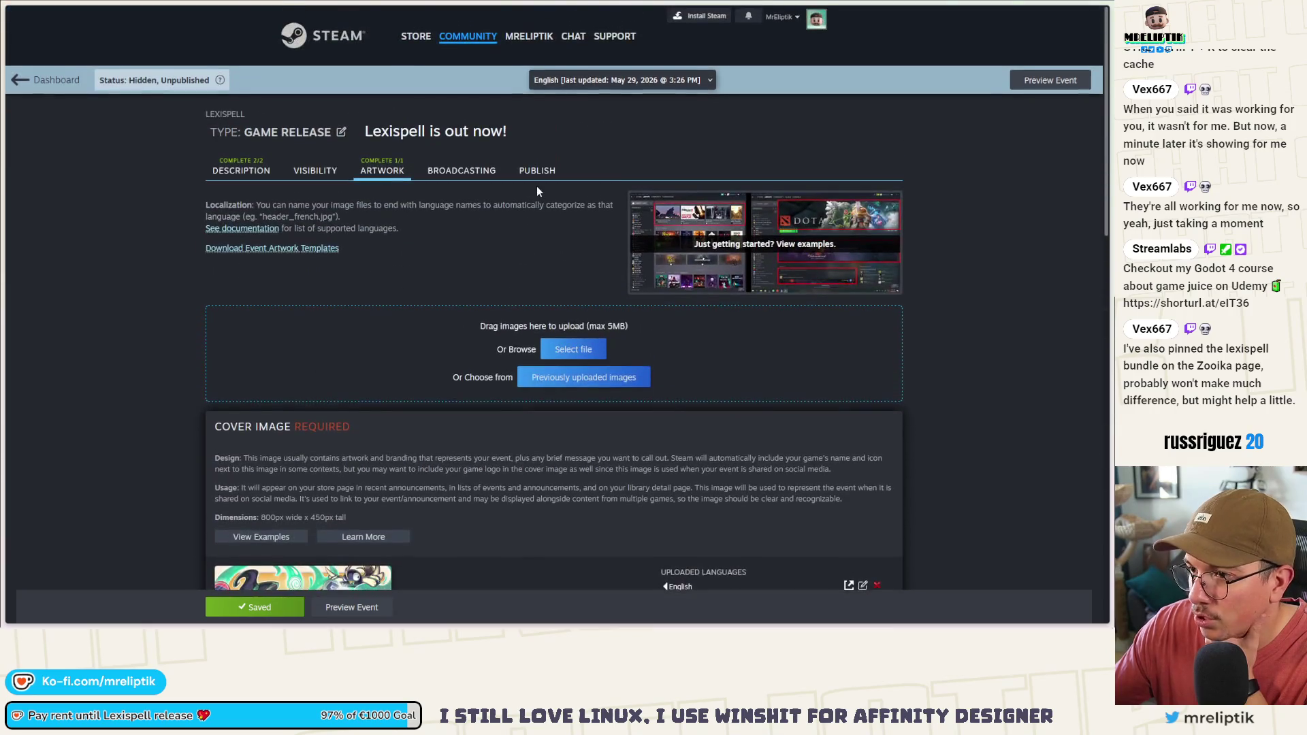
pyautogui.click(537, 171)
# - Publish the 'Lexispell is out now!' event, confirm it, and dismiss the success message
pyautogui.click(318, 445)
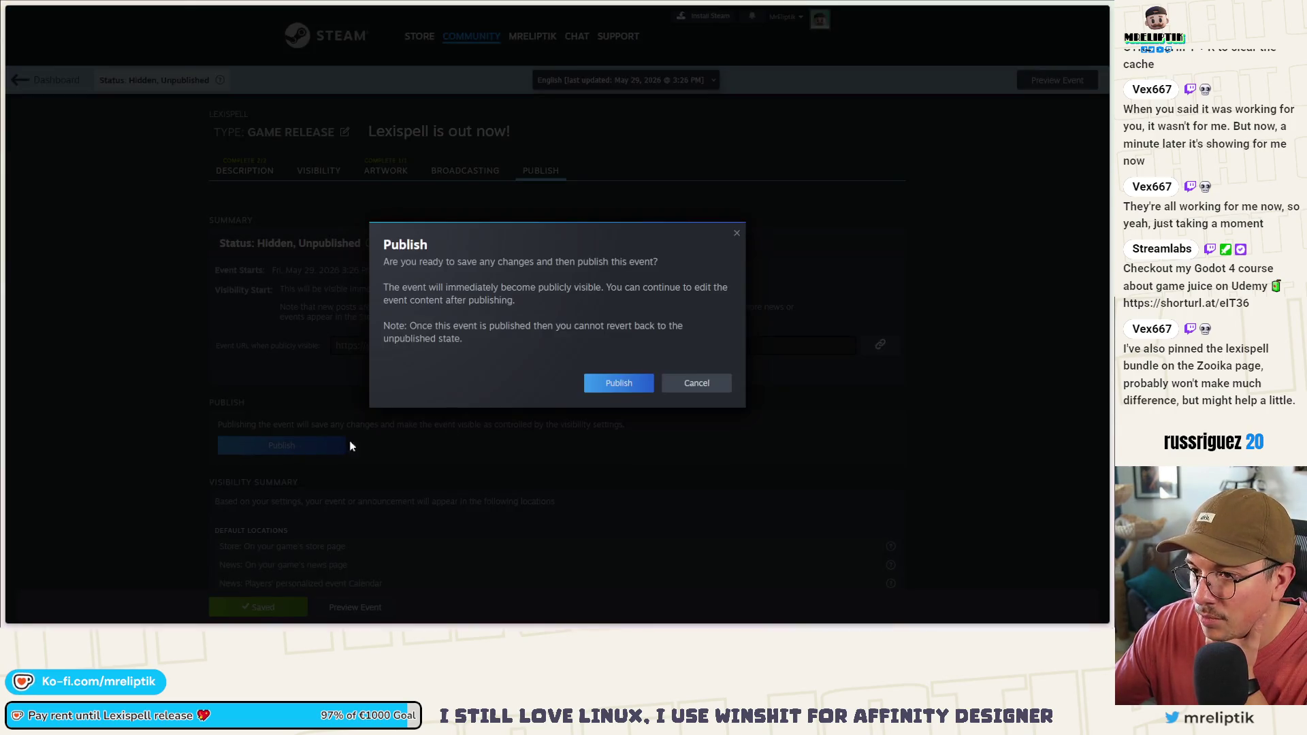
pyautogui.click(610, 387)
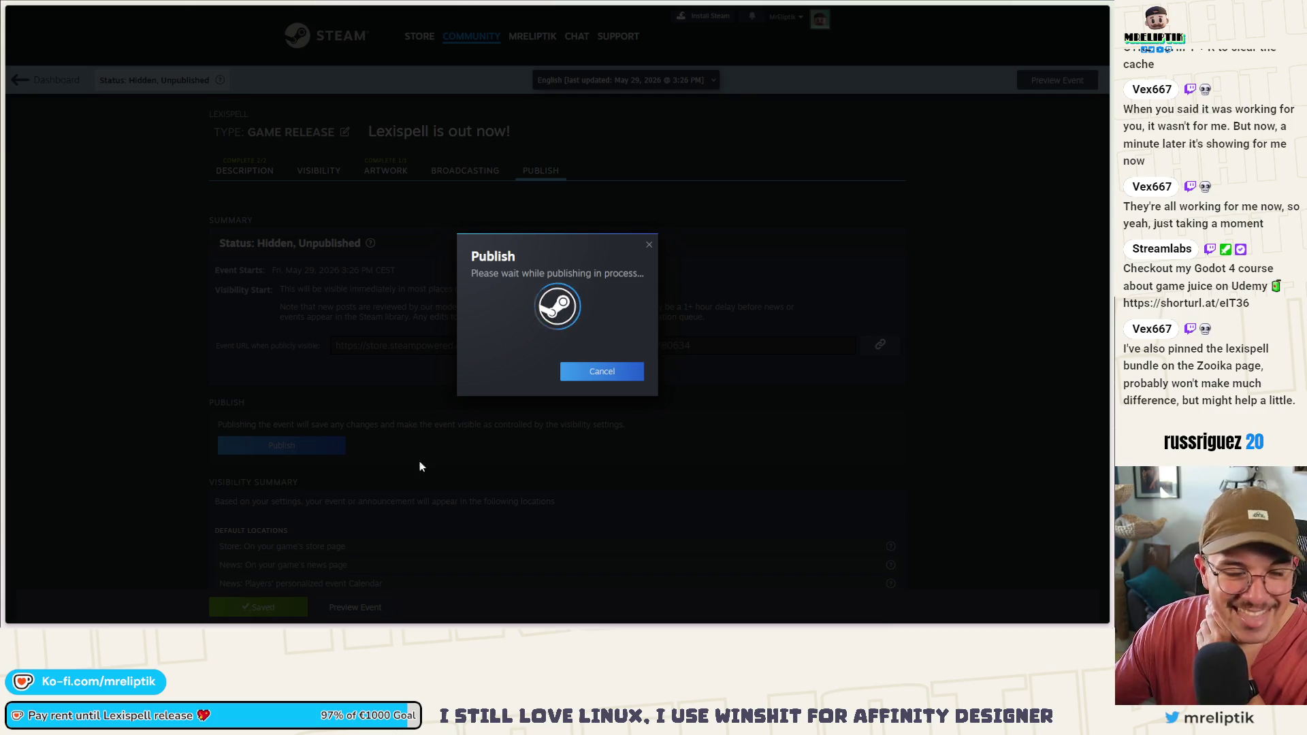
pyautogui.click(589, 345)
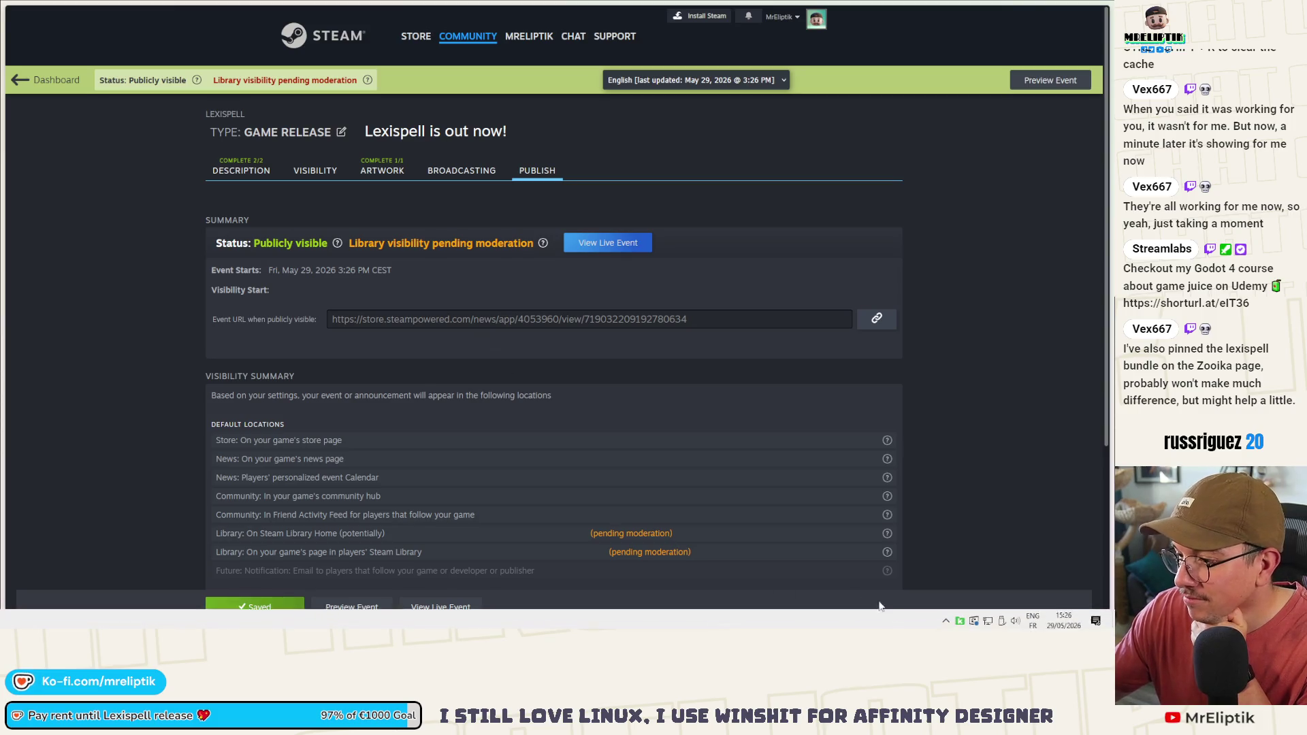
pyautogui.click(947, 617)
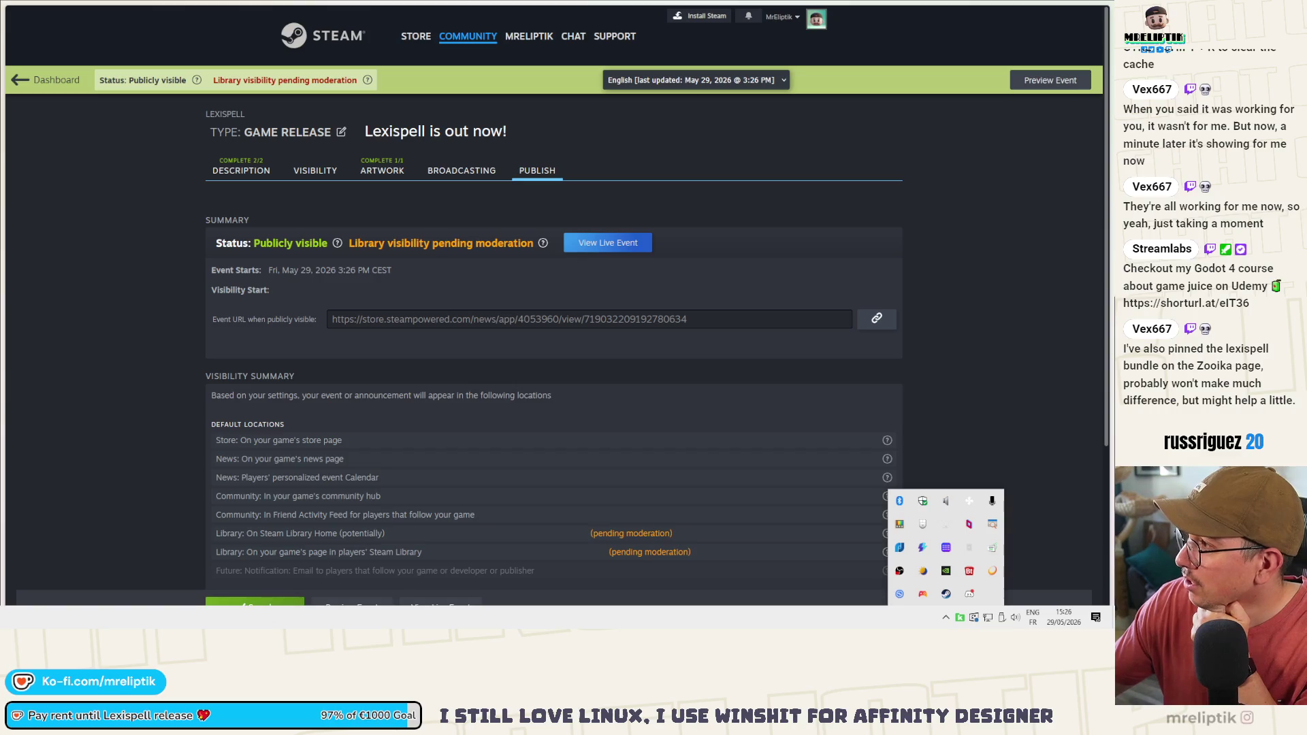
pyautogui.click(969, 594)
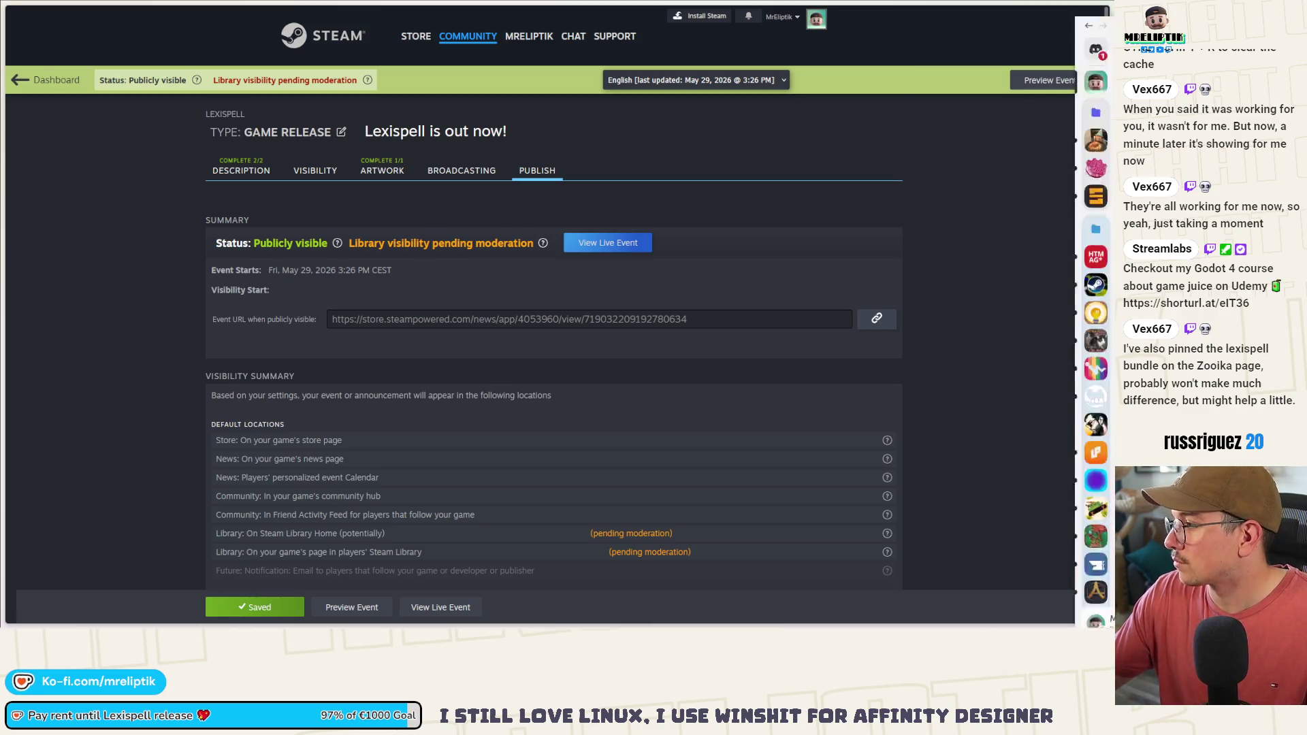
# - Paste the launch announcement into Discord, remove stray blank lines, and add 💠 before the itch.io link
pyautogui.hotkey('alt', 'Tab')
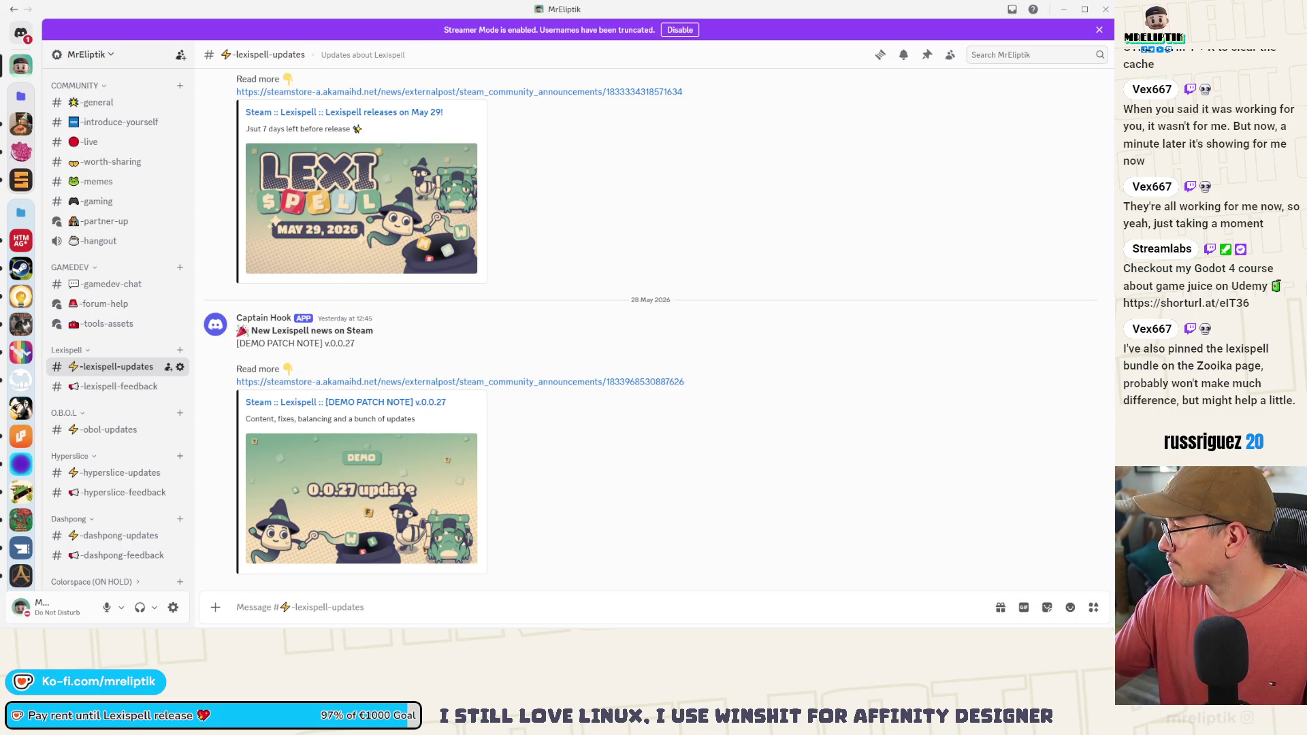
pyautogui.hotkey('ctrl', 'v')
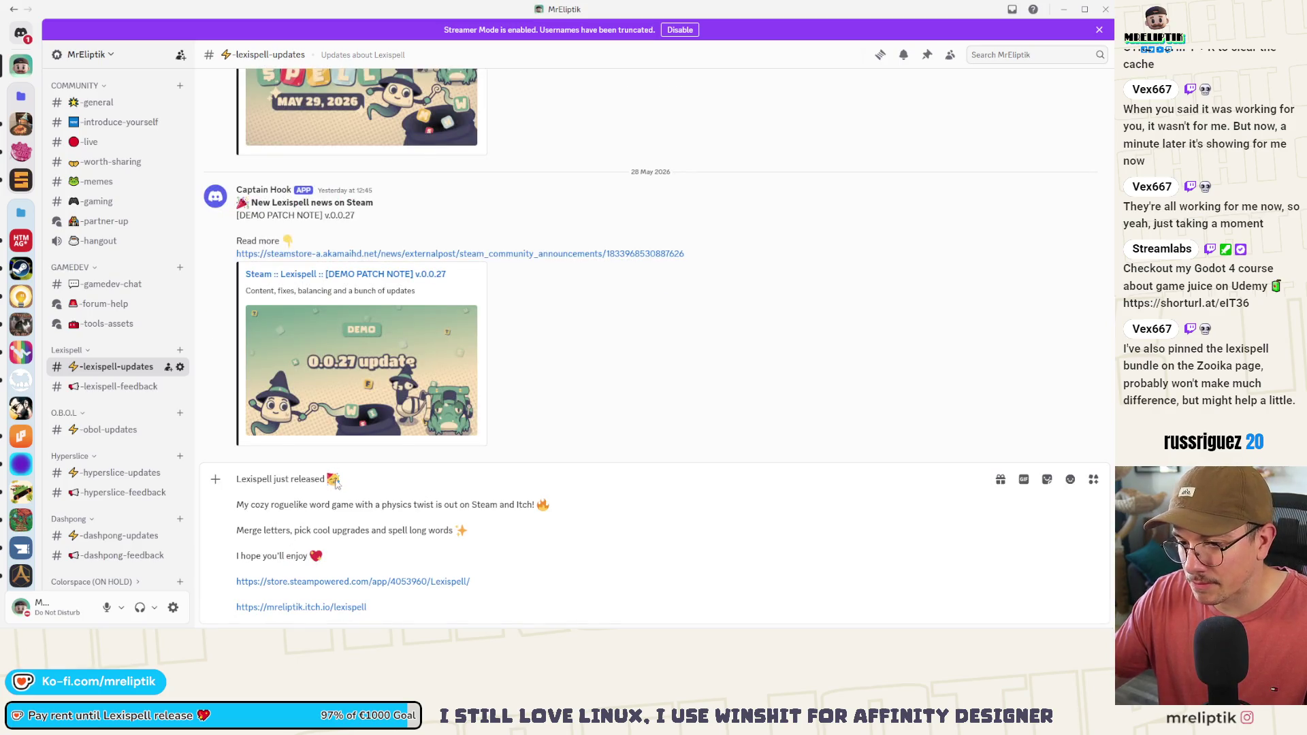
pyautogui.click(254, 519)
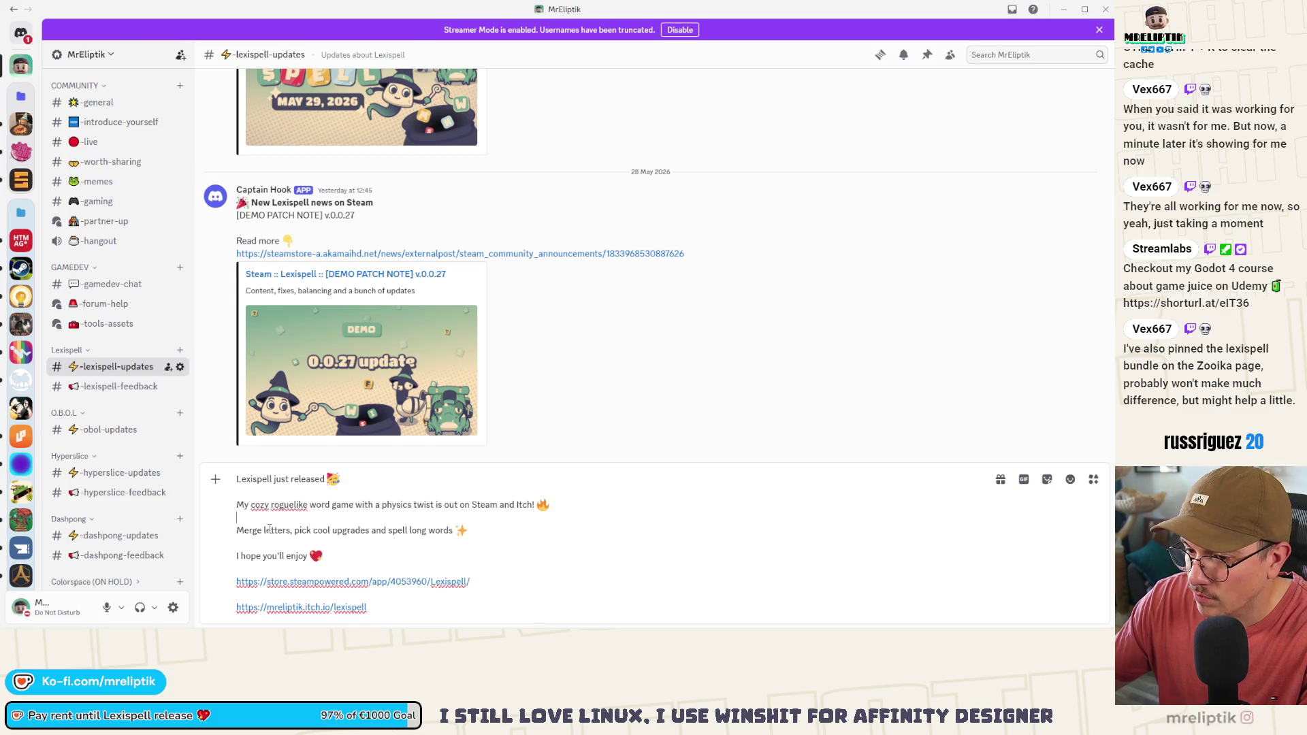
pyautogui.press('BackSpace')
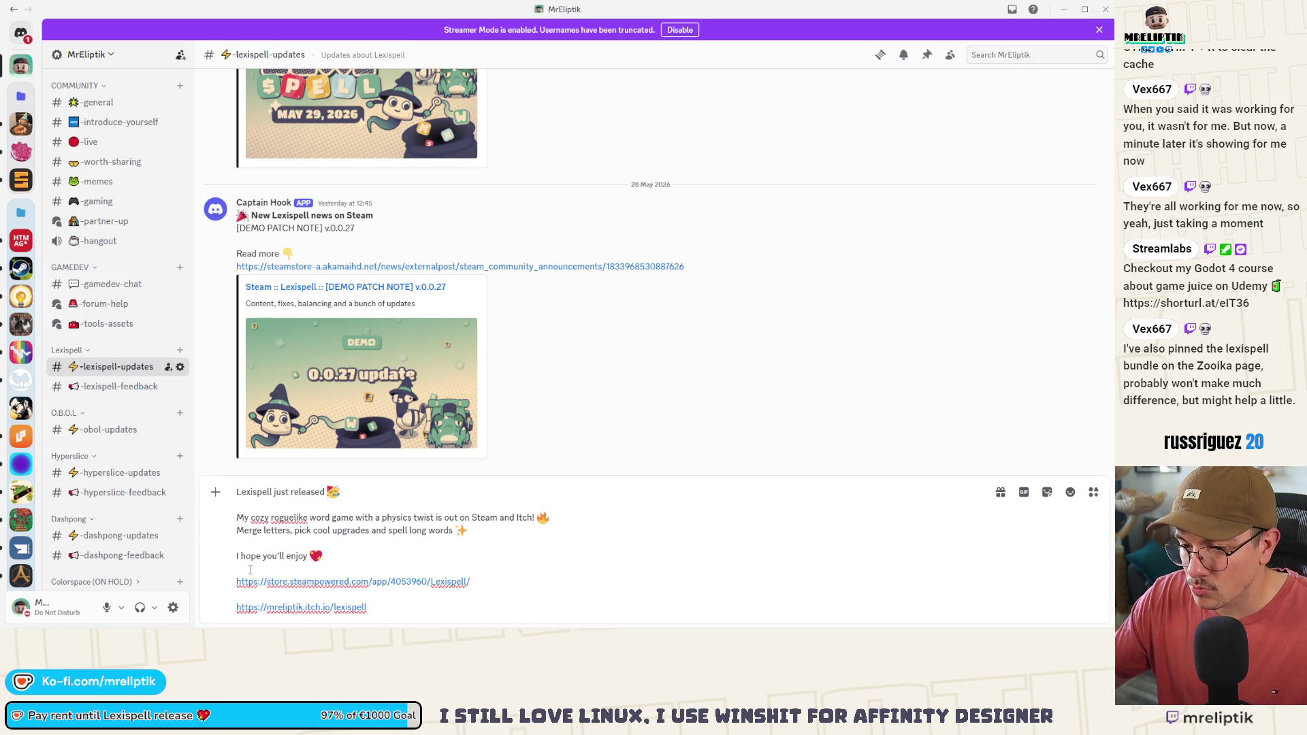
pyautogui.hotkey('ctrl', 'End')
pyautogui.press('Left')
pyautogui.press('Left')
pyautogui.press('Left')
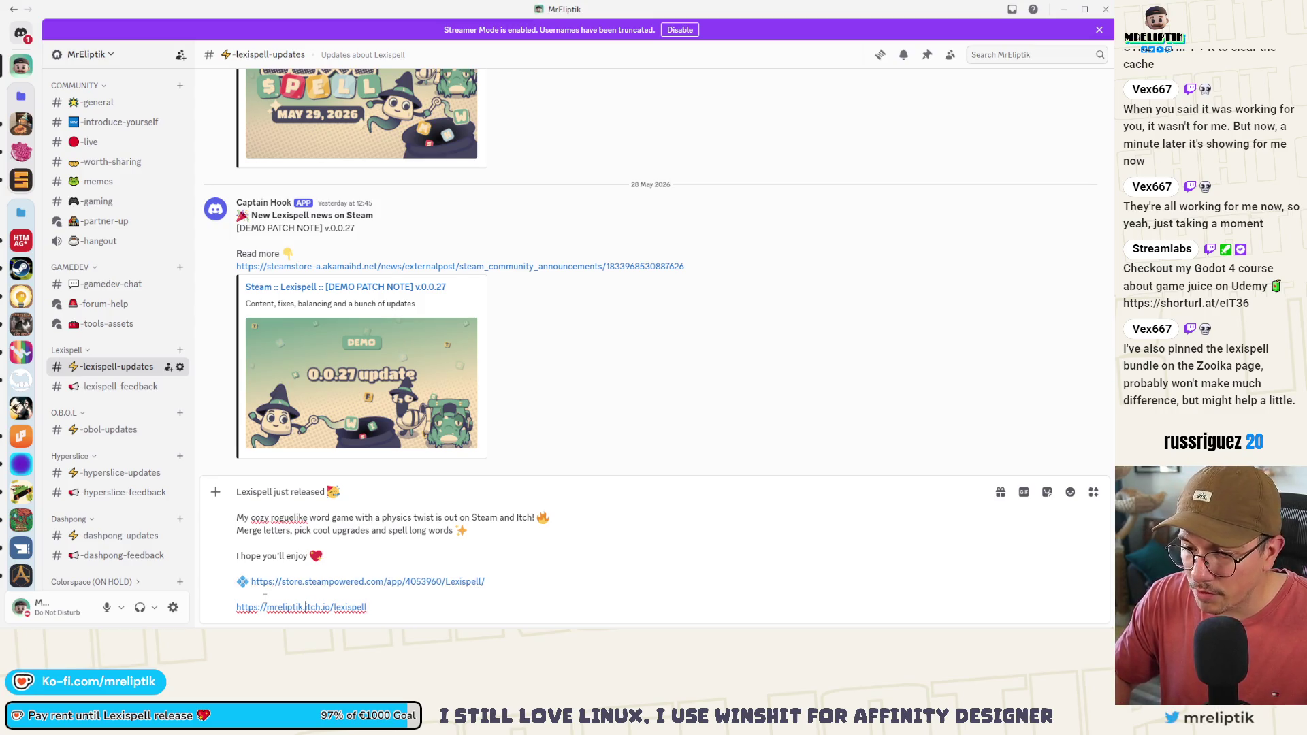
pyautogui.write('💠')
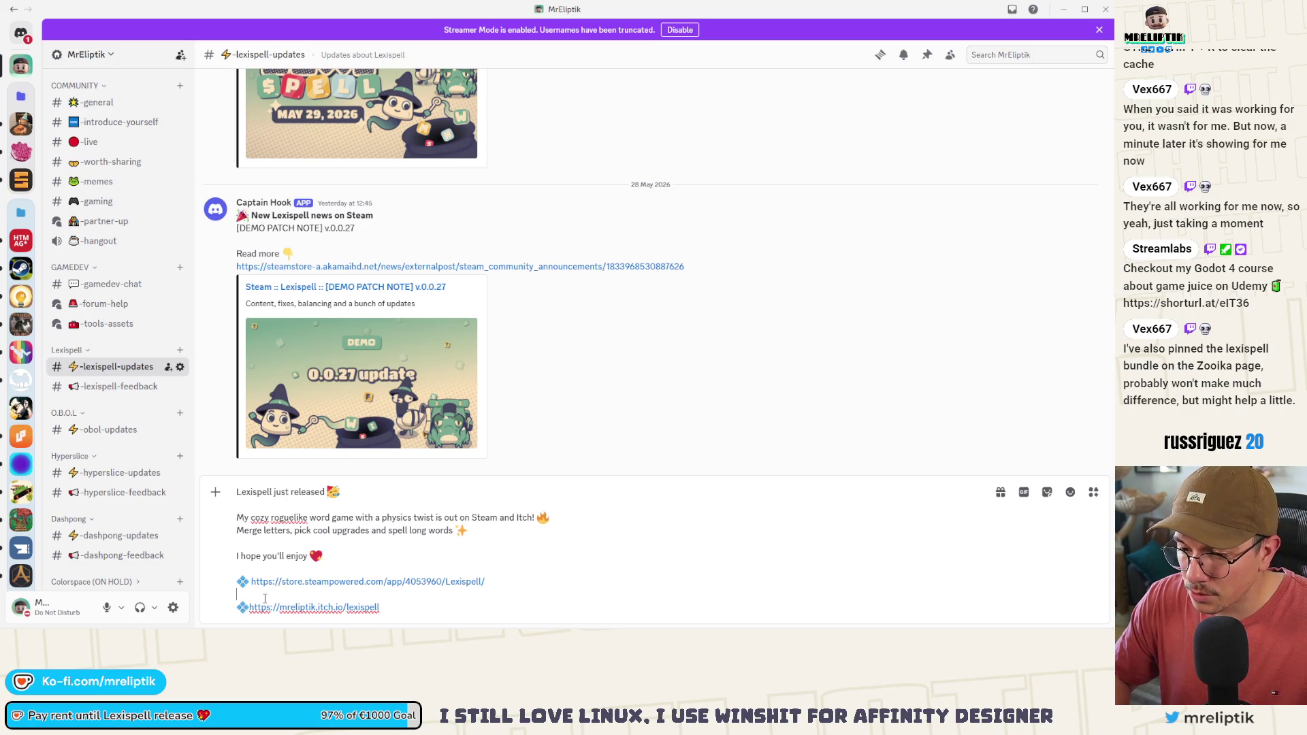
pyautogui.press('BackSpace')
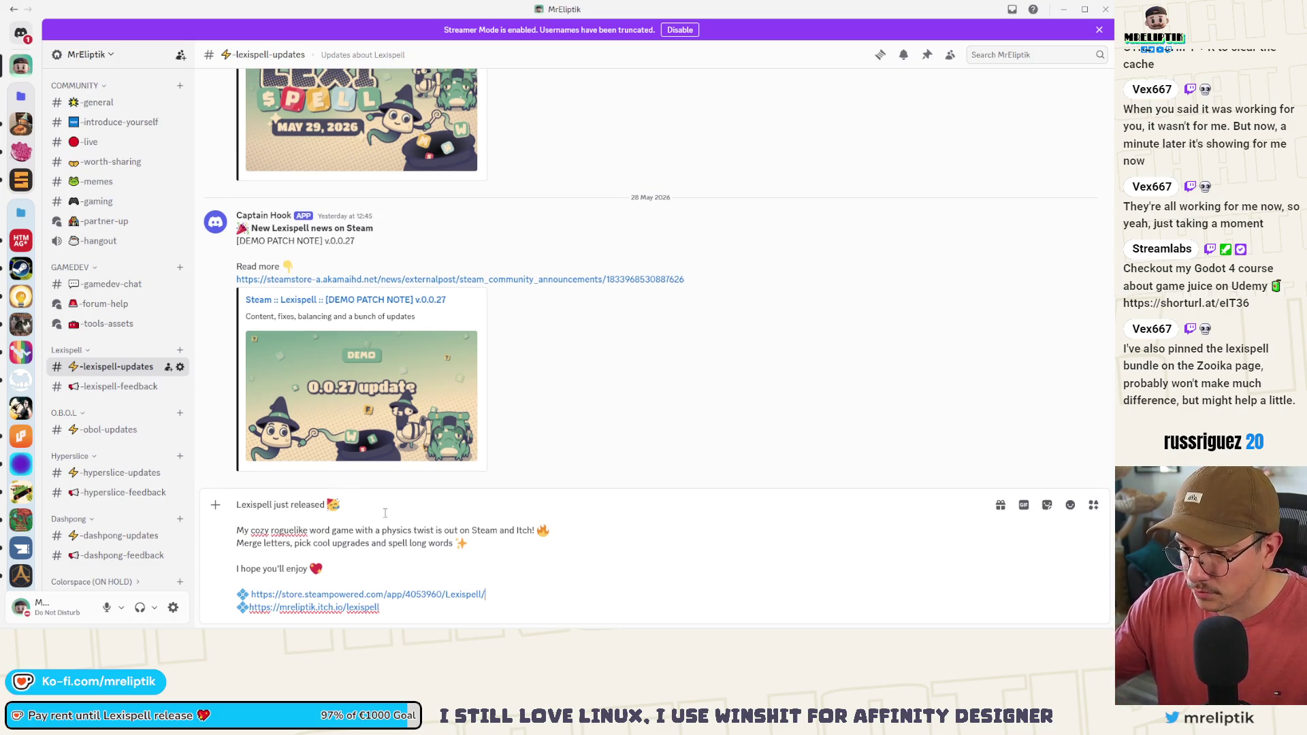
# - Bold the 'Lexispell just released' title line and attach the Lexispell trailer image
pyautogui.doubleClick(303, 505)
pyautogui.click(256, 509)
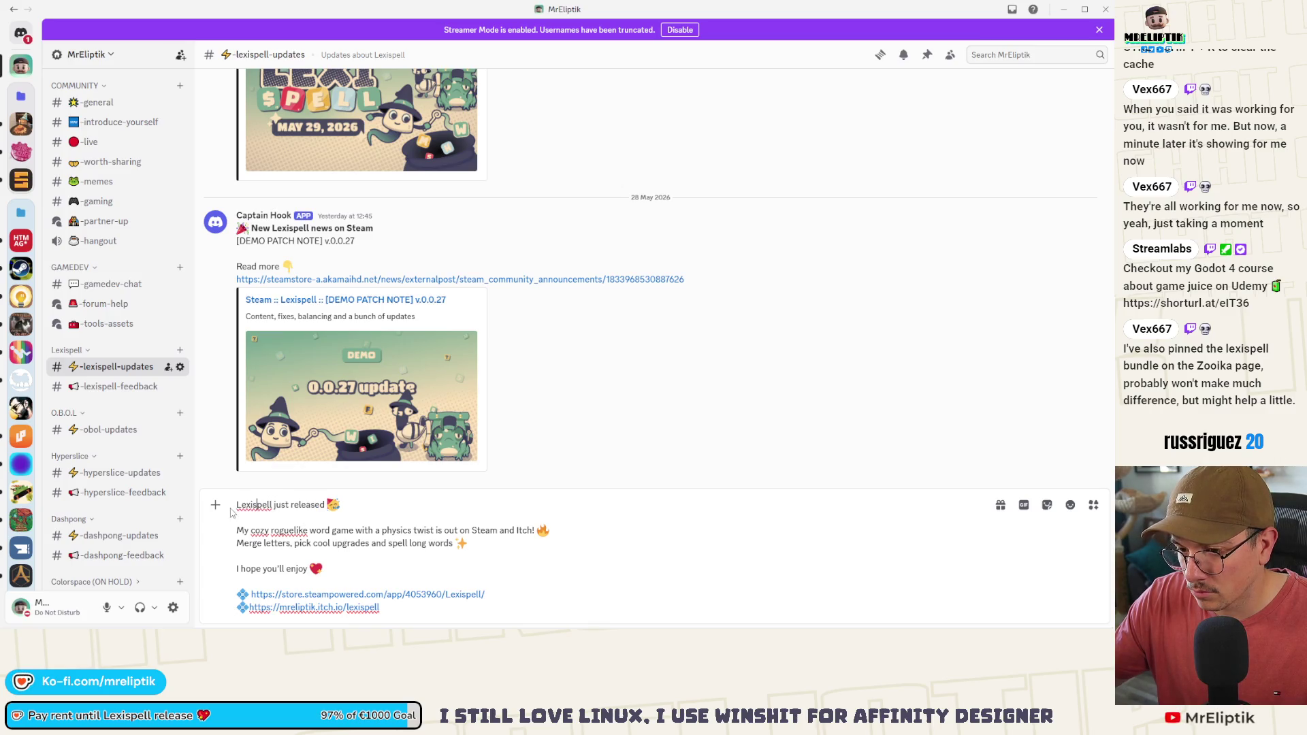
pyautogui.moveTo(236, 505); pyautogui.dragTo(329, 505)
pyautogui.hotkey('ctrl', 'b')
pyautogui.click(305, 531)
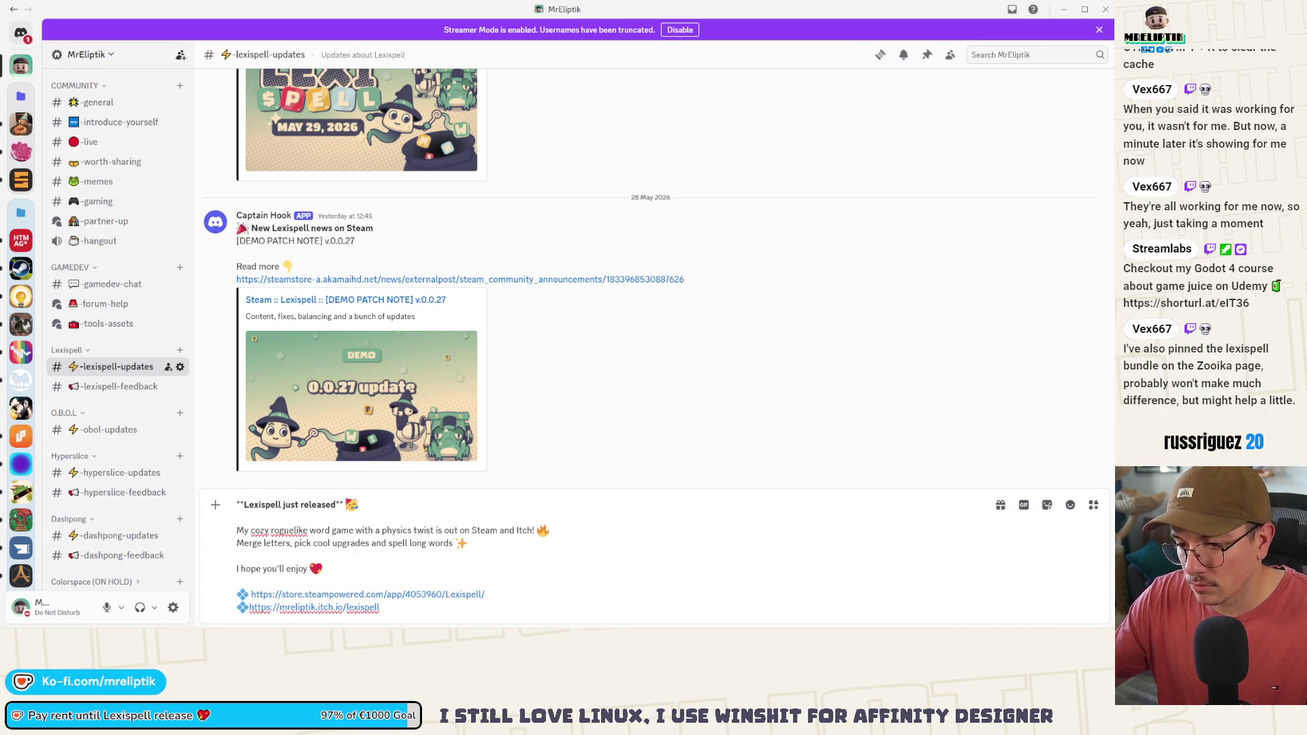
pyautogui.press('super+e')
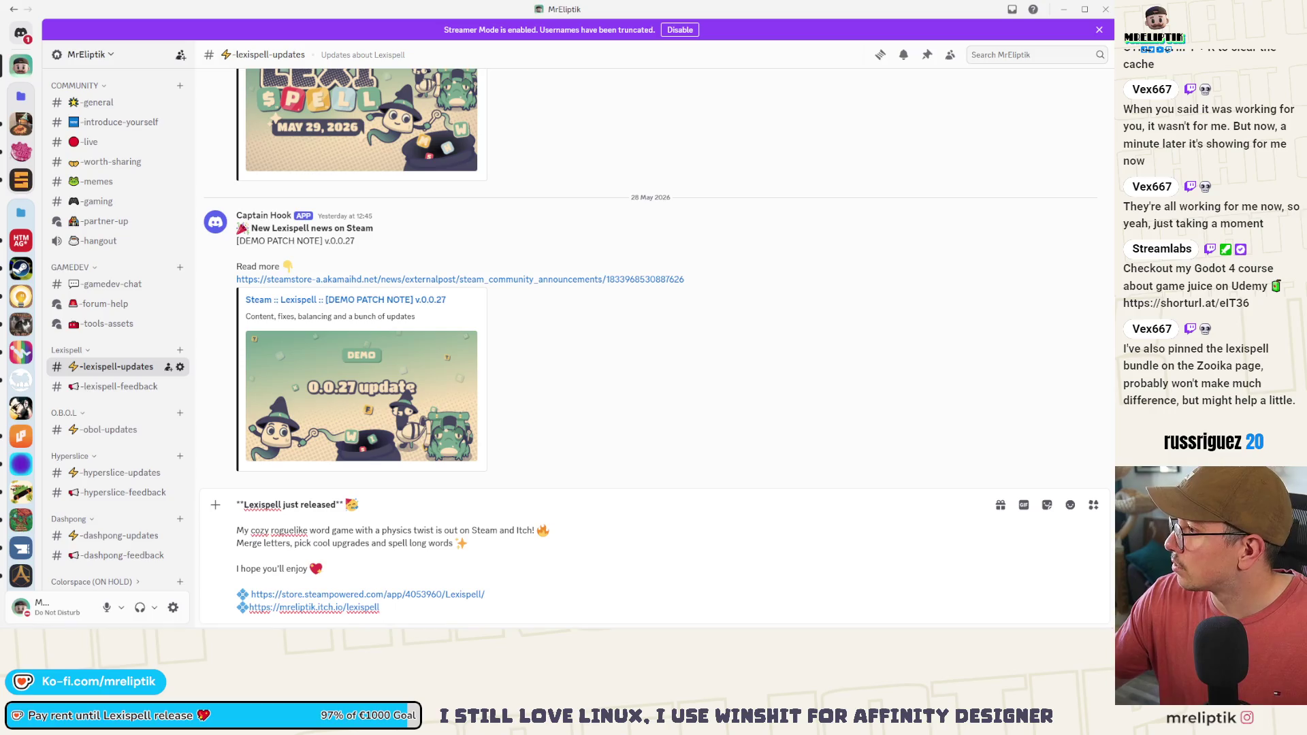
pyautogui.moveTo(715, 453); pyautogui.dragTo(497, 546)
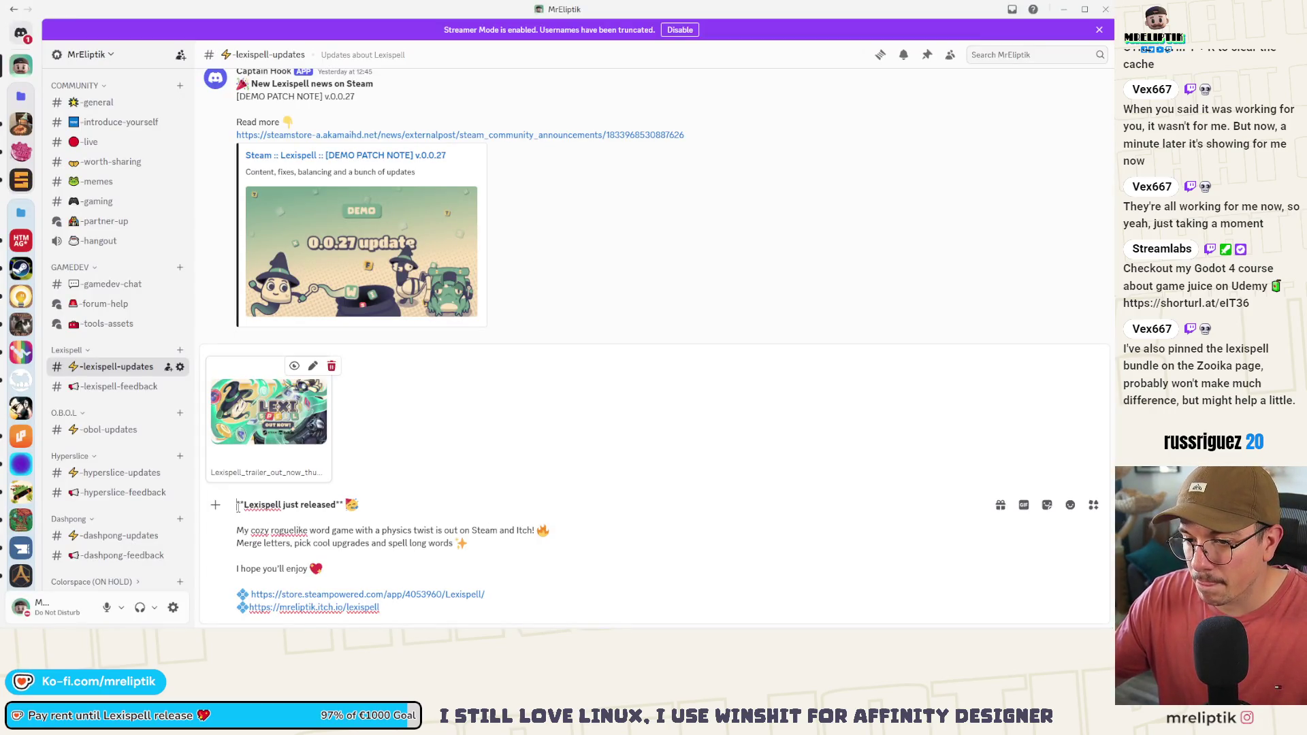
pyautogui.hotkey('shift', 'Return')
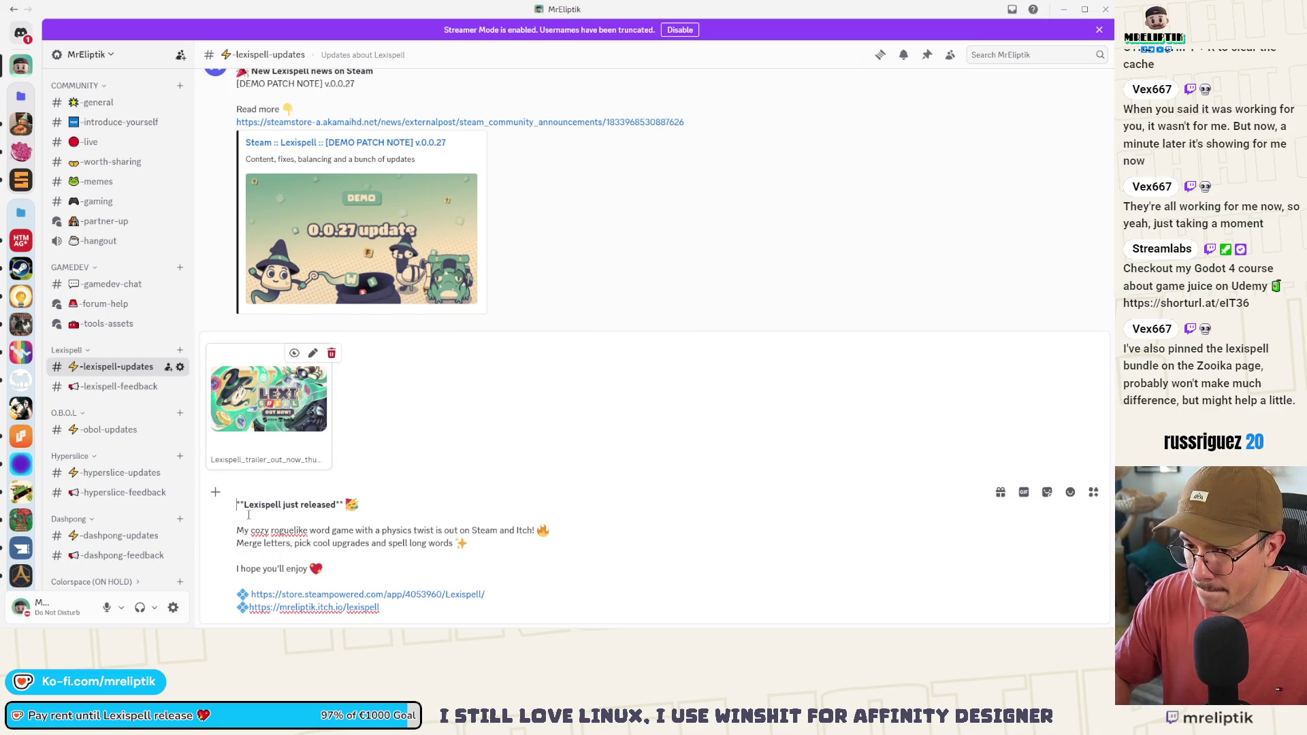
pyautogui.press('Up')
pyautogui.write('@every')
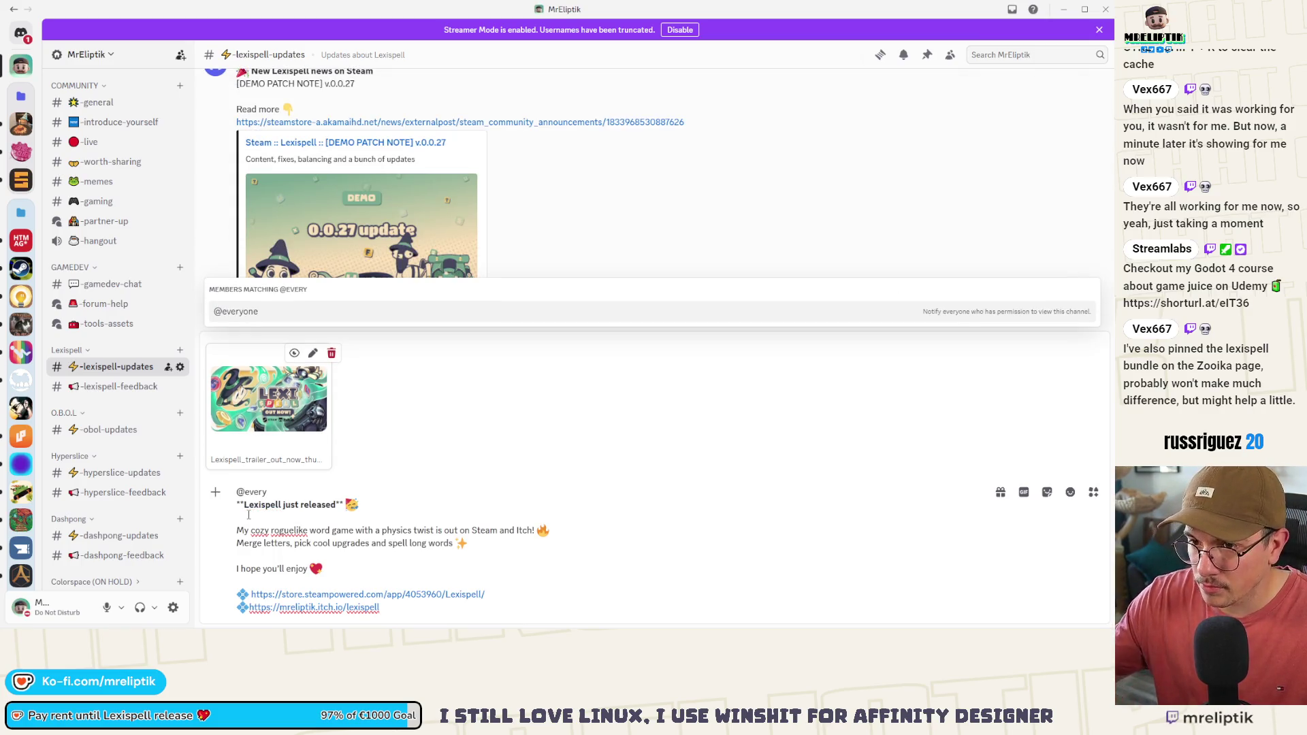
pyautogui.click(251, 312)
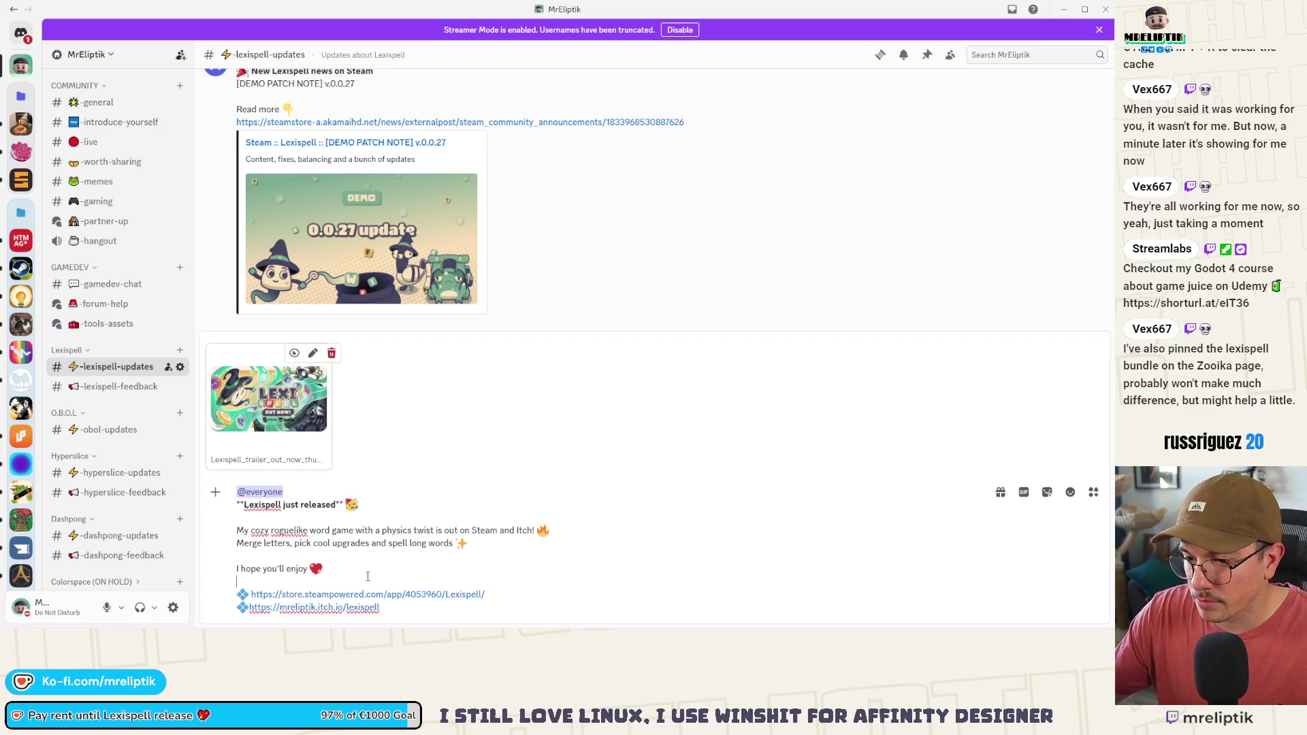
pyautogui.hotkey('shift', 'Return')
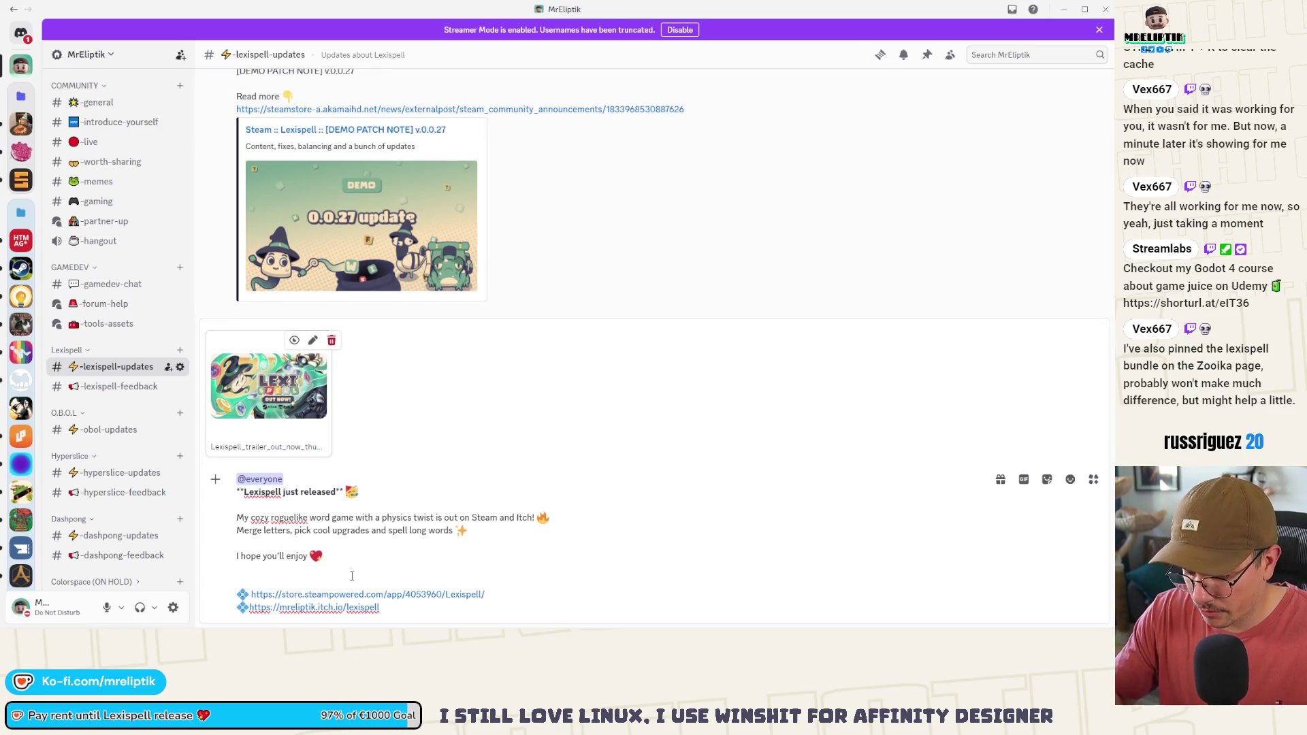
pyautogui.write('k to all of y')
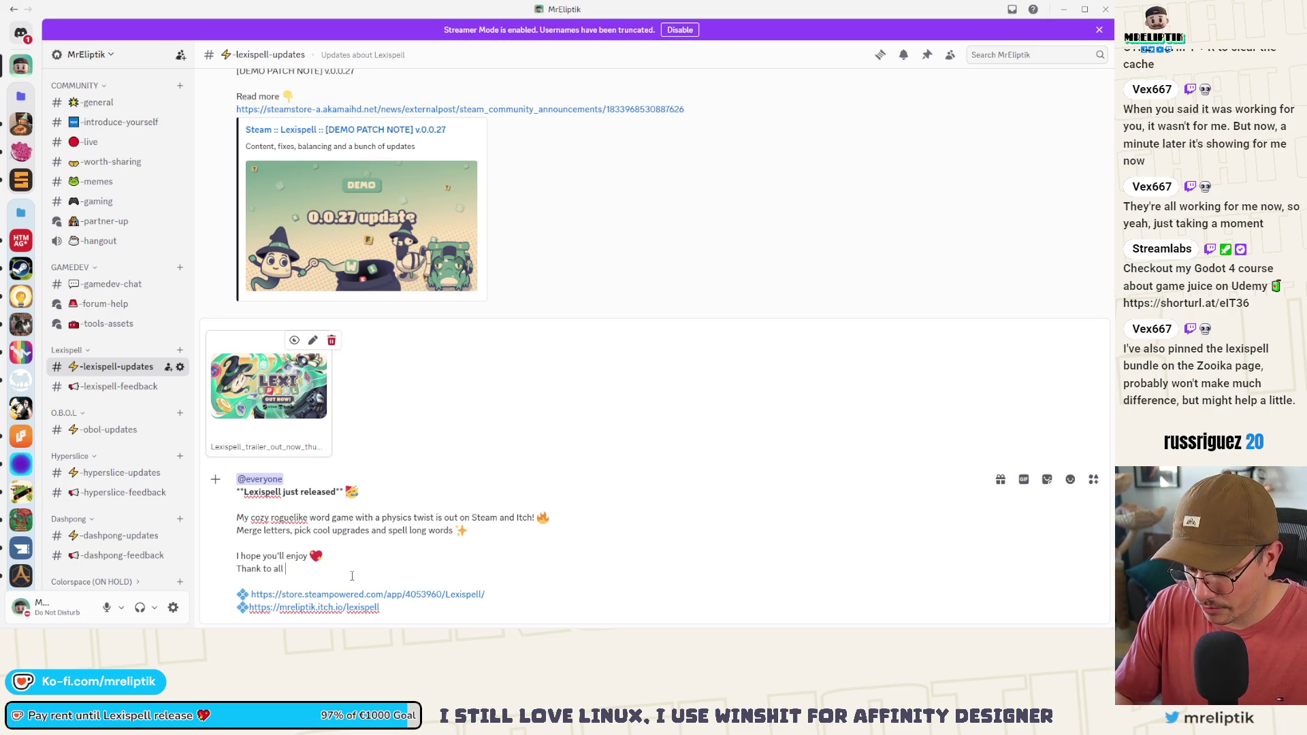
pyautogui.write('ou for the support')
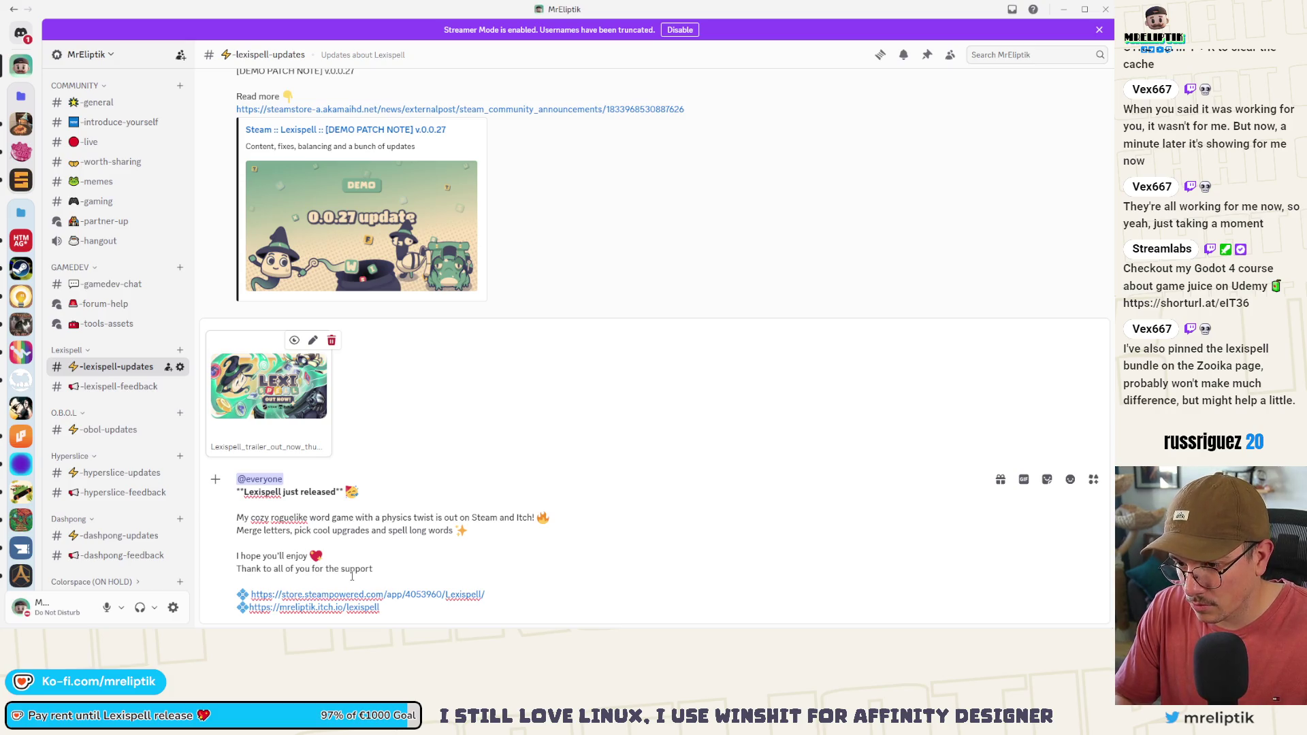
pyautogui.write(', it really helped')
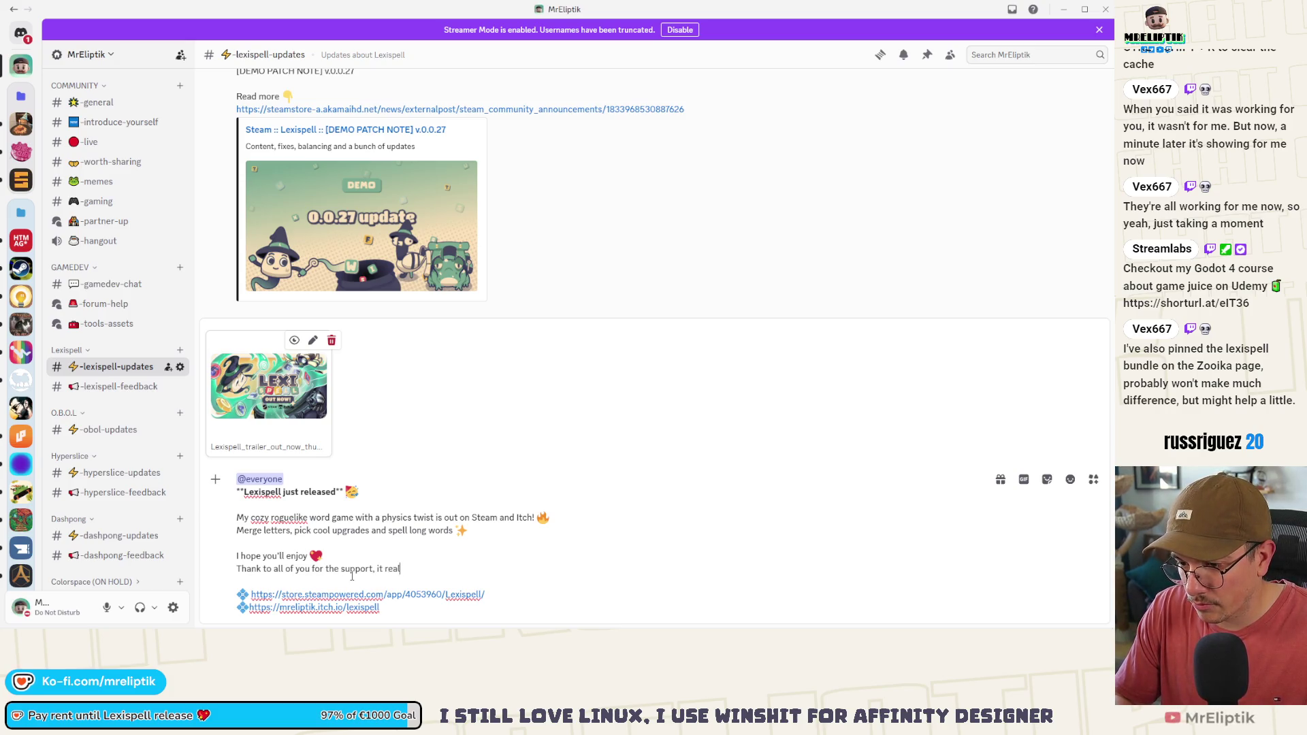
pyautogui.write('!')
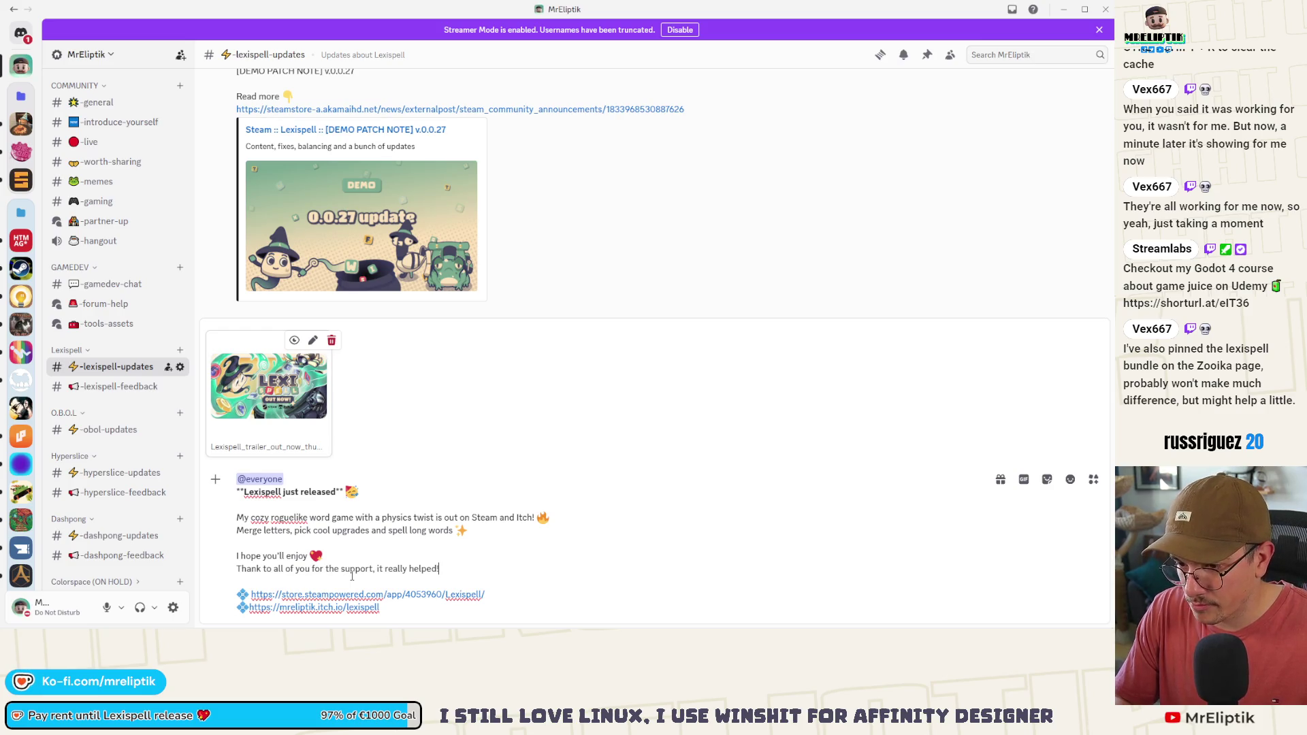
# - Keep the 'I hope you'll enjoy' line in place and send the announcement to lexispell-updates
pyautogui.tripleClick(351, 558)
pyautogui.press('BackSpace')
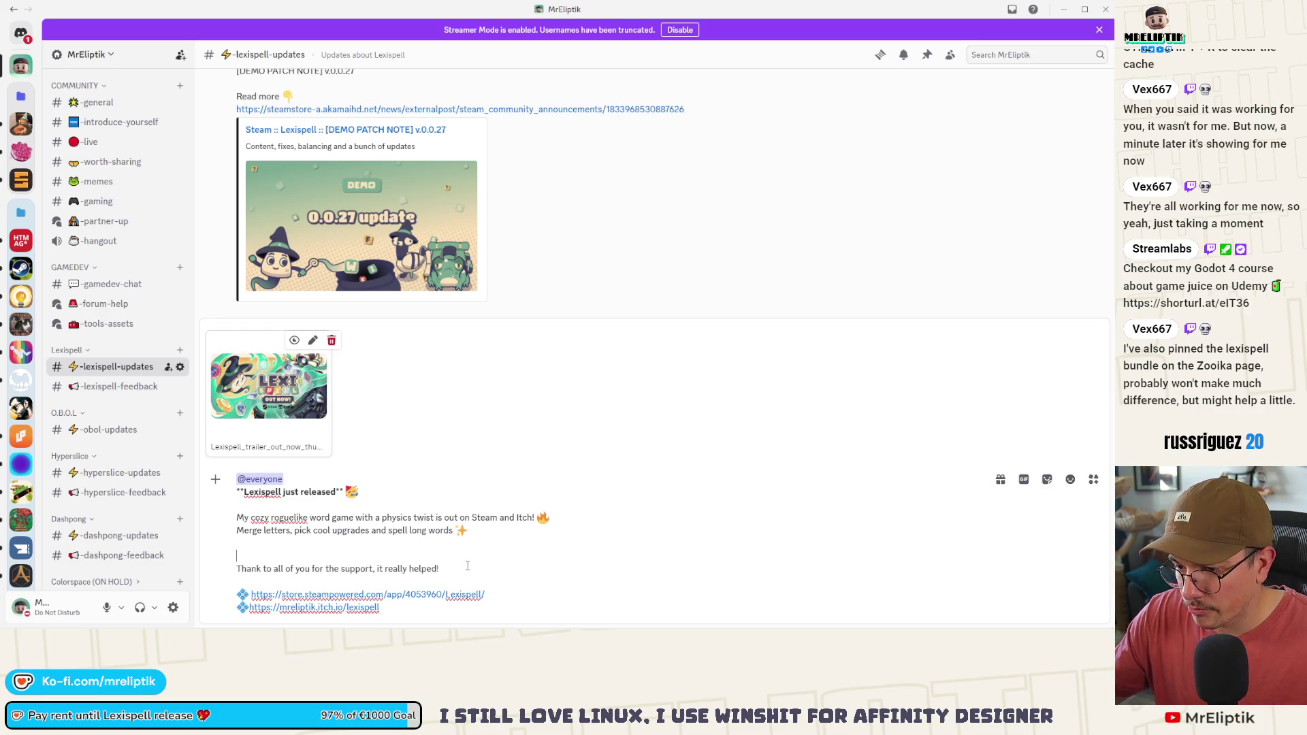
pyautogui.hotkey('ctrl', 'z')
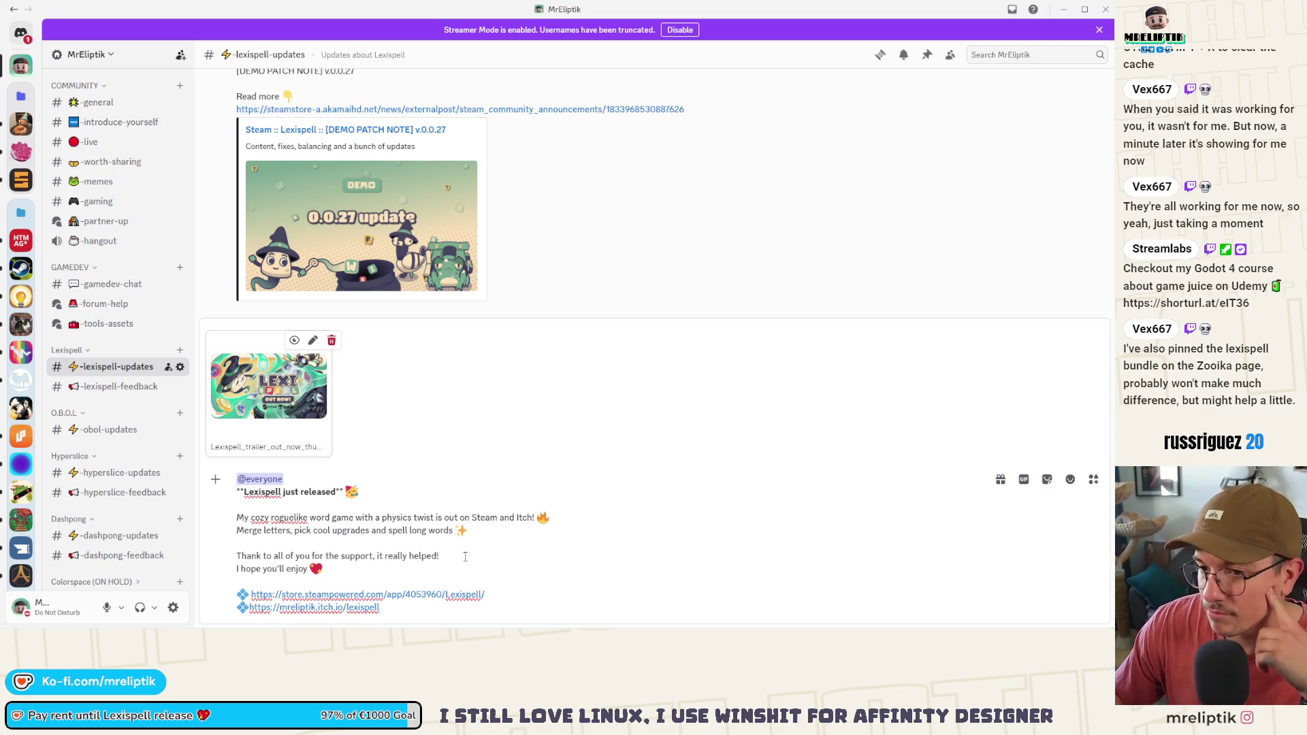
pyautogui.press('Return')
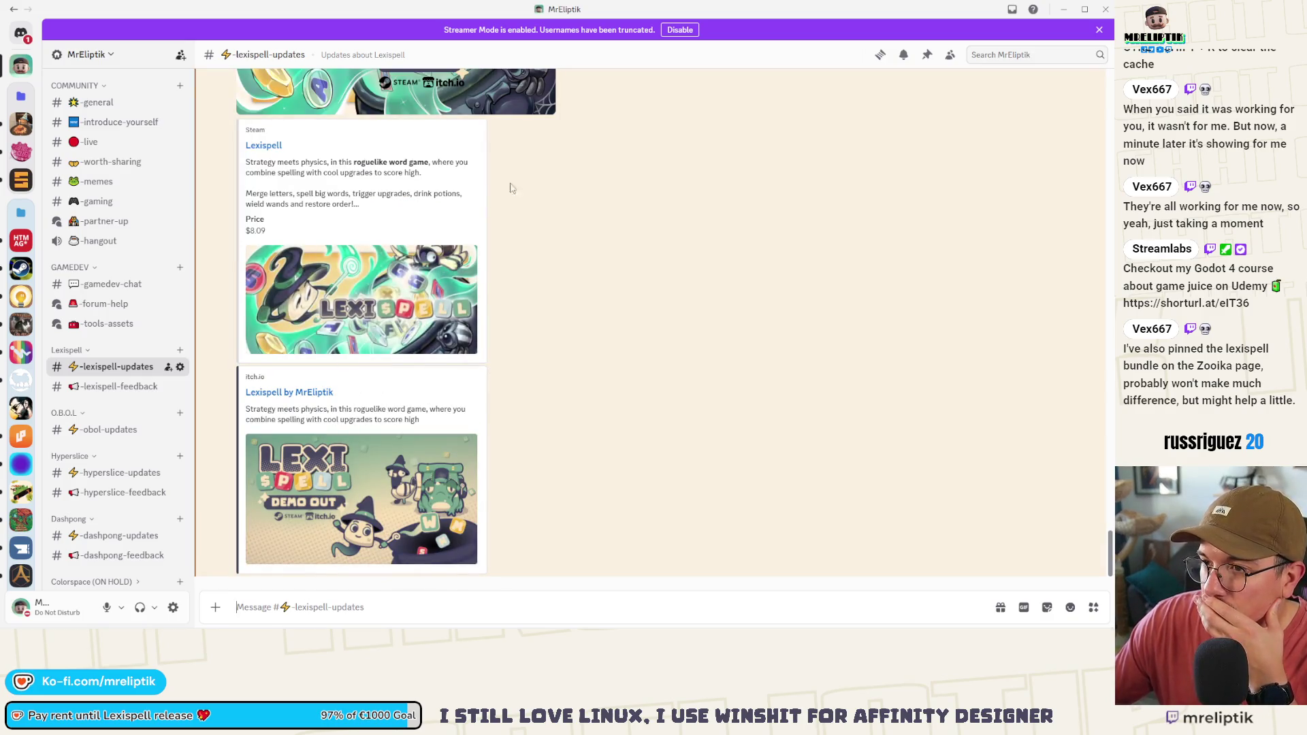
pyautogui.click(493, 127)
# - Confirm removing all link embeds, switch to #general, and close Discord
pyautogui.click(621, 357)
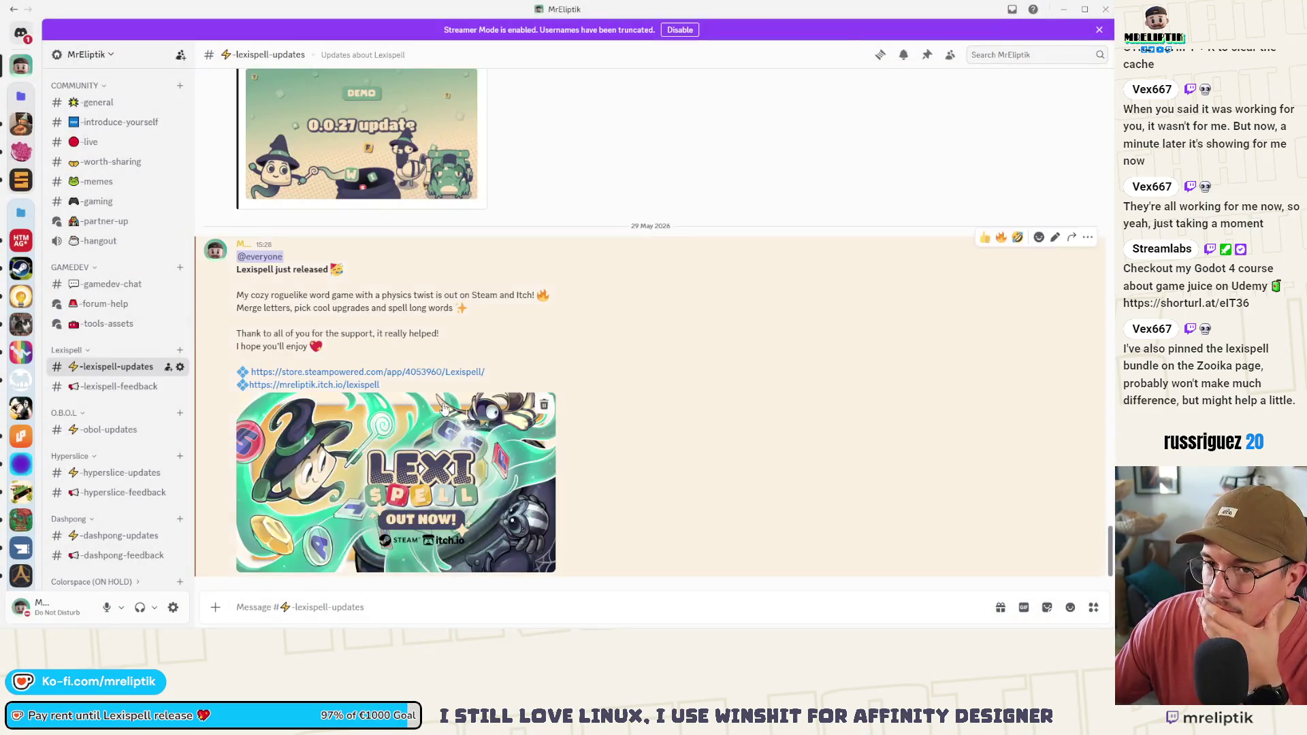
pyautogui.click(95, 102)
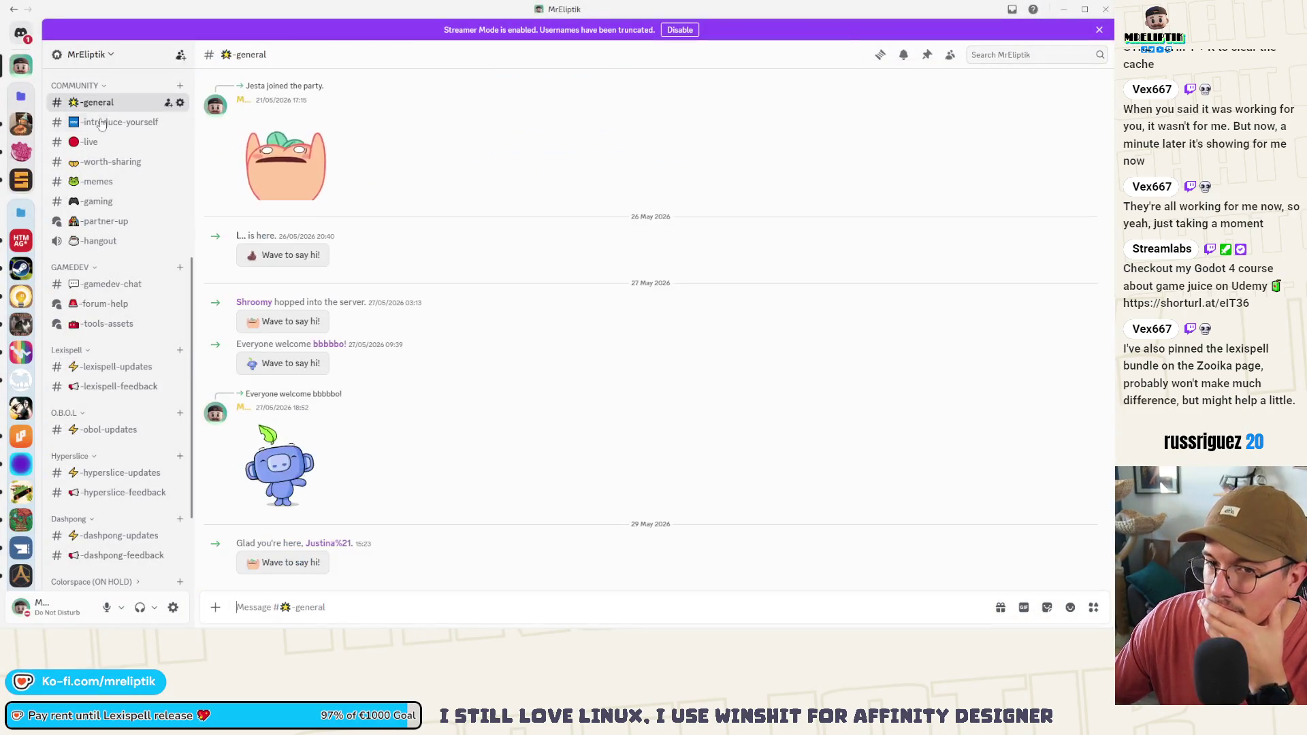
pyautogui.click(1103, 10)
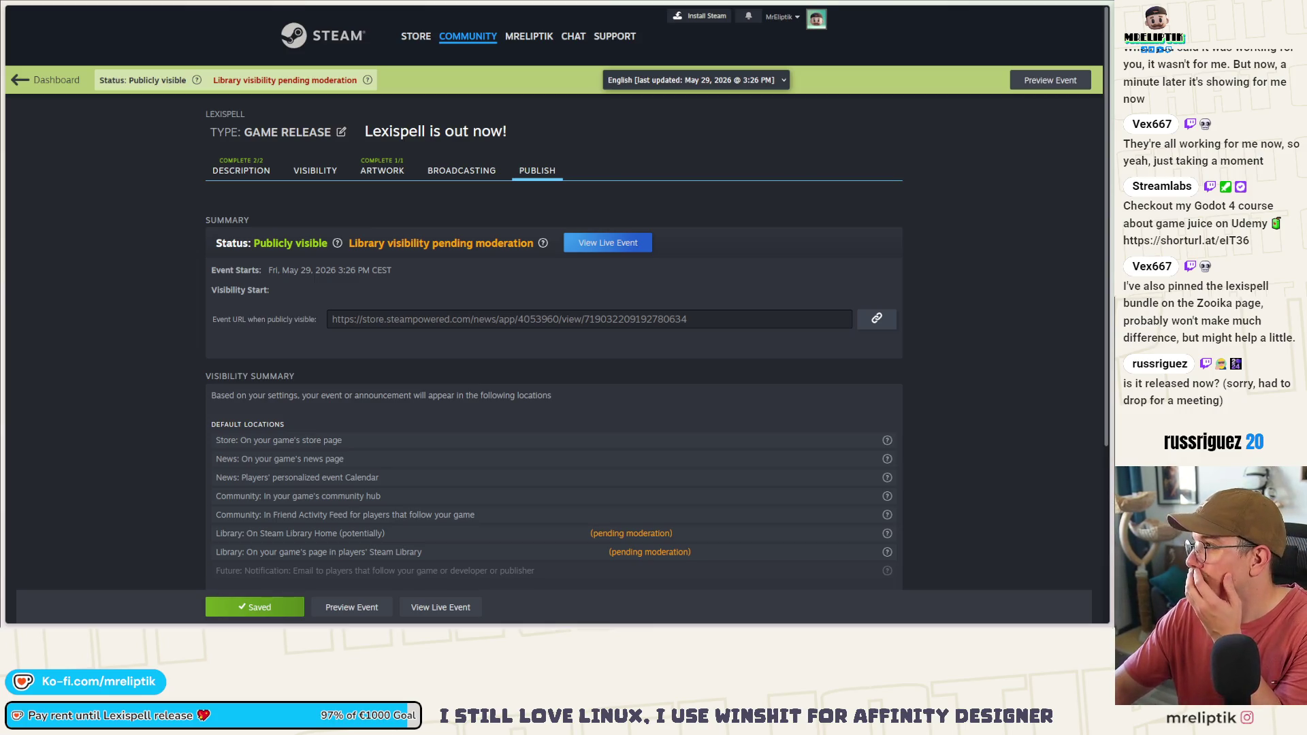
# - Maximize the itch.io browser window and open the launch devlog post for editing
pyautogui.press('super+Left')
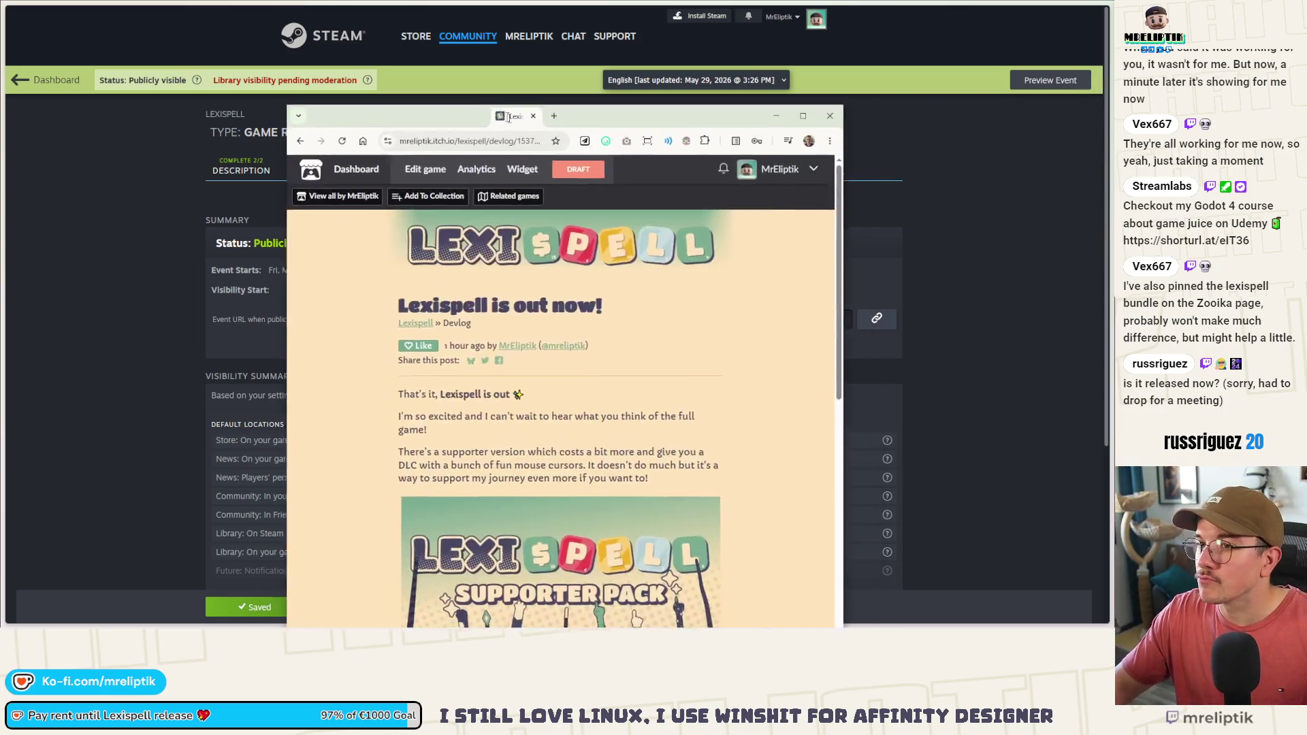
pyautogui.press('super+Left')
pyautogui.press('super+Up')
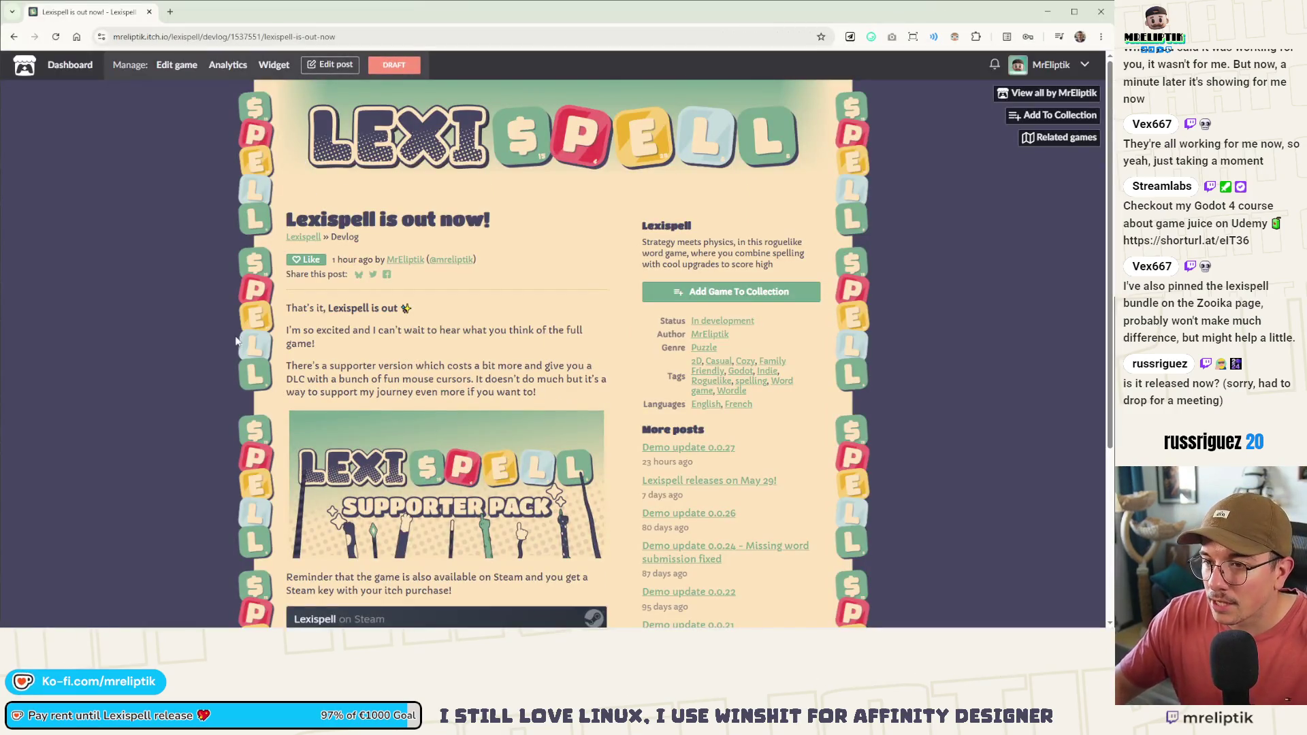
pyautogui.click(394, 65)
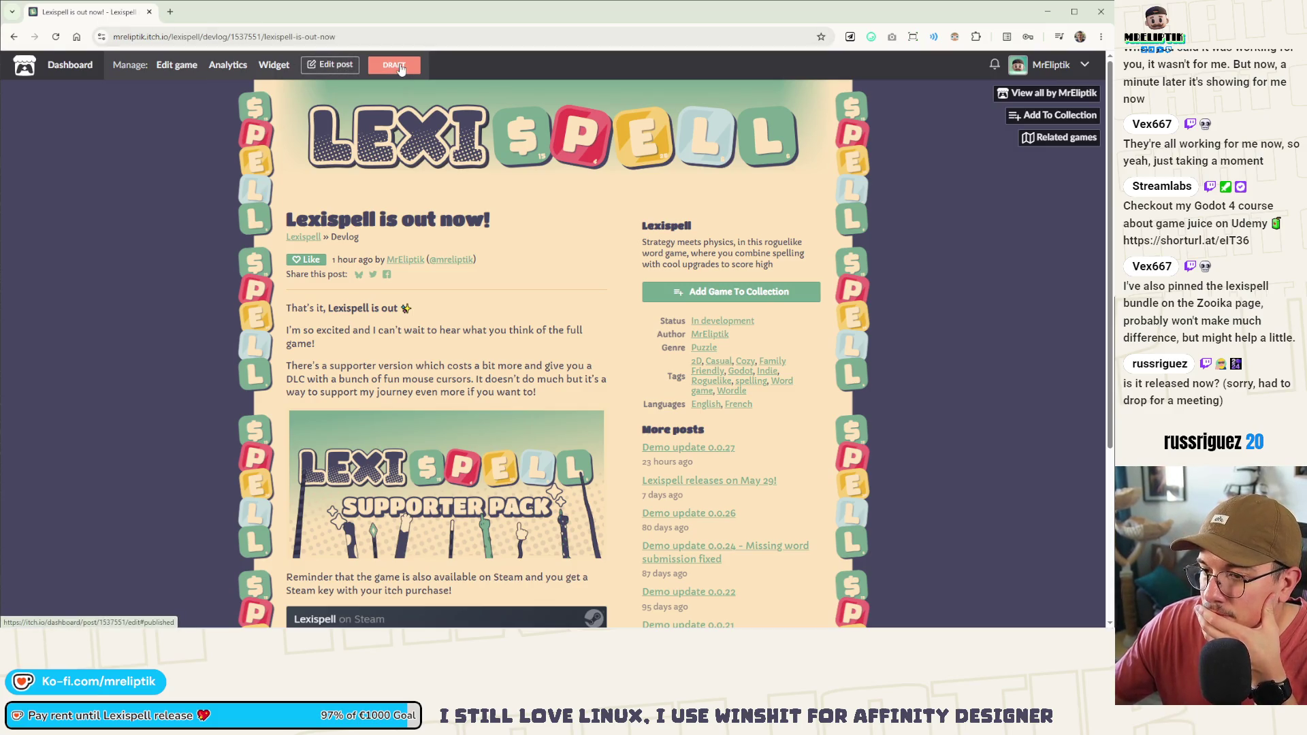
pyautogui.scroll(10, 223, 426)
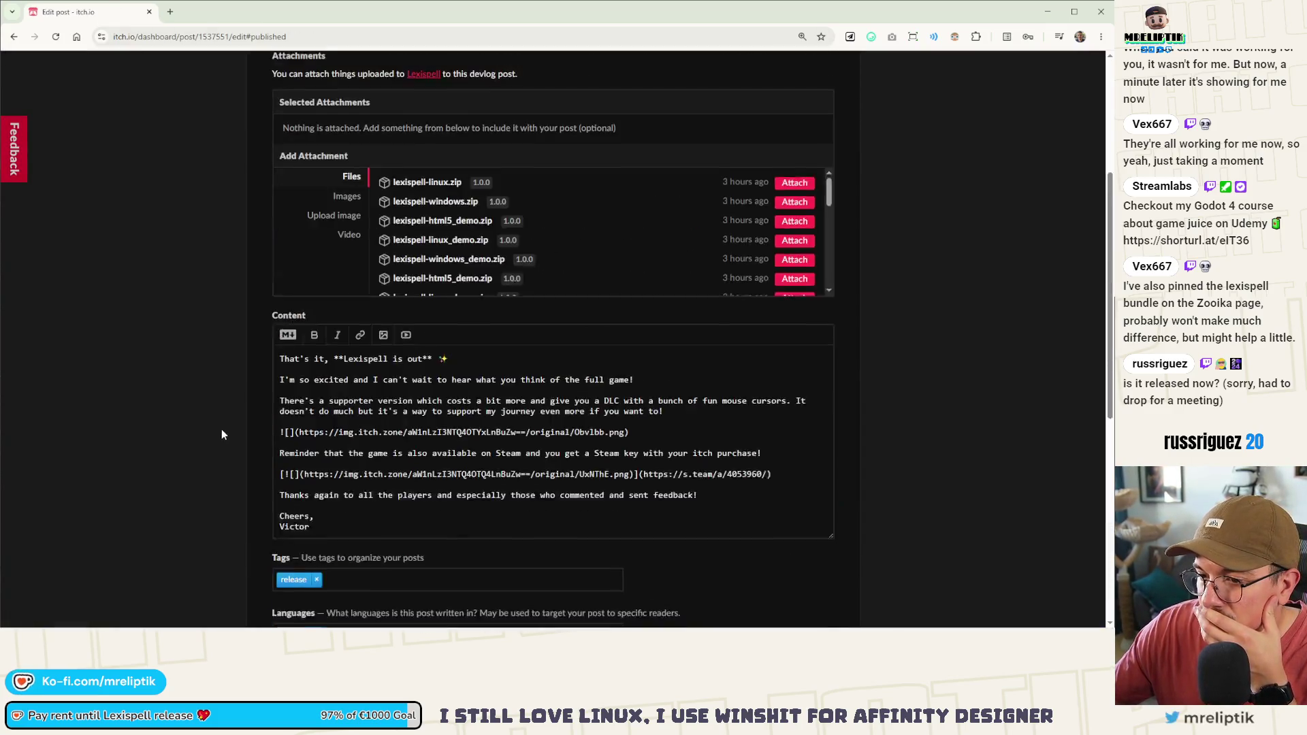
pyautogui.scroll(-5, 224, 423)
pyautogui.scroll(5, 219, 427)
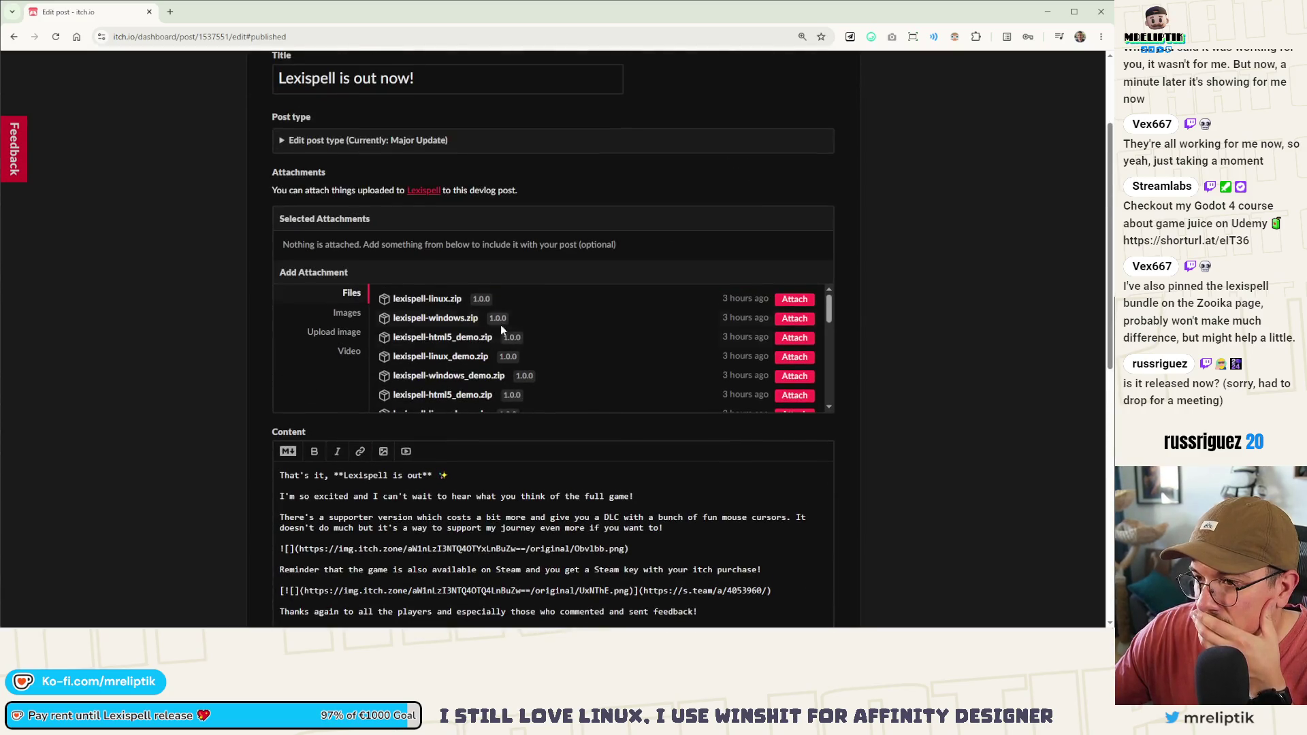
pyautogui.scroll(1, 518, 369)
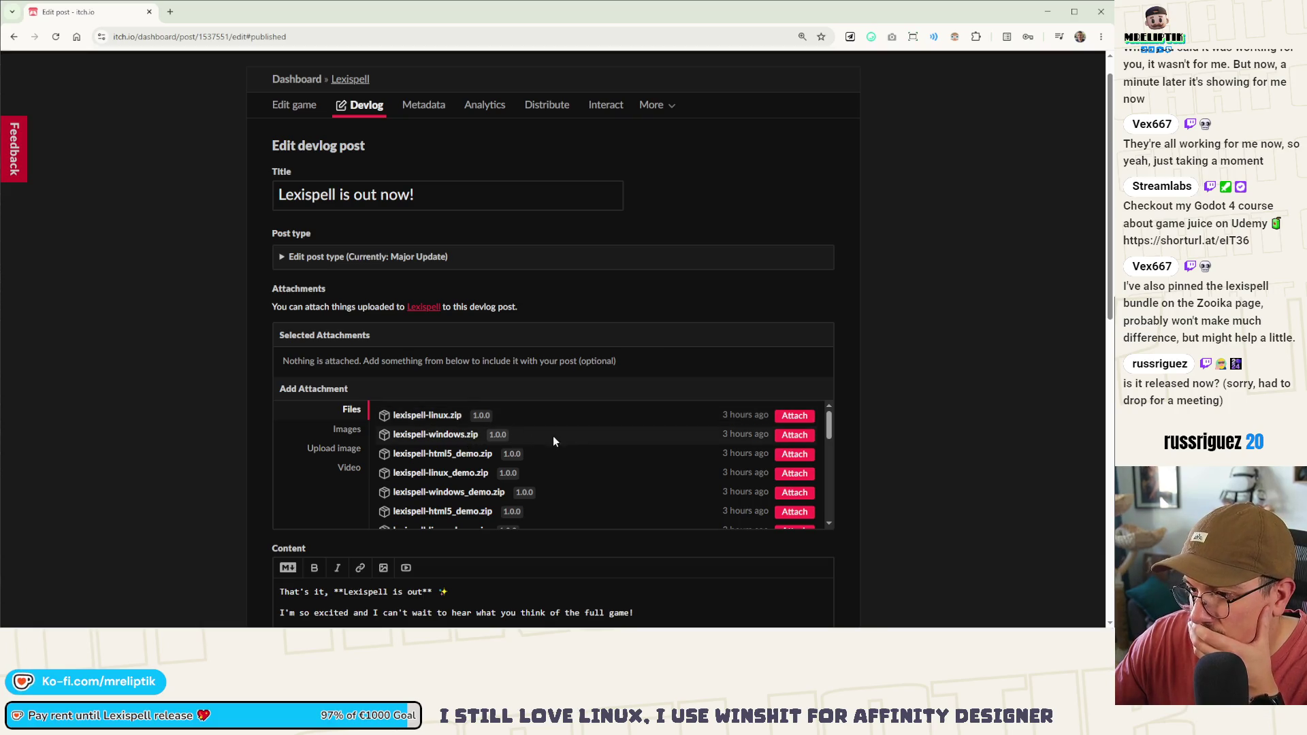
# - Attach lexispell-windows.zip and lexispell-linux.zip, mark the devlog published, and save it
pyautogui.click(789, 440)
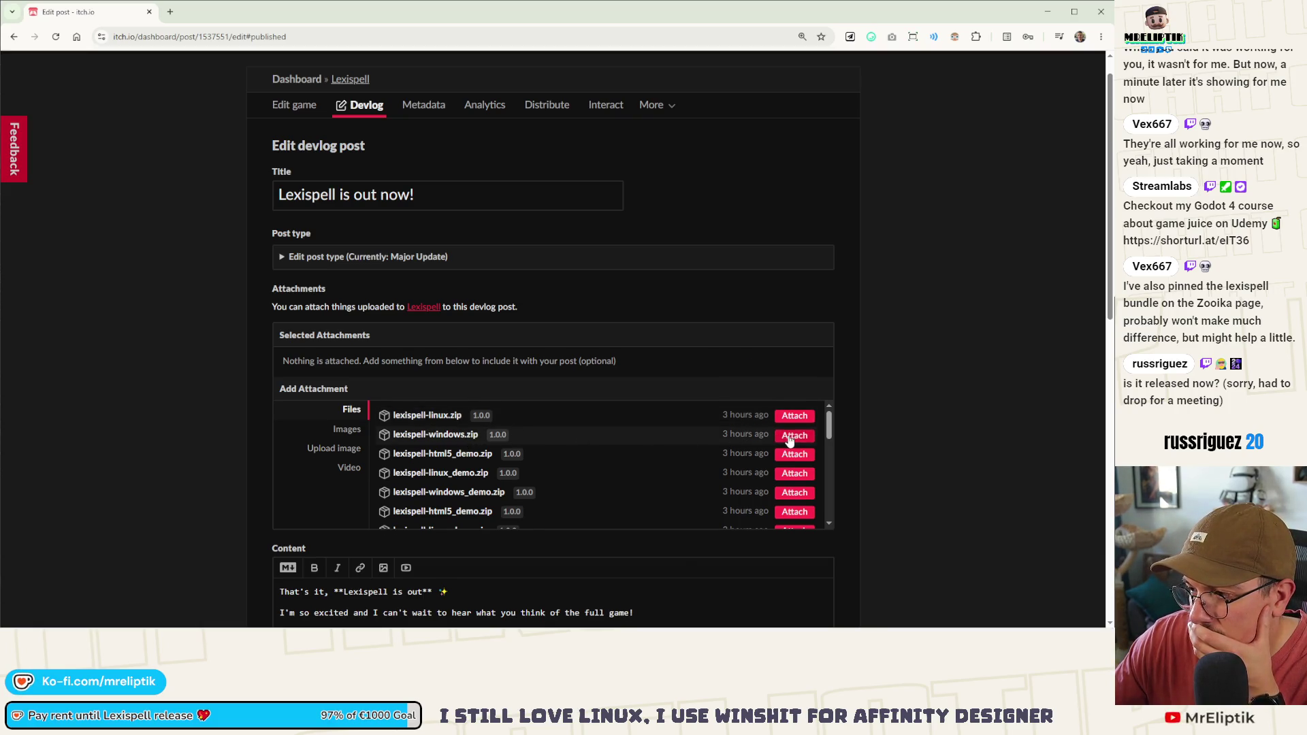
pyautogui.click(789, 418)
pyautogui.scroll(-3, 313, 463)
pyautogui.scroll(-4, 239, 470)
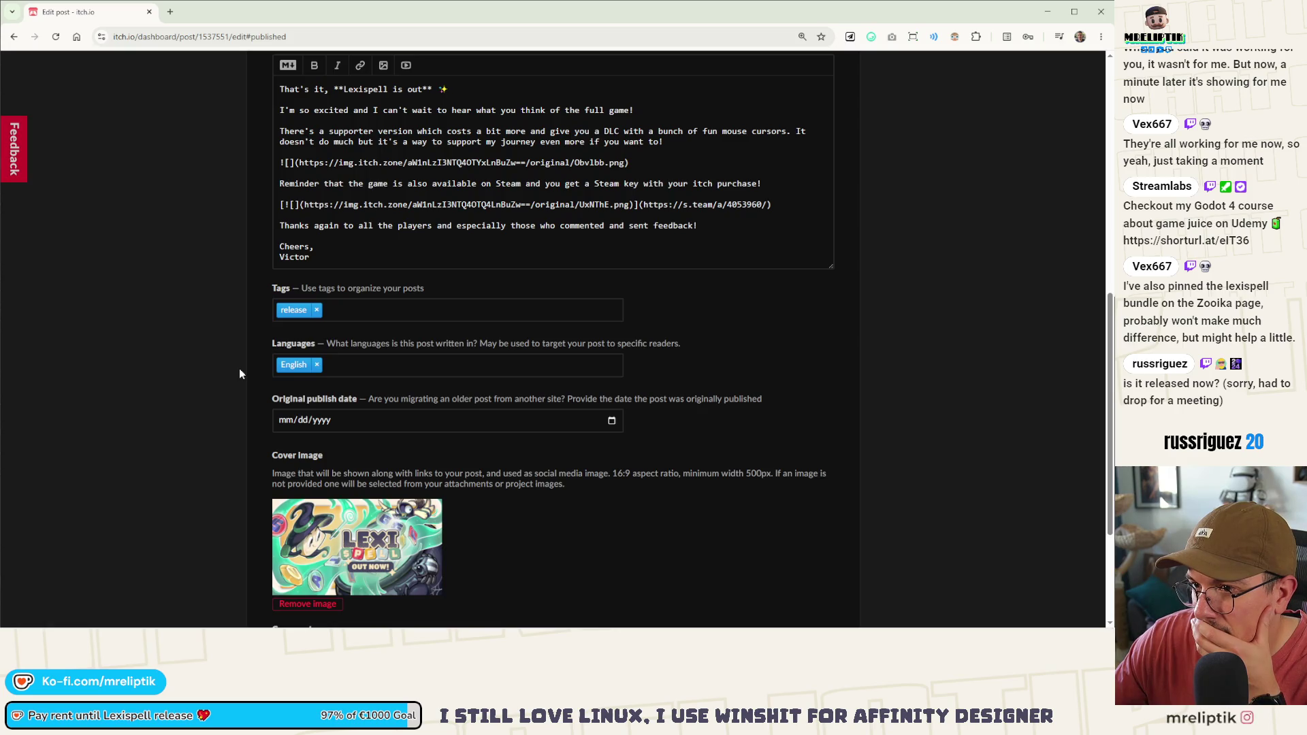
pyautogui.scroll(-3, 239, 374)
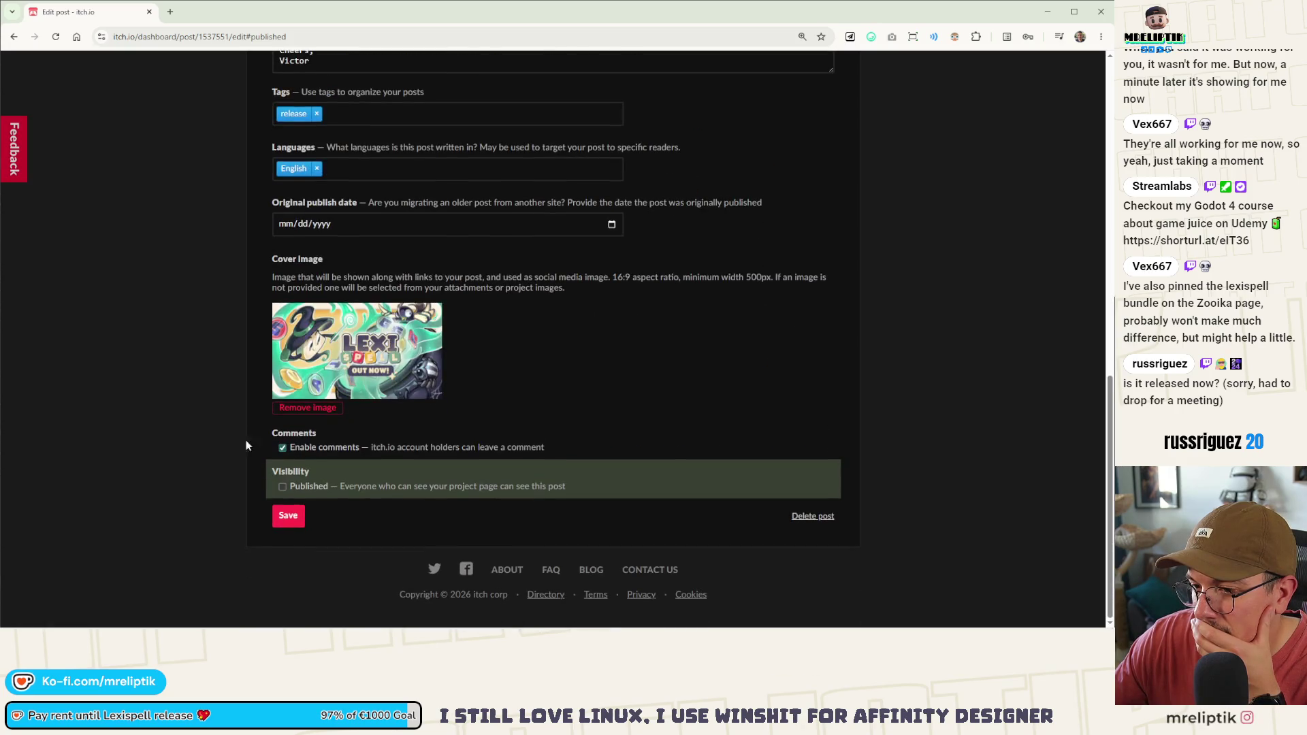
pyautogui.click(298, 486)
pyautogui.click(291, 518)
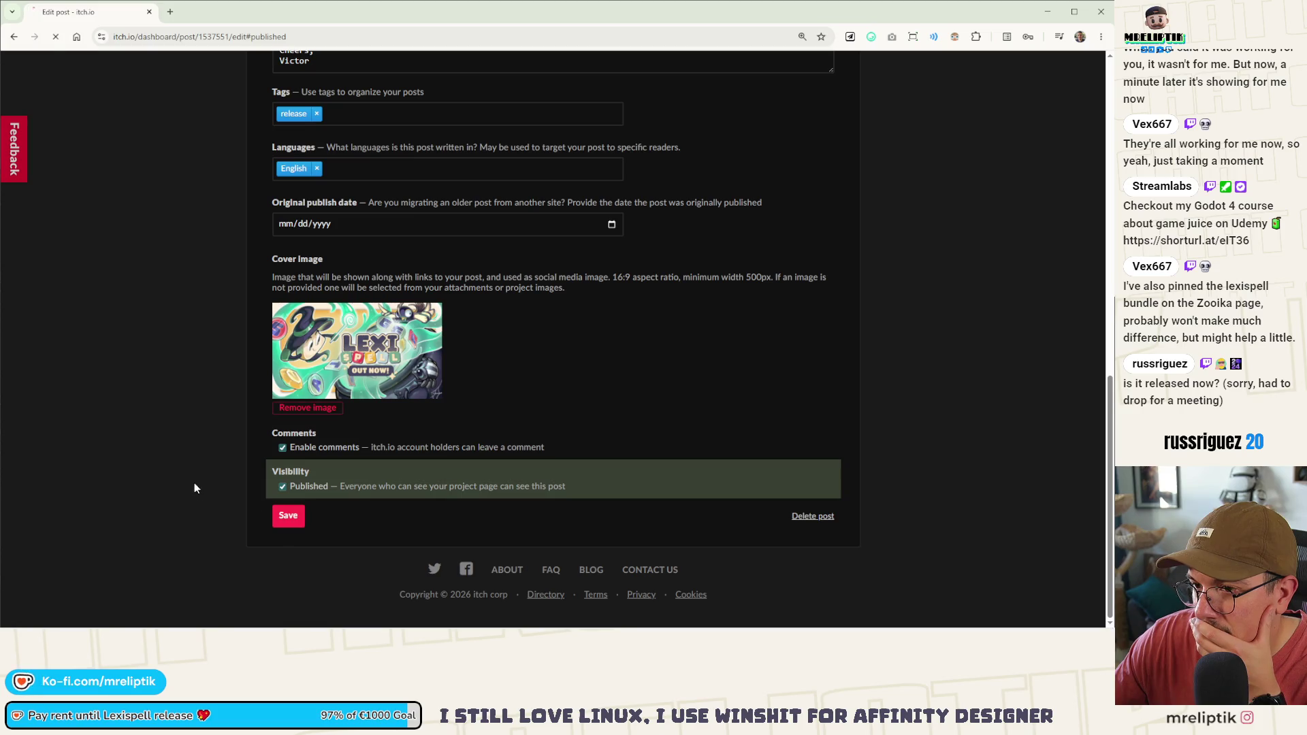
# - Reload the devlog post to check its Files list, then switch to the X notifications window
pyautogui.scroll(-6, 196, 488)
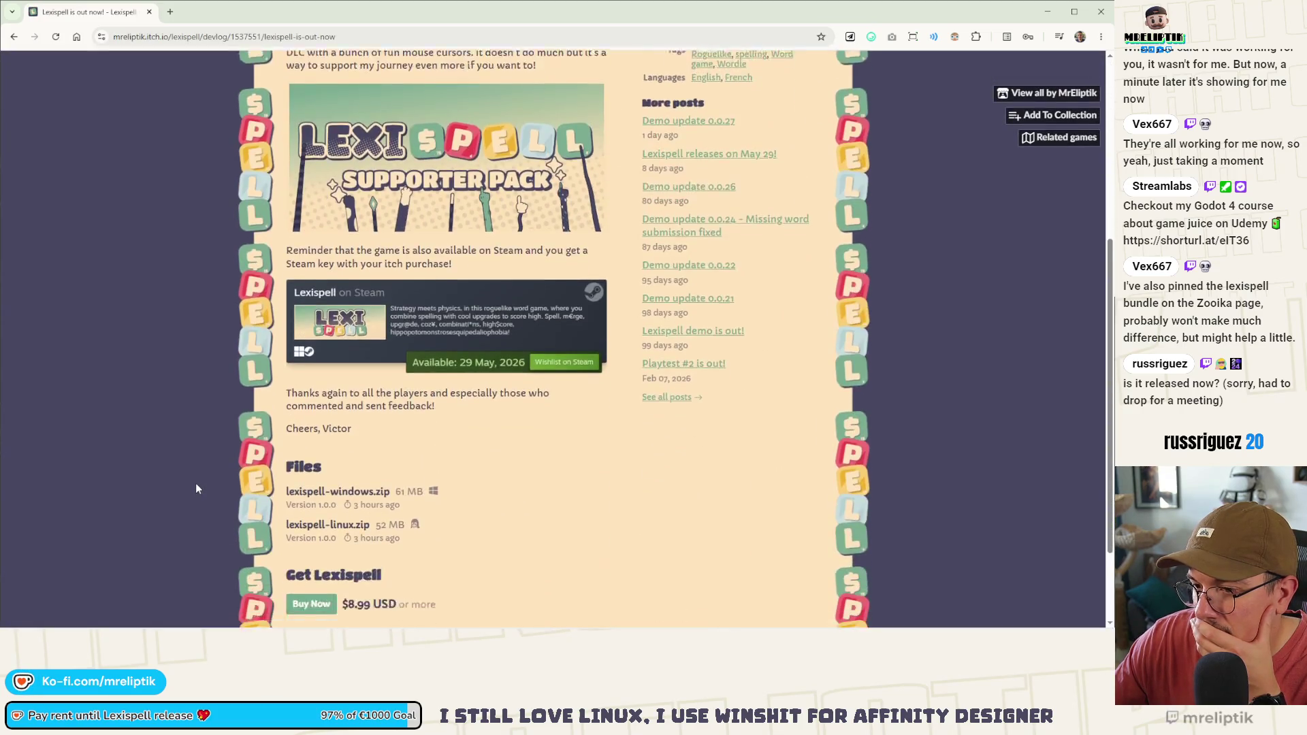
pyautogui.scroll(6, 196, 487)
pyautogui.scroll(-6, 196, 486)
pyautogui.click(56, 38)
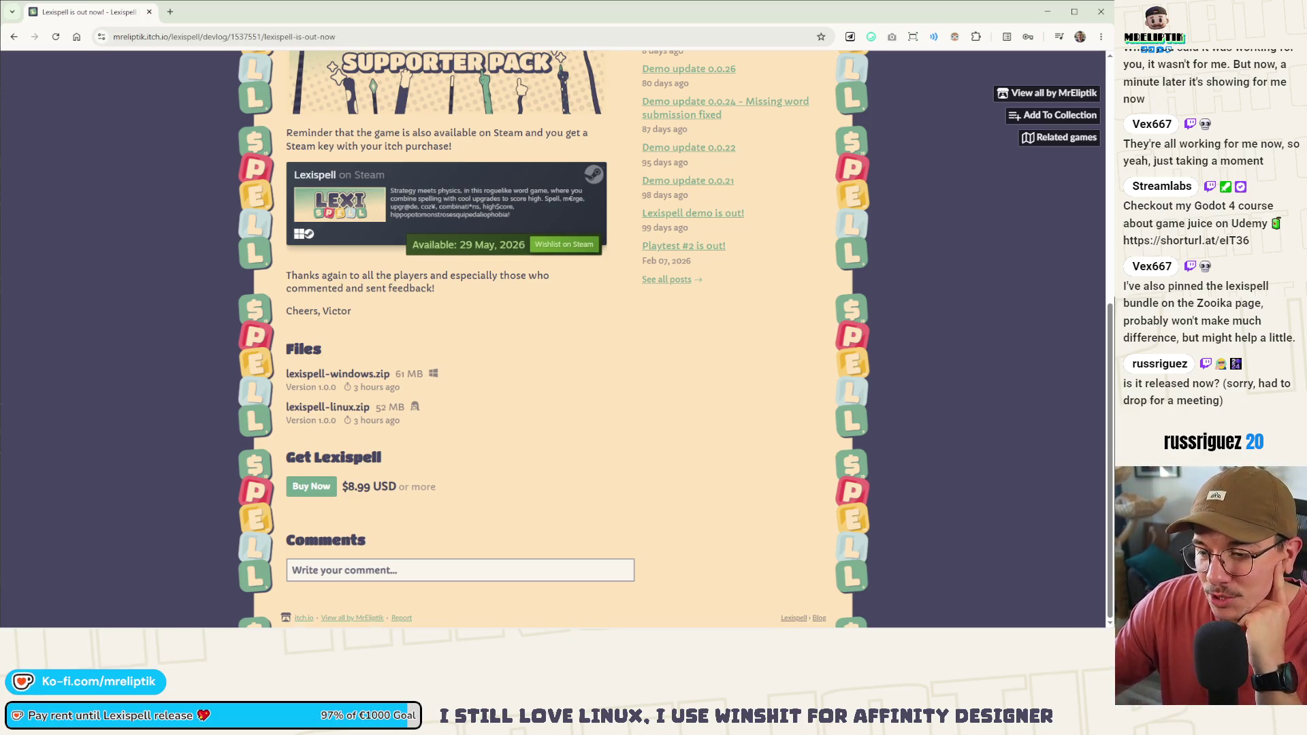
pyautogui.moveTo(155, 606)
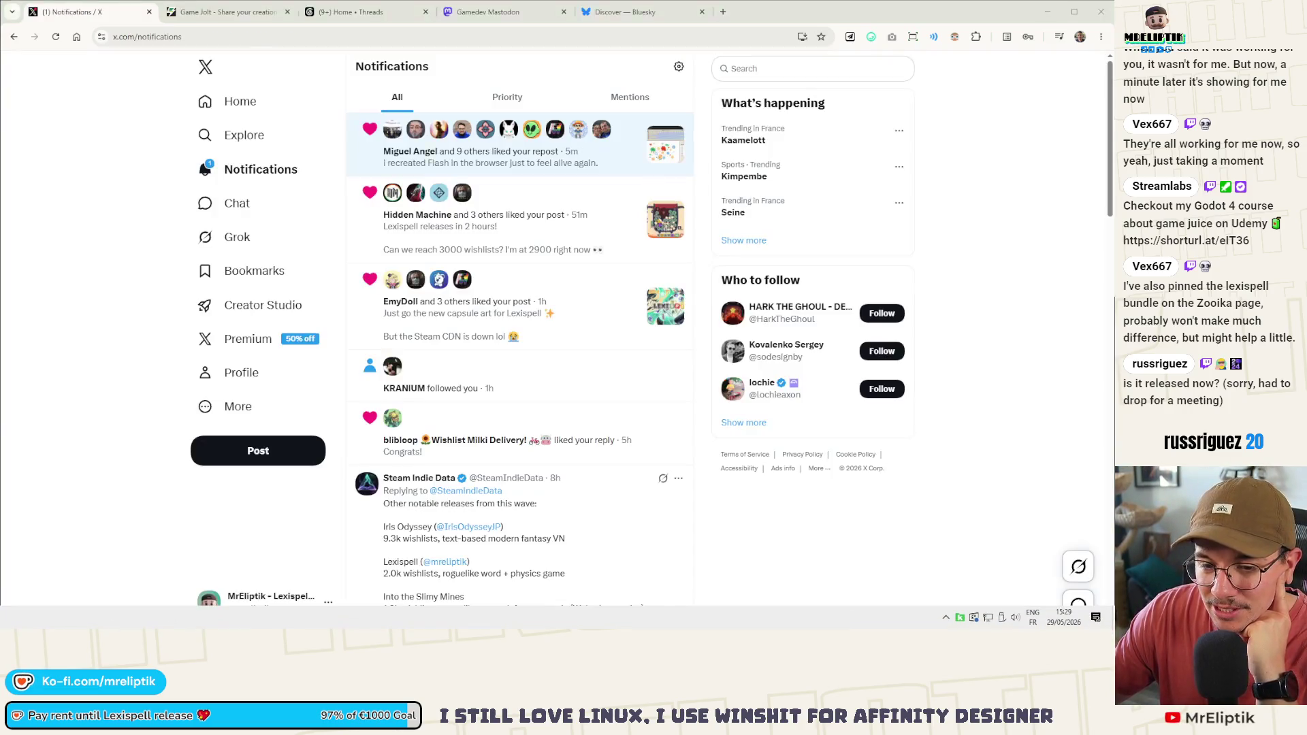
pyautogui.click(155, 618)
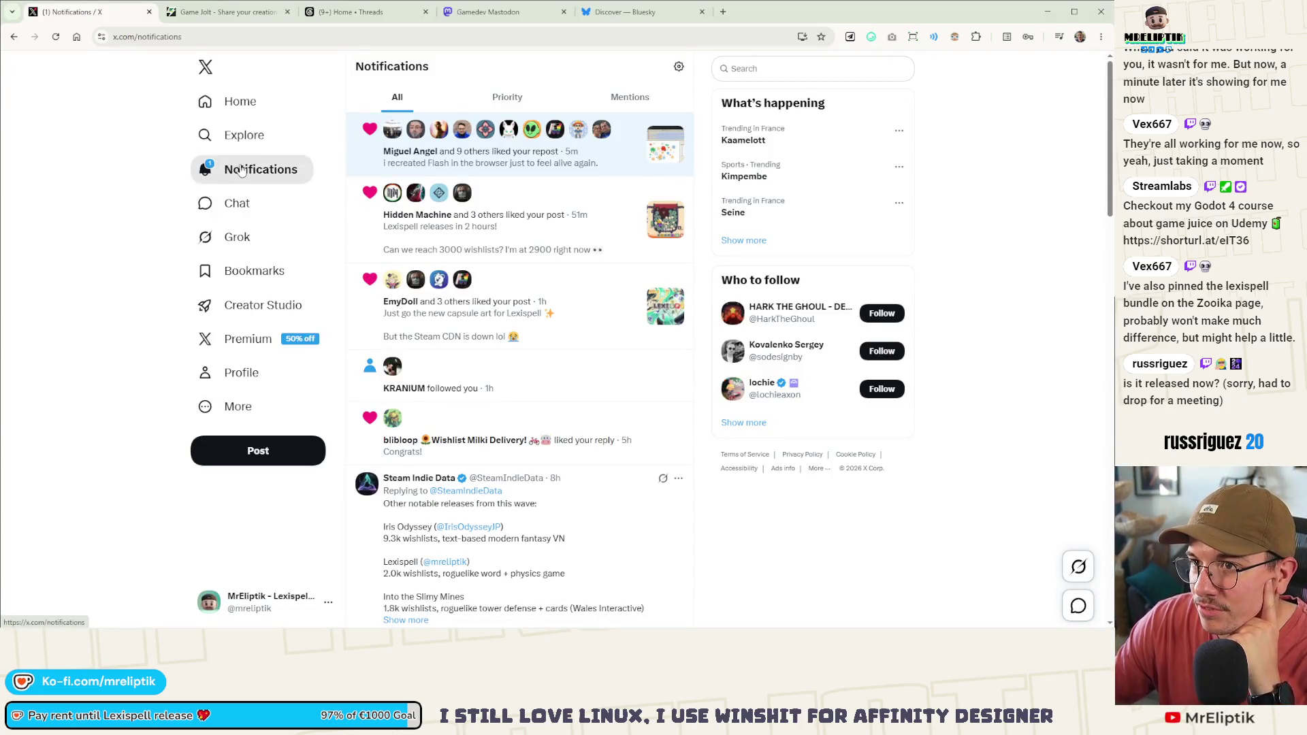
# - Bring up the X notifications page in the other Chrome window
pyautogui.moveTo(167, 626)
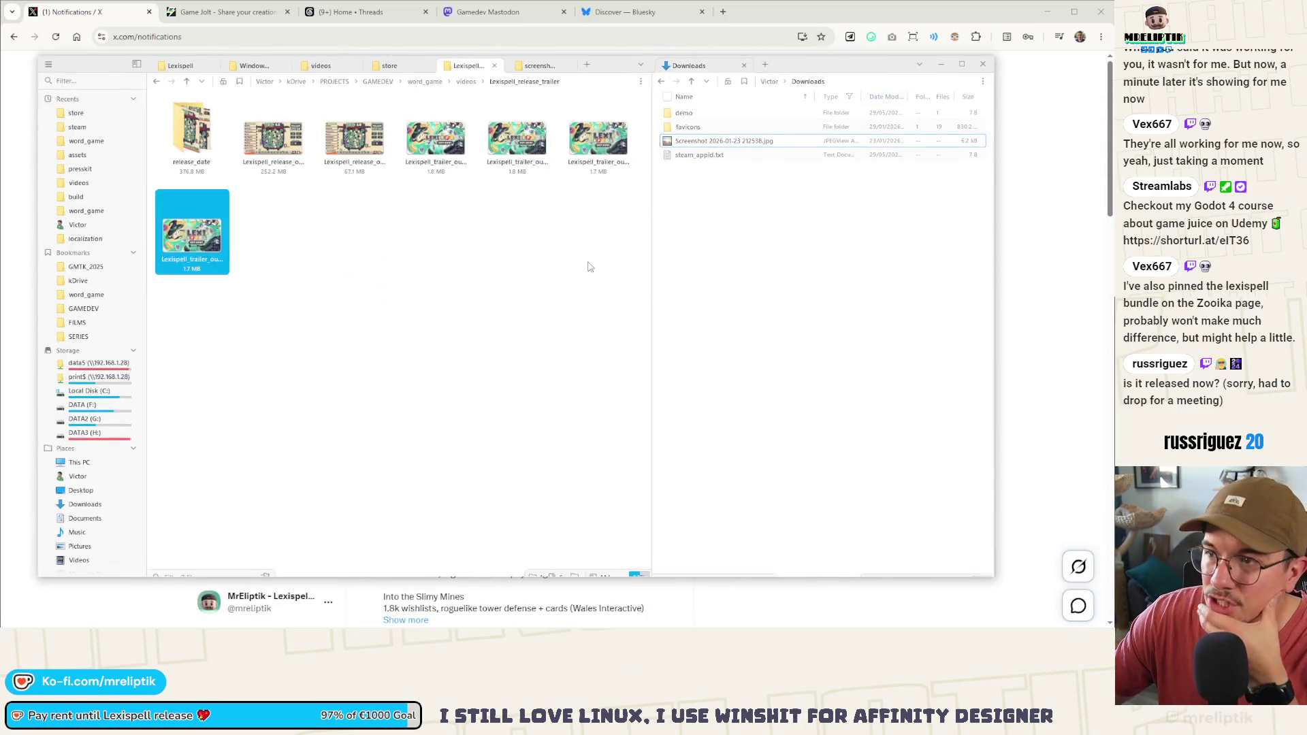
# - Copy supporter_pack.pck from build/dlc into the 1.0.0 build folder
pyautogui.click(395, 66)
pyautogui.click(321, 66)
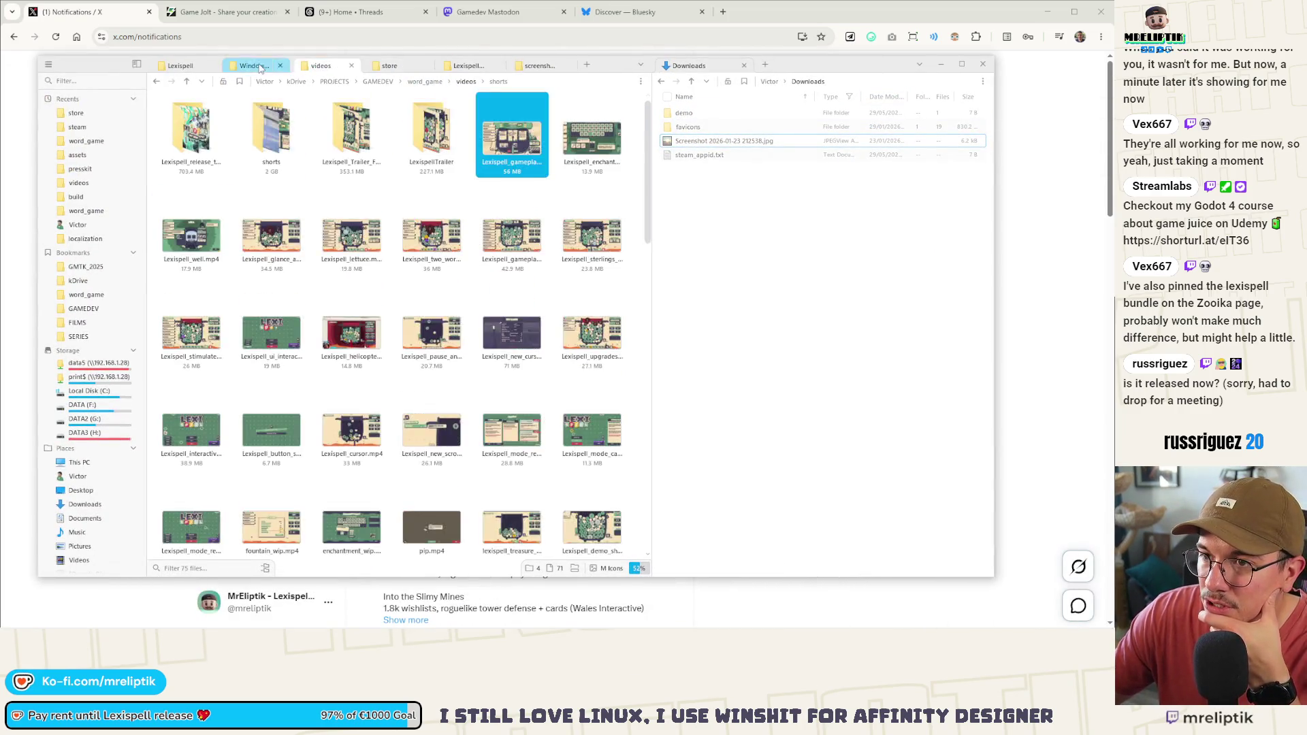
pyautogui.click(253, 66)
pyautogui.press('BackSpace')
pyautogui.press('BackSpace')
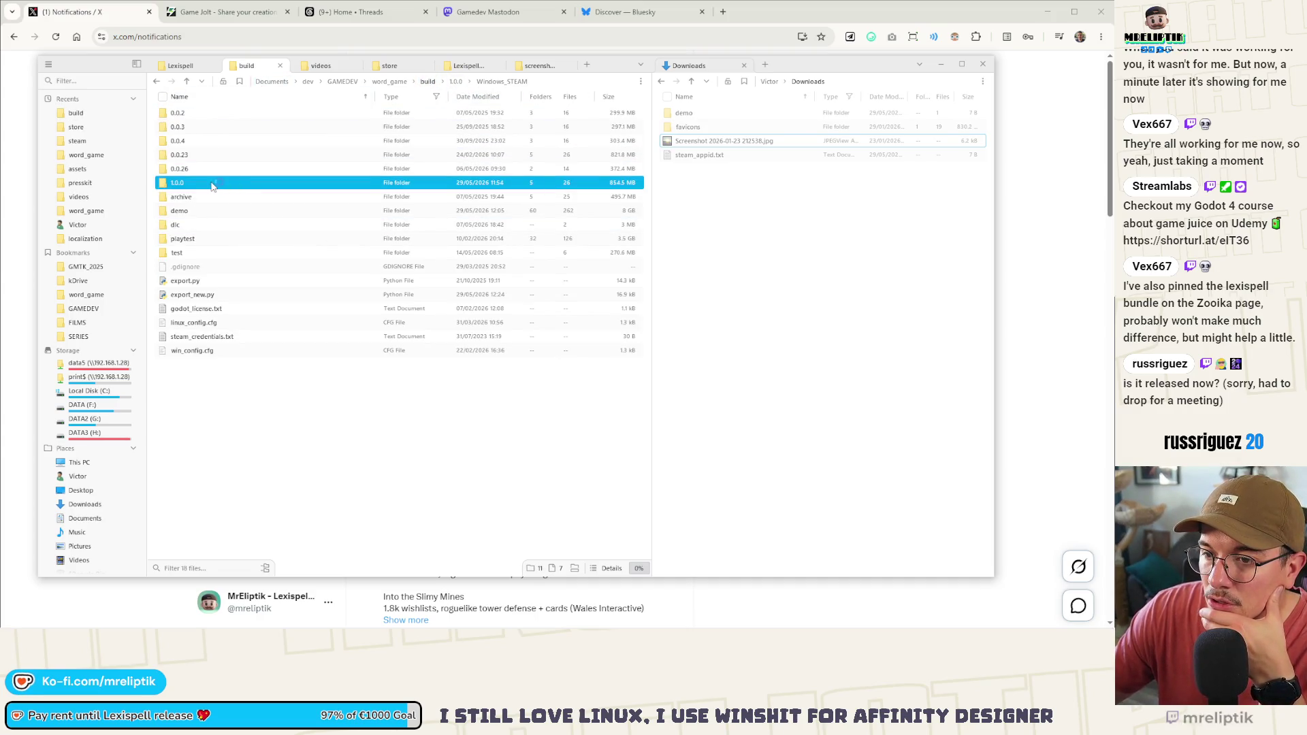
pyautogui.doubleClick(190, 225)
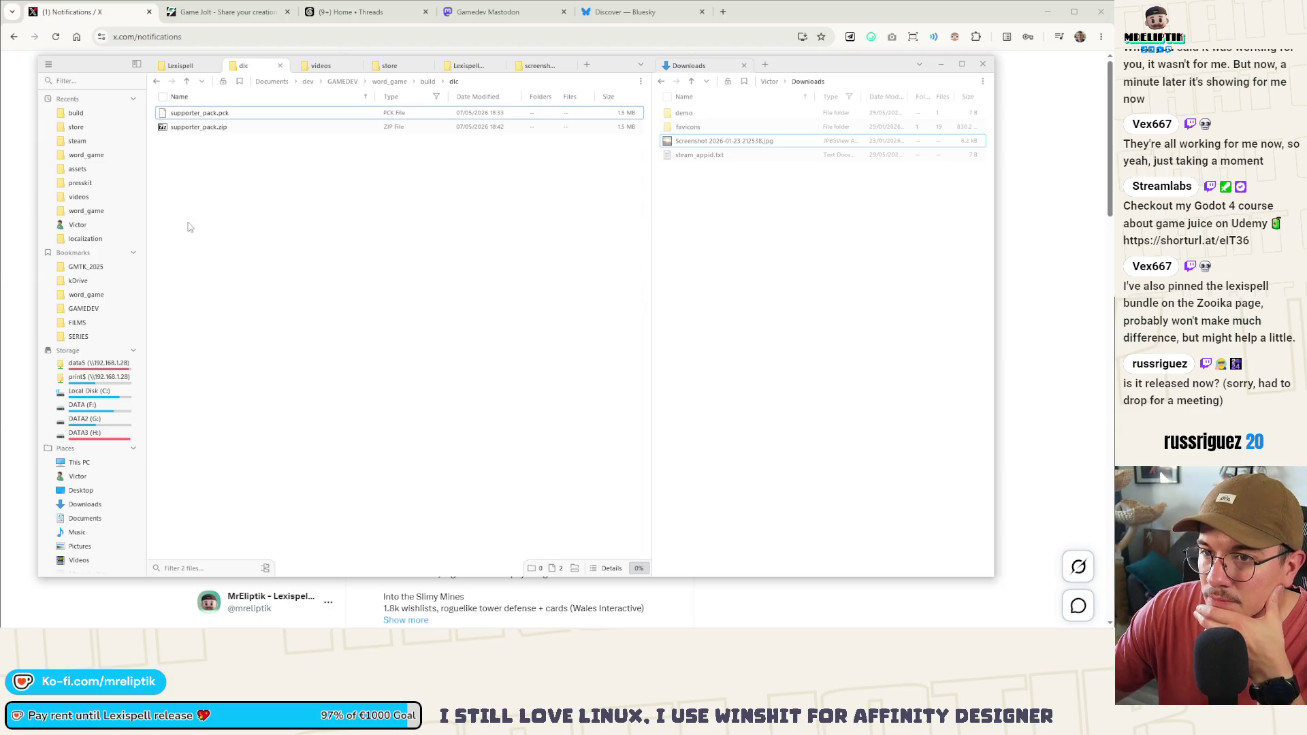
pyautogui.click(210, 116)
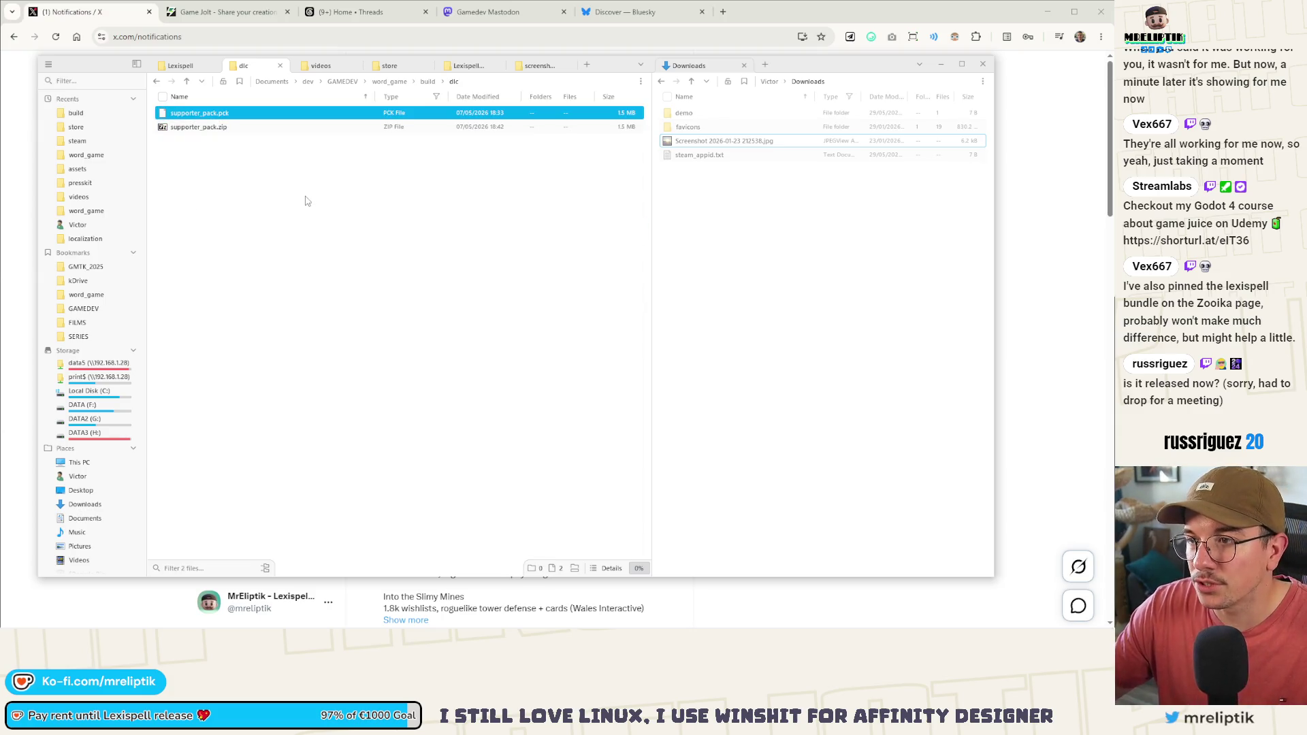
pyautogui.click(428, 81)
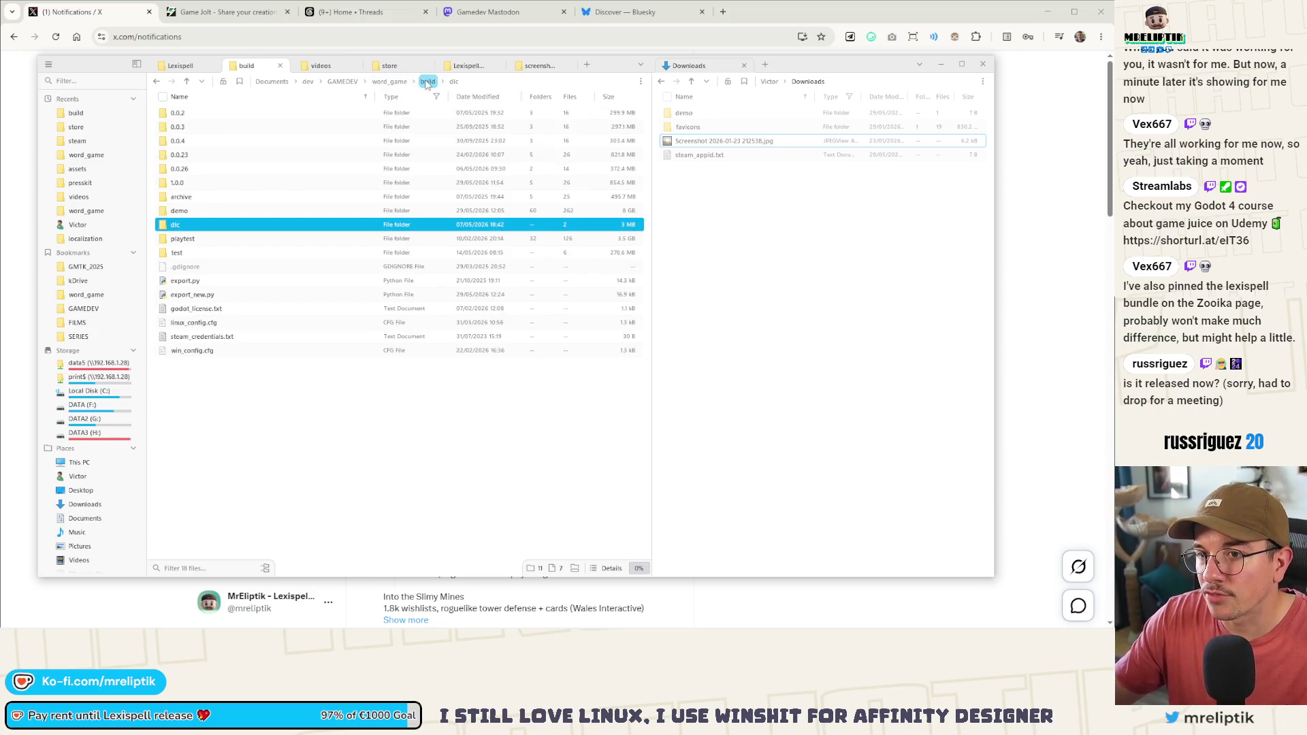
pyautogui.doubleClick(212, 182)
pyautogui.hotkey('ctrl', 'v')
# - Duplicate the Linux ITCH 1.0.0 zip and rename the copy to a lexispell_supporter_edition_ Linux name
pyautogui.click(245, 196)
pyautogui.hotkey('ctrl', 'c')
pyautogui.hotkey('ctrl', 'v')
pyautogui.press('Right')
pyautogui.press('BackSpace')
pyautogui.press('BackSpace')
pyautogui.press('BackSpace')
pyautogui.press('BackSpace')
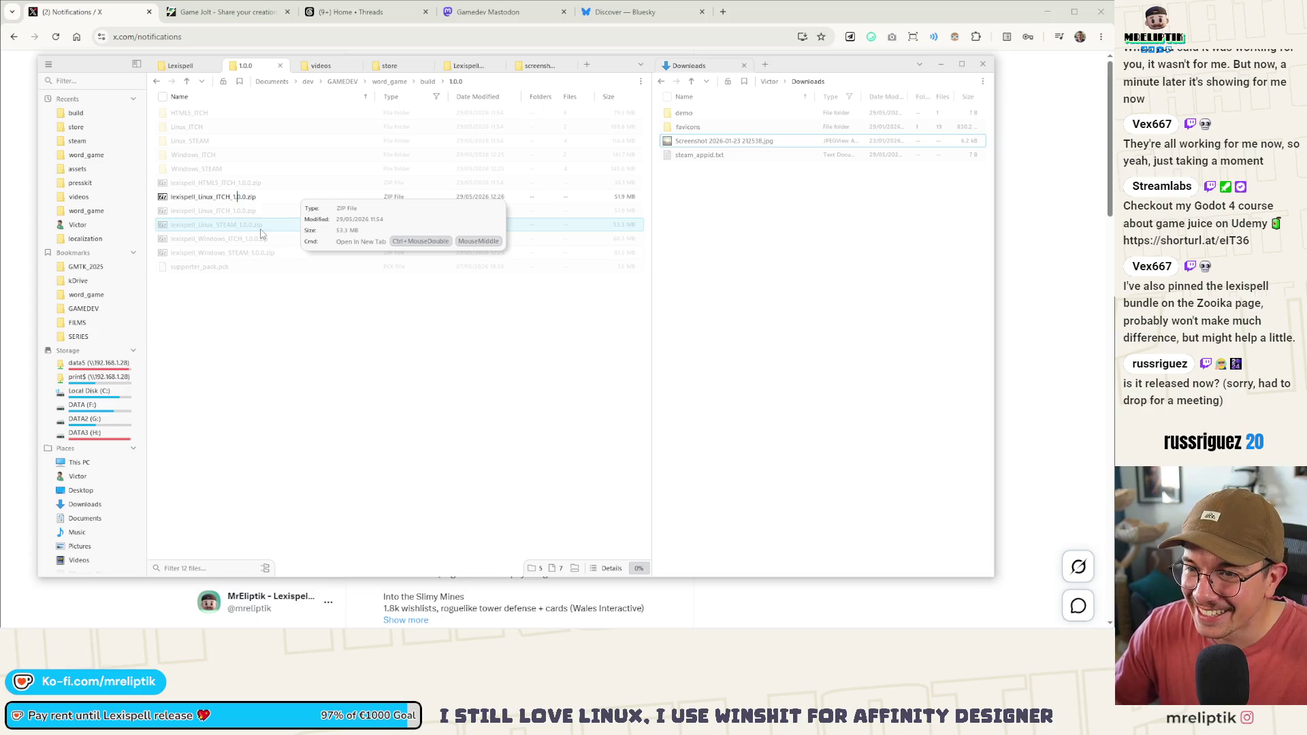
pyautogui.write('supporter_e')
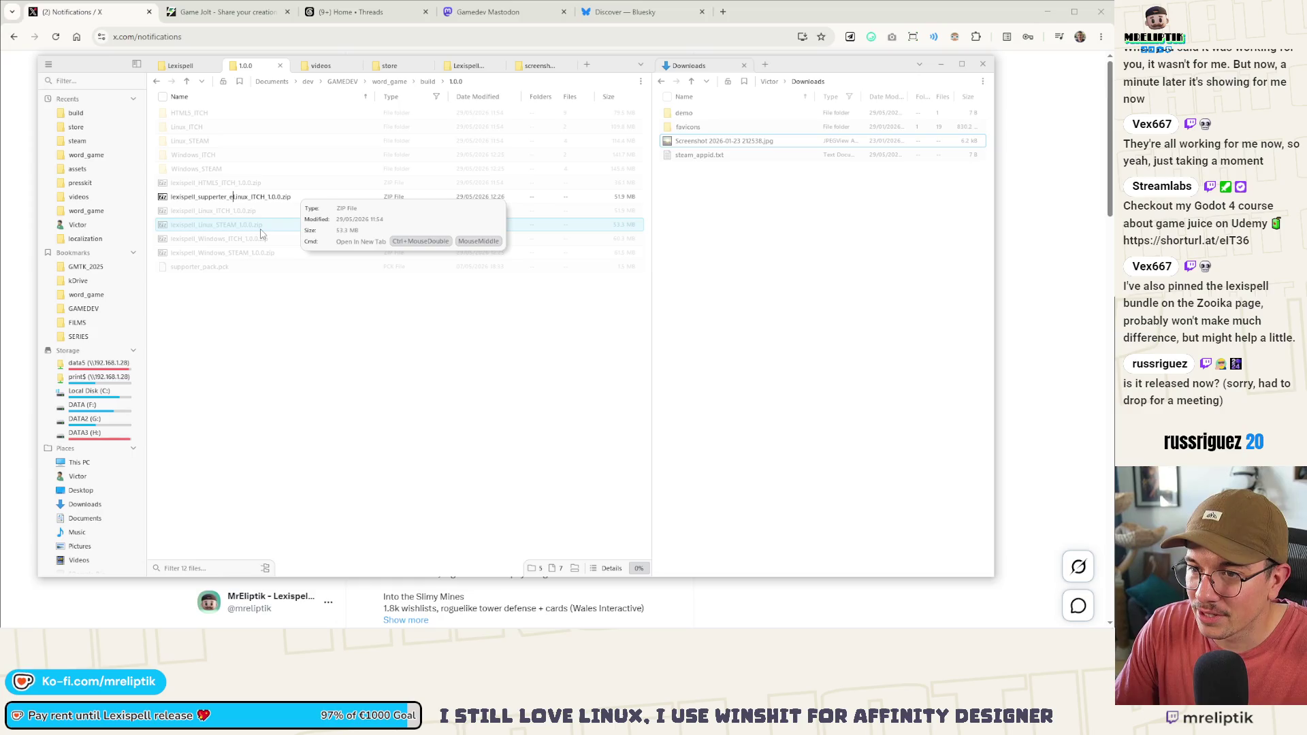
pyautogui.press('BackSpace')
pyautogui.press('BackSpace')
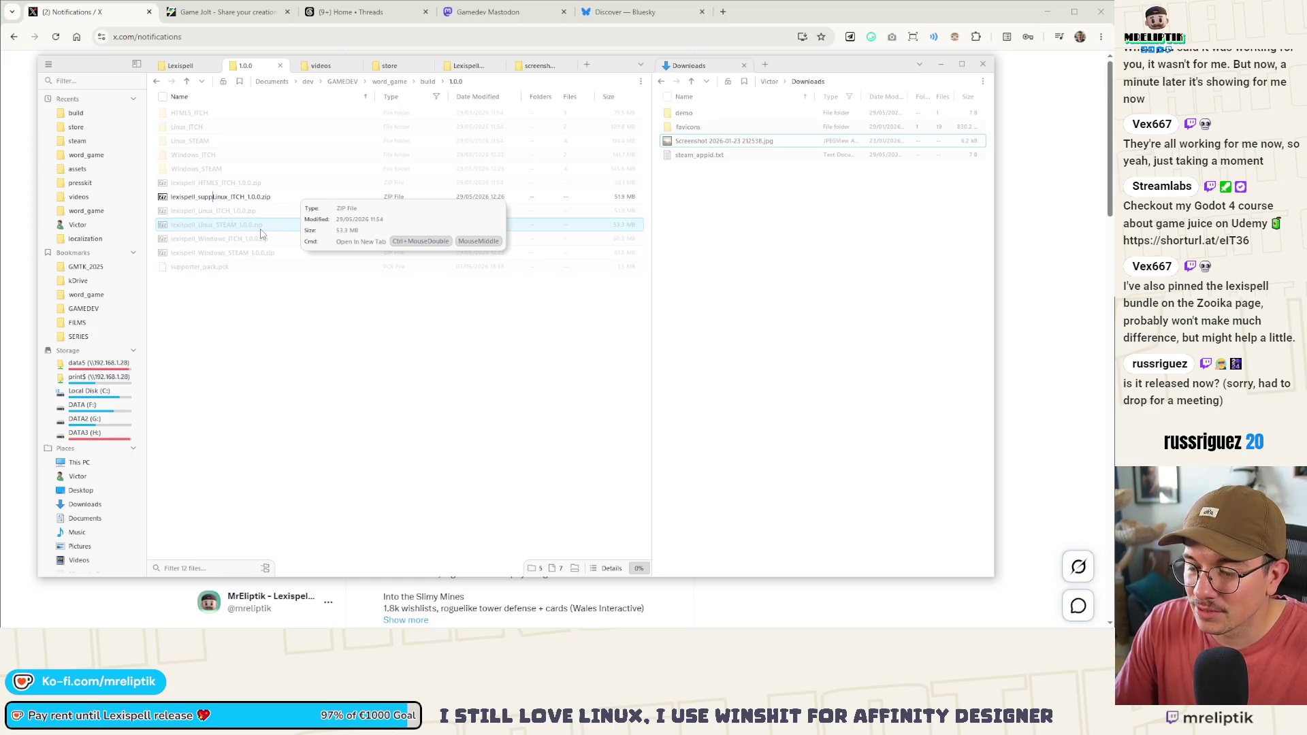
pyautogui.write('_edition_')
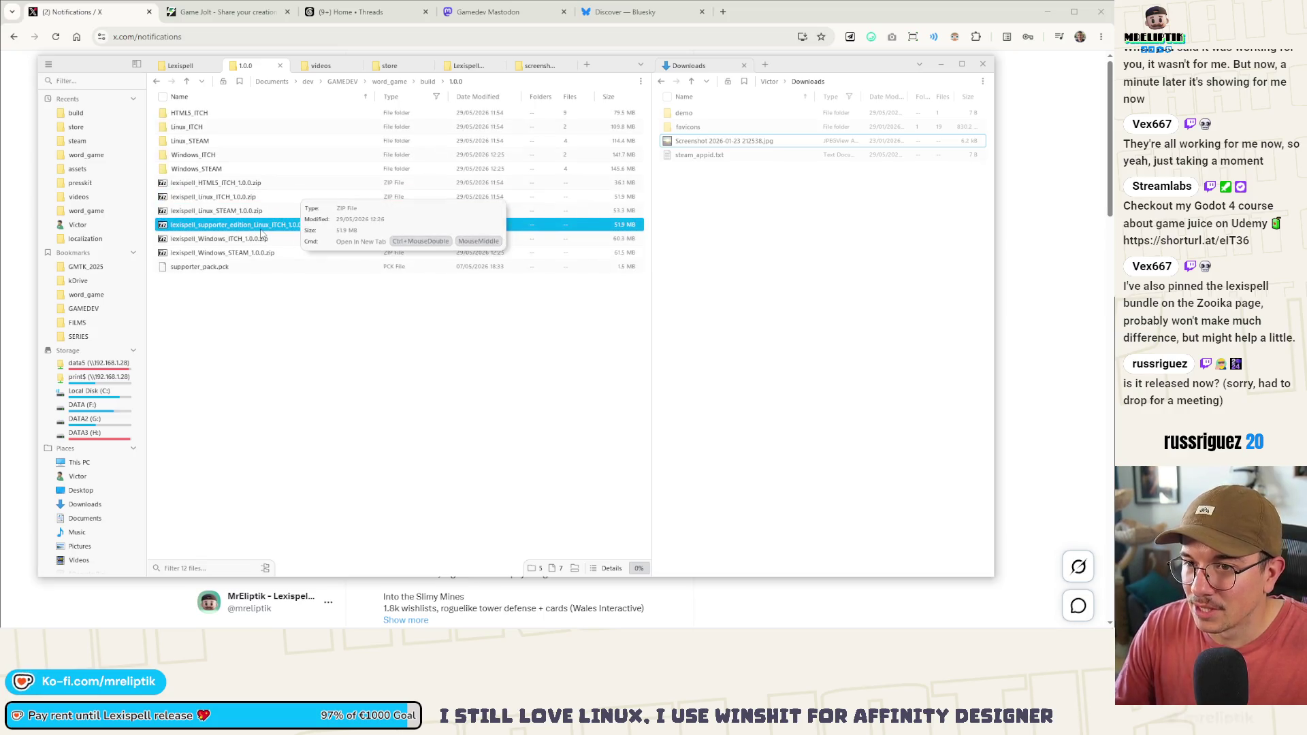
pyautogui.press('Return')
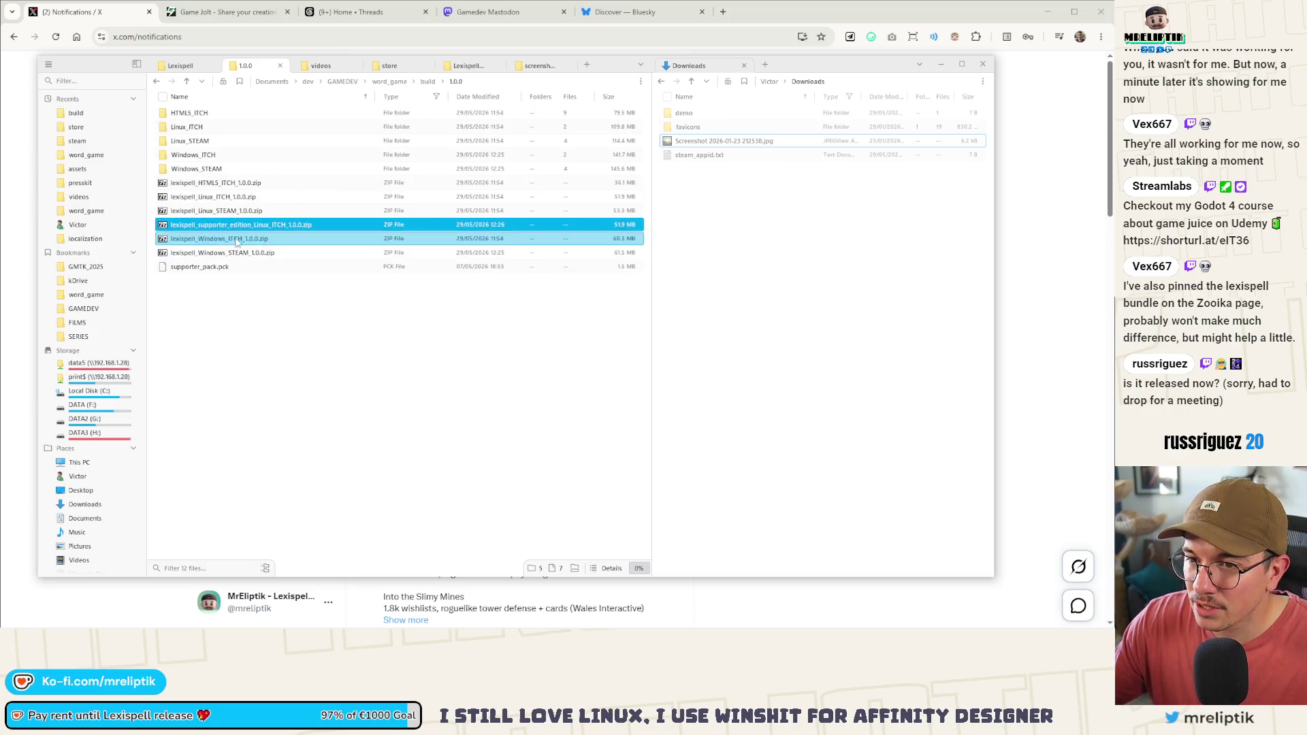
# - Duplicate lexispell_Windows_ITCH_1.0.0.zip and rename the copy with supporter_edition_ inserted, dropping the Copy suffix
pyautogui.click(220, 243)
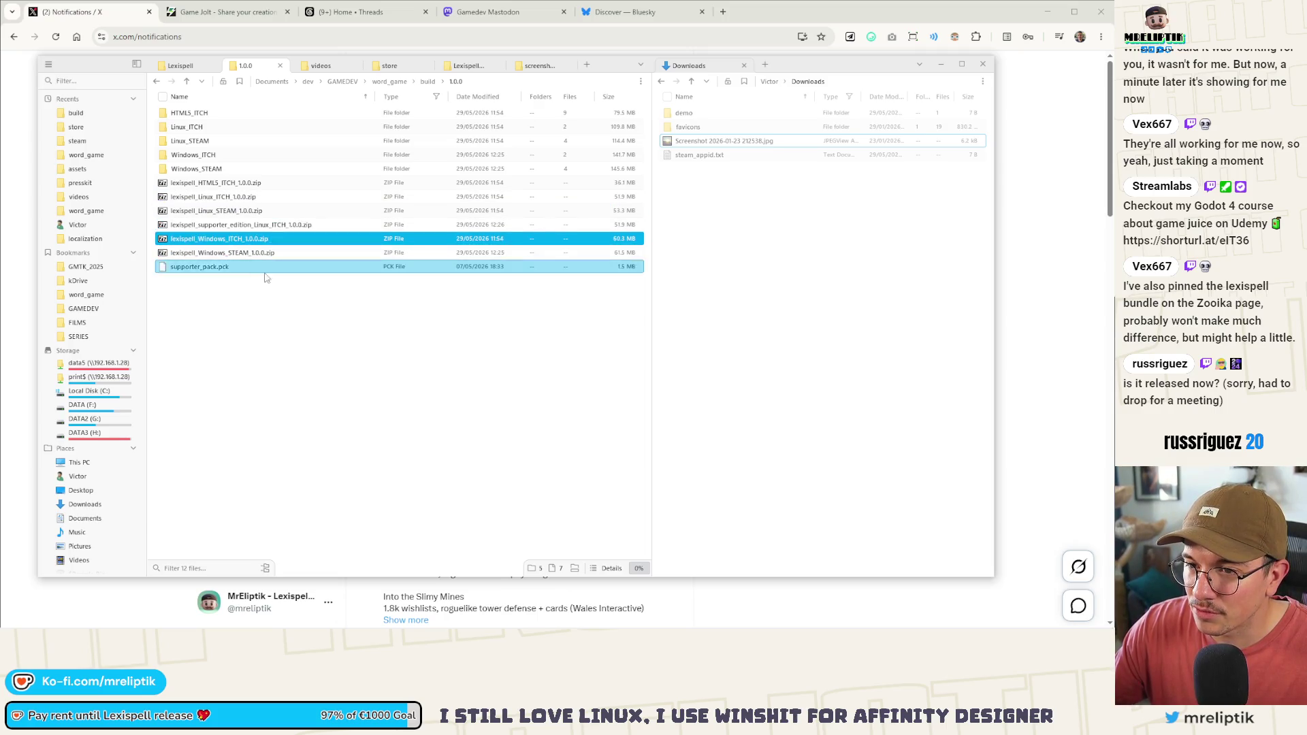
pyautogui.hotkey('ctrl', 'c')
pyautogui.hotkey('ctrl', 'v')
pyautogui.press('F2')
pyautogui.click(201, 266)
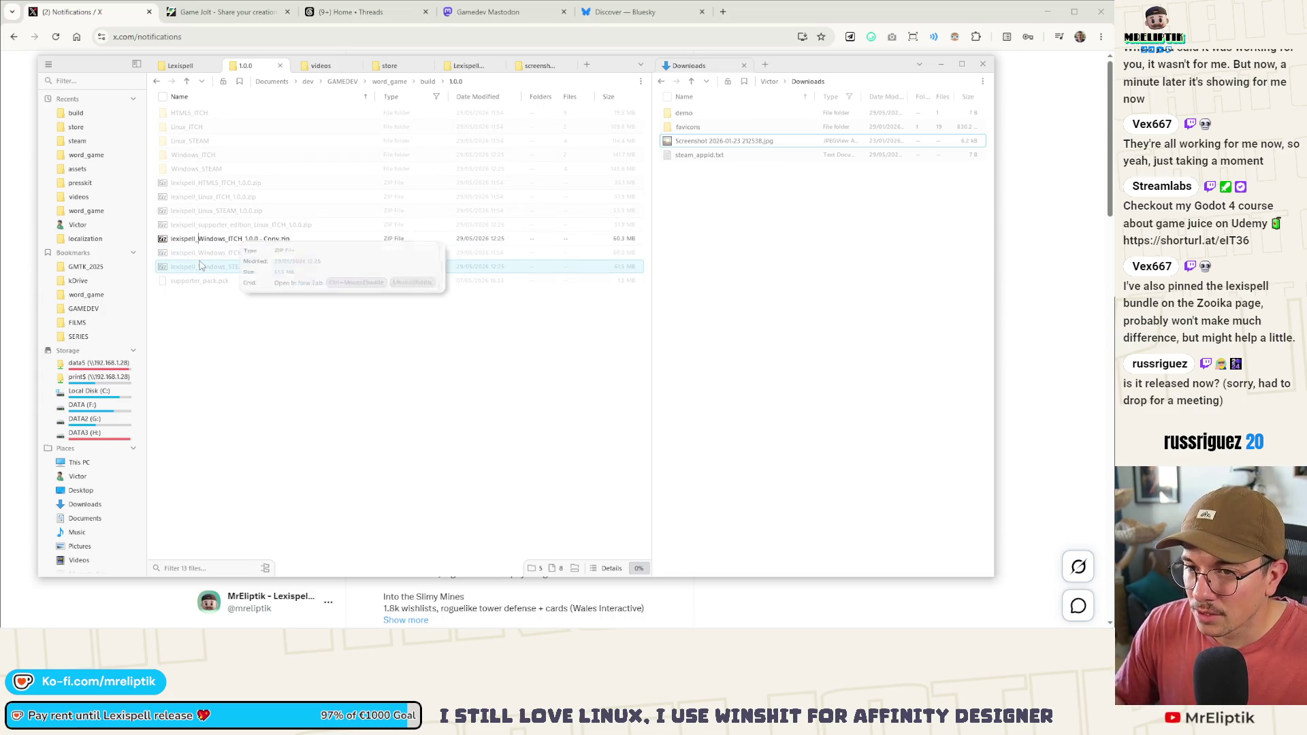
pyautogui.write('supp')
pyautogui.write('ter_')
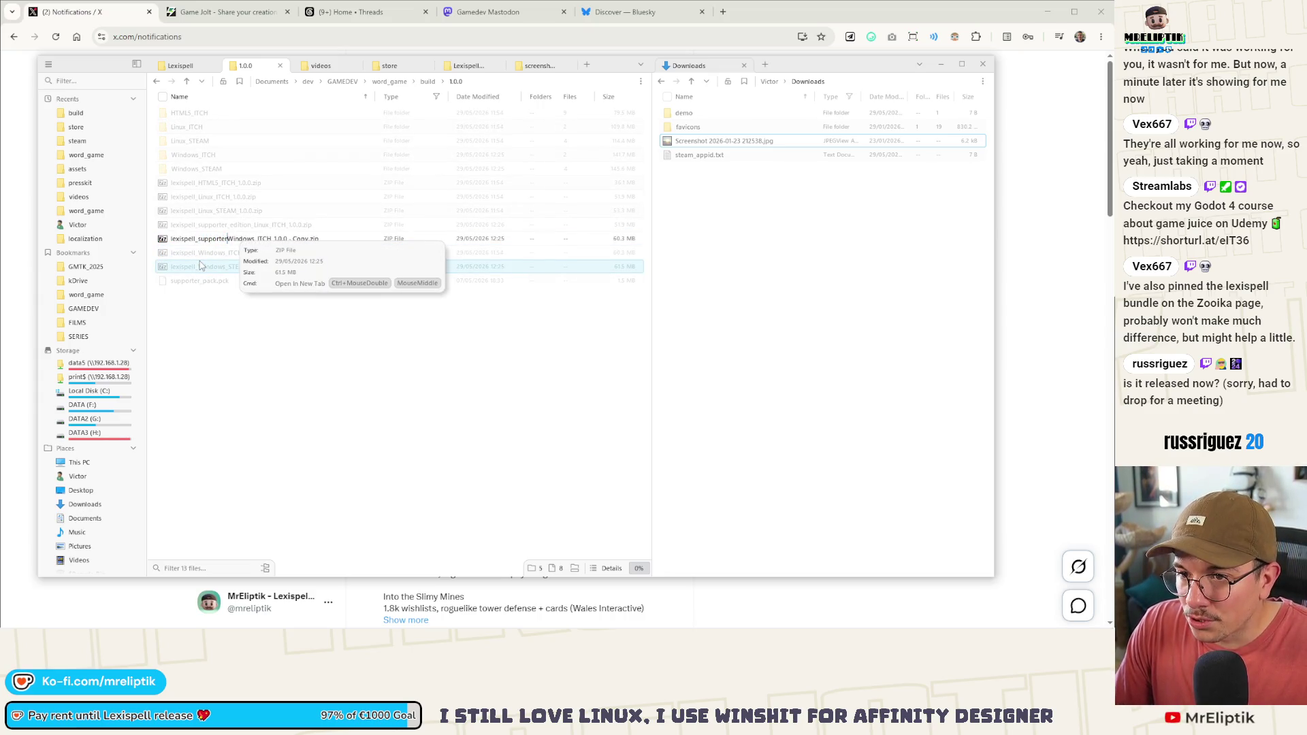
pyautogui.write('edition_')
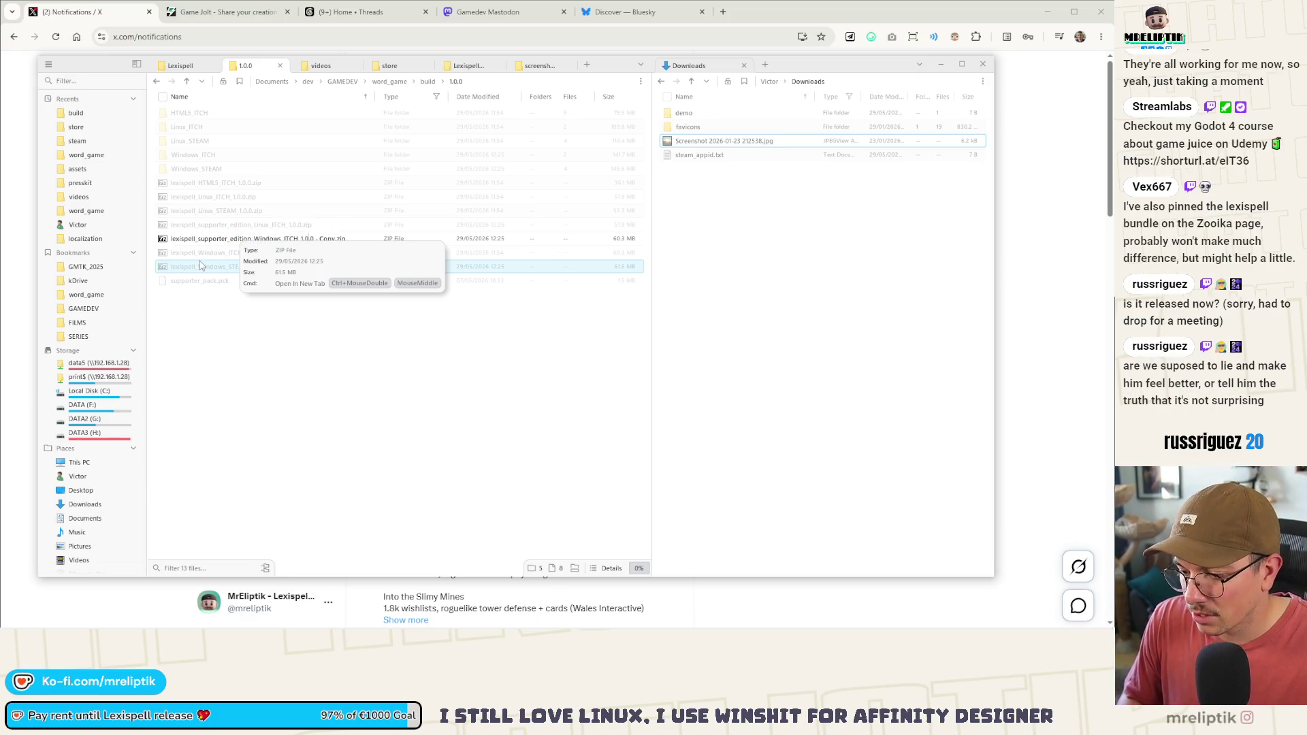
pyautogui.press('Delete')
pyautogui.press('Delete')
pyautogui.press('Delete')
pyautogui.press('BackSpace')
pyautogui.press('BackSpace')
pyautogui.press('BackSpace')
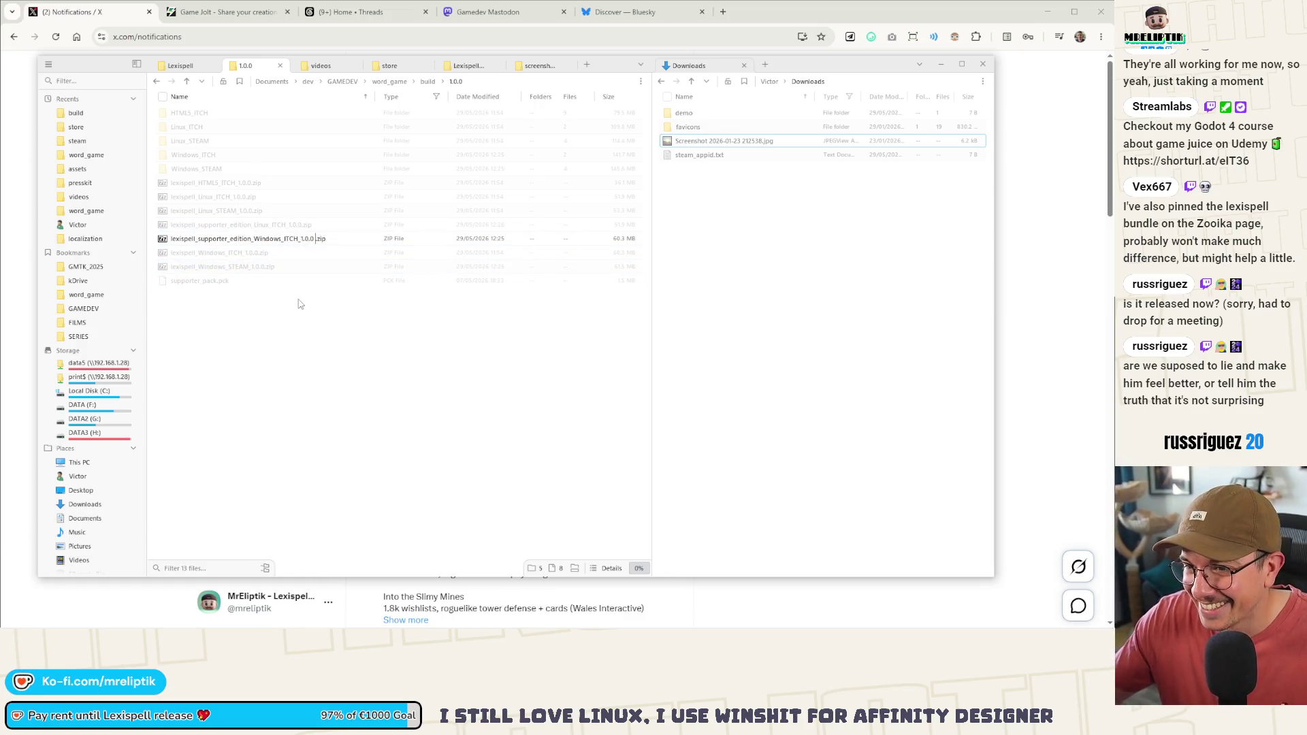
pyautogui.press('Return')
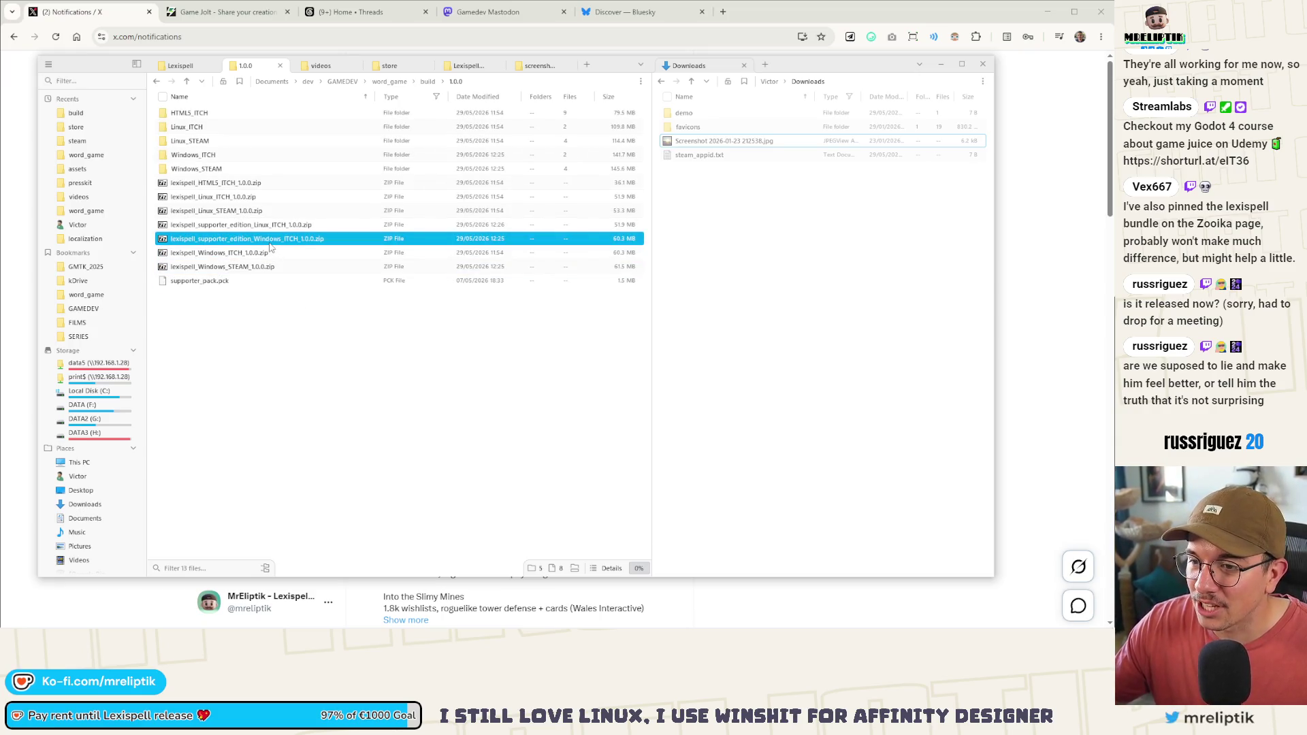
# - Open the Windows supporter edition zip in 7-Zip and select supporter_pack.pck to add to it
pyautogui.doubleClick(283, 242)
pyautogui.moveTo(585, 200)
pyautogui.mouseDown()
pyautogui.moveTo(1034, 233)
pyautogui.moveTo(1306, 231)
pyautogui.mouseUp()
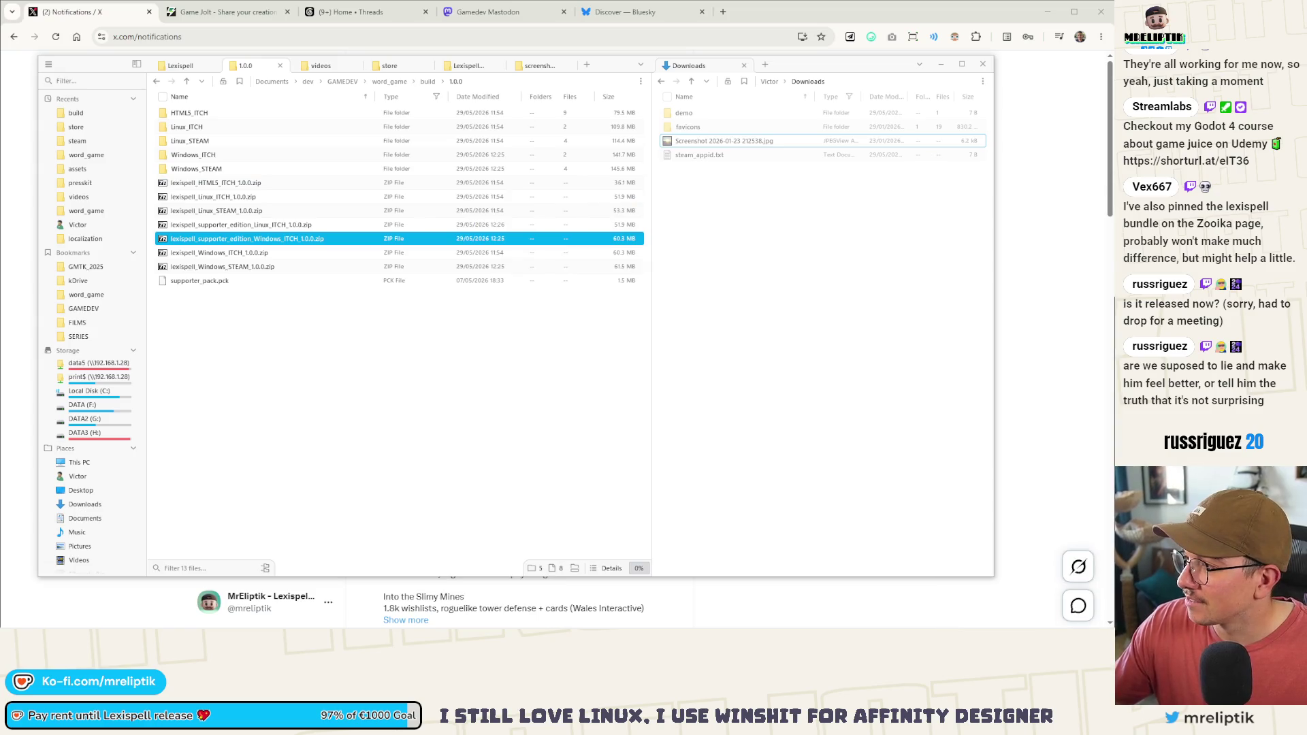
pyautogui.click(198, 281)
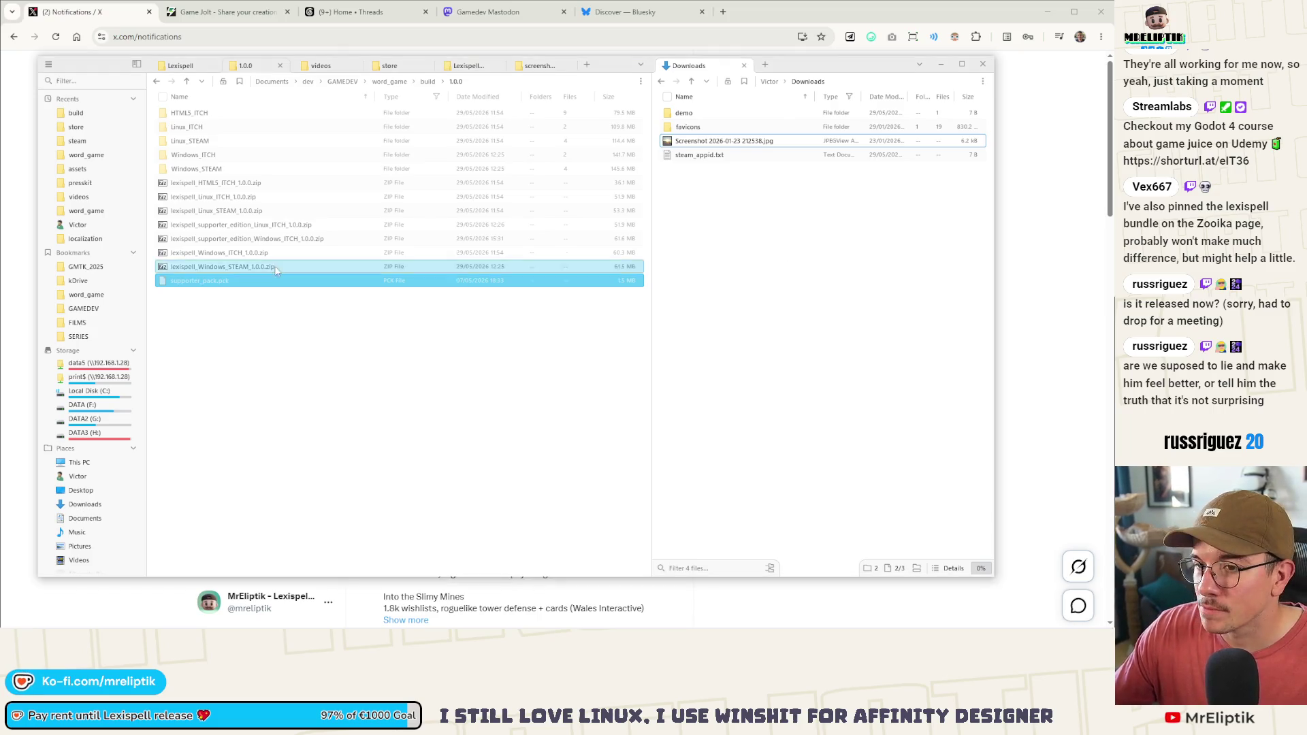
pyautogui.keyDown('ctrl'); pyautogui.click(249, 228); pyautogui.keyUp('ctrl')
pyautogui.click(213, 285)
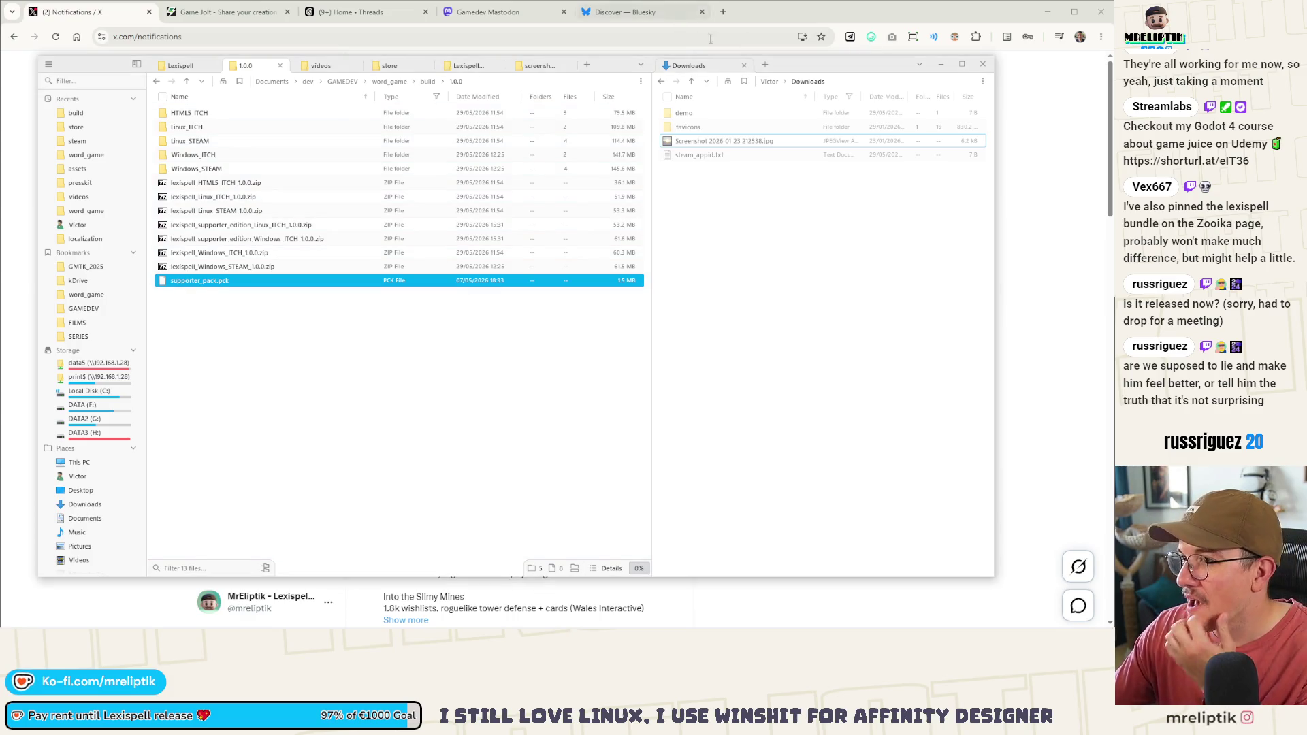
pyautogui.click(885, 64)
pyautogui.moveTo(839, 65); pyautogui.dragTo(1306, 82)
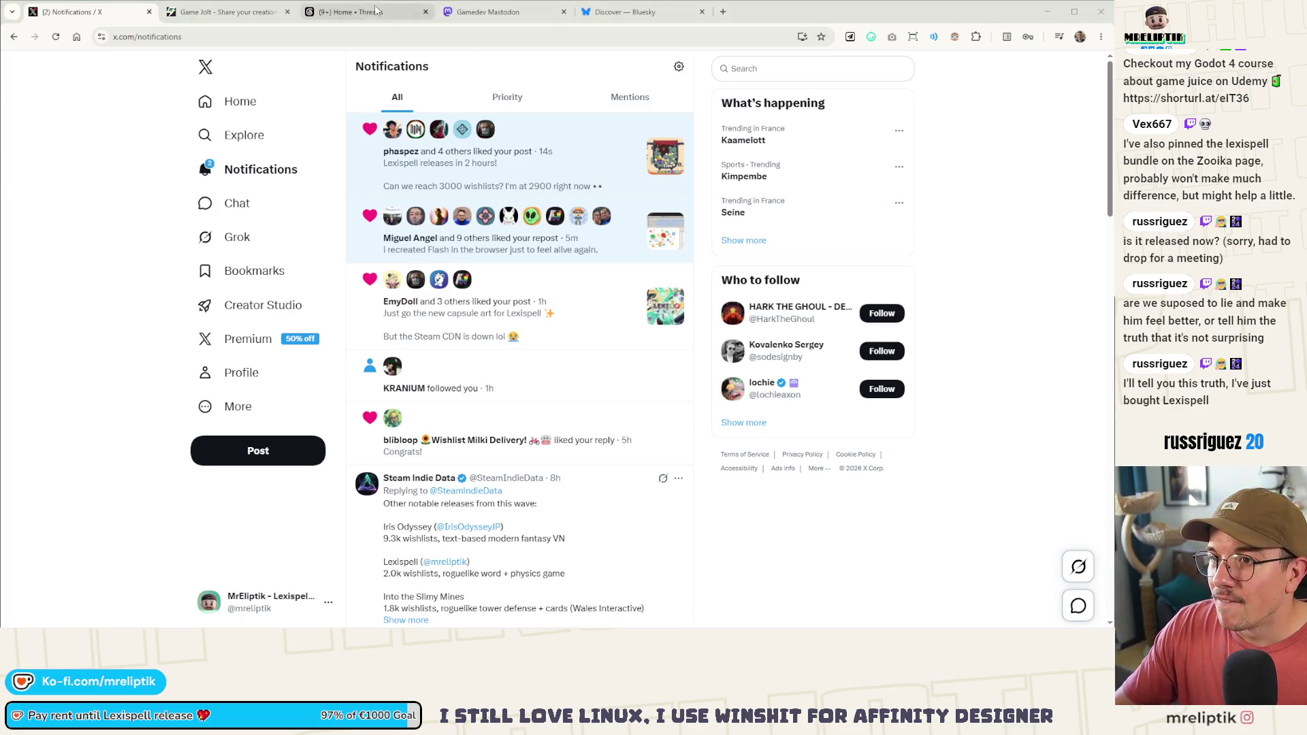
# - Check the Threads tab, return to X notifications, and open Lexispell's itch.io edit page
pyautogui.click(354, 11)
pyautogui.click(111, 13)
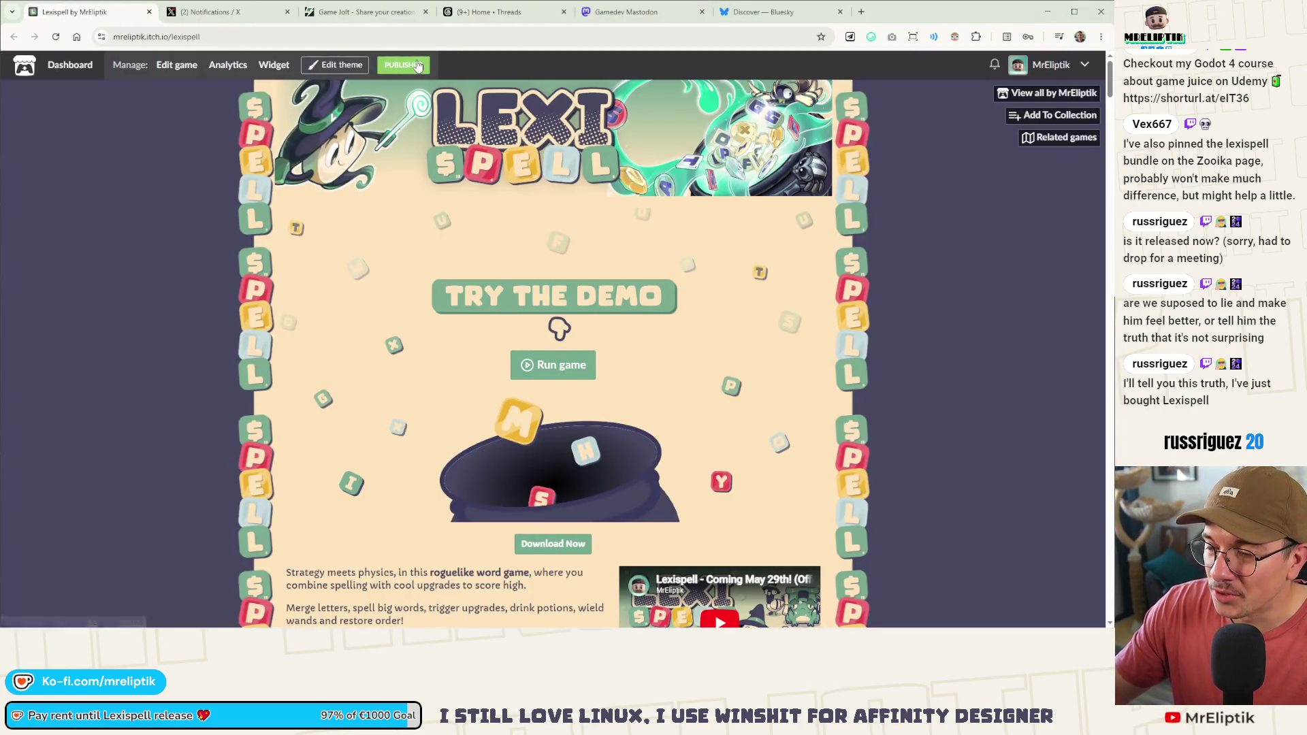
pyautogui.click(415, 65)
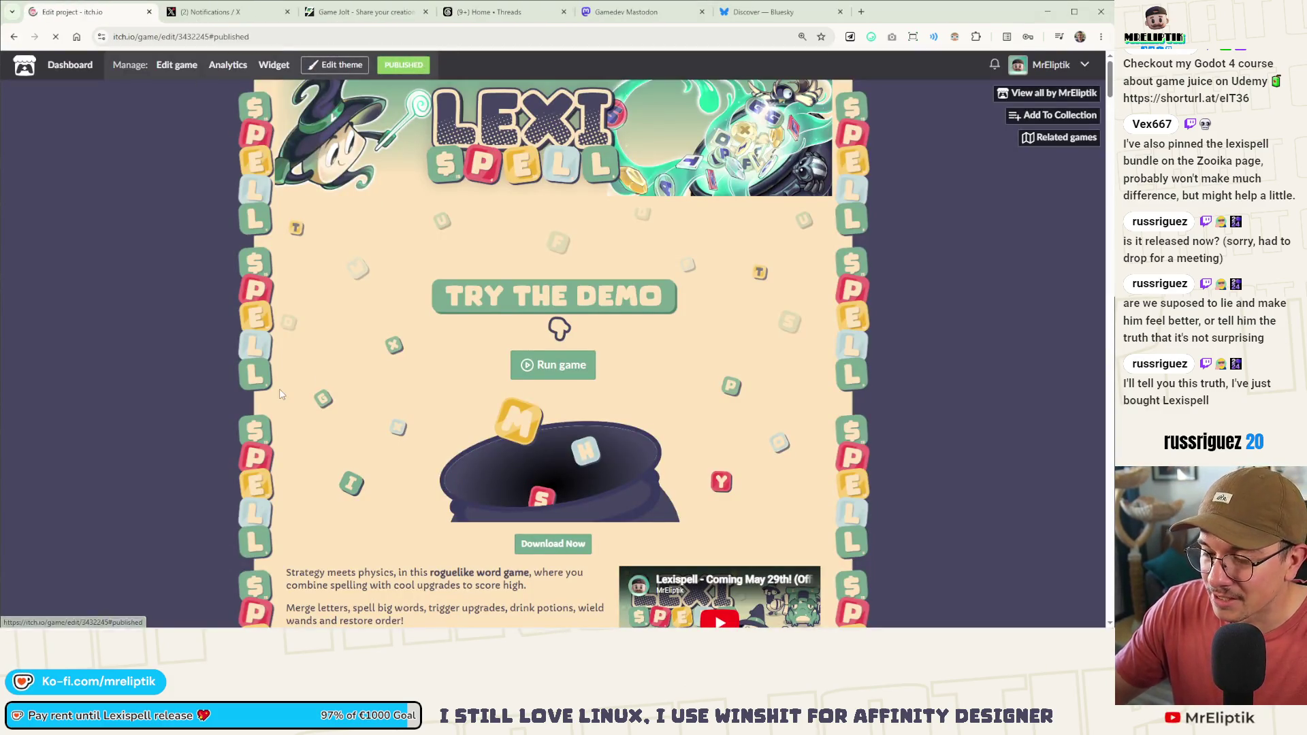
# - Upload the Linux and Windows supporter_edition zips from the build\1.0.0 folder to the project
pyautogui.scroll(13, 235, 476)
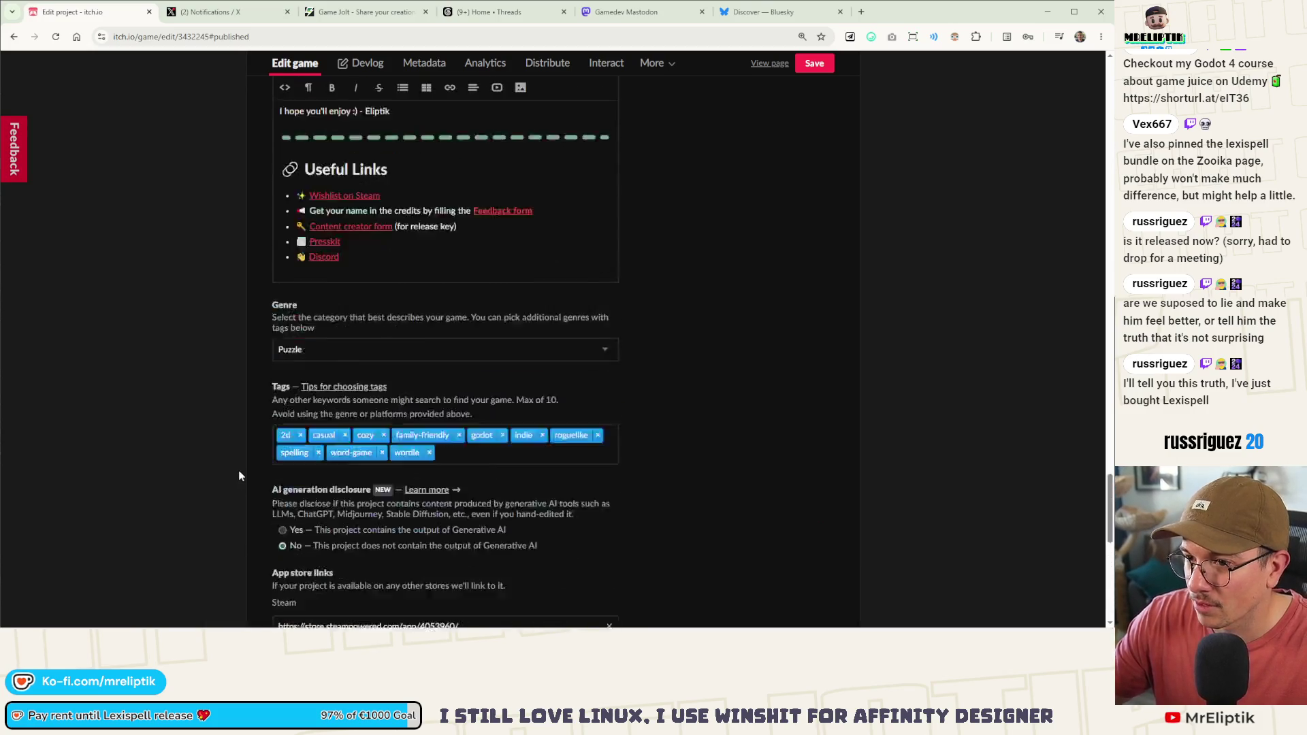
pyautogui.scroll(-6, 238, 470)
pyautogui.scroll(-5, 243, 475)
pyautogui.scroll(20, 250, 483)
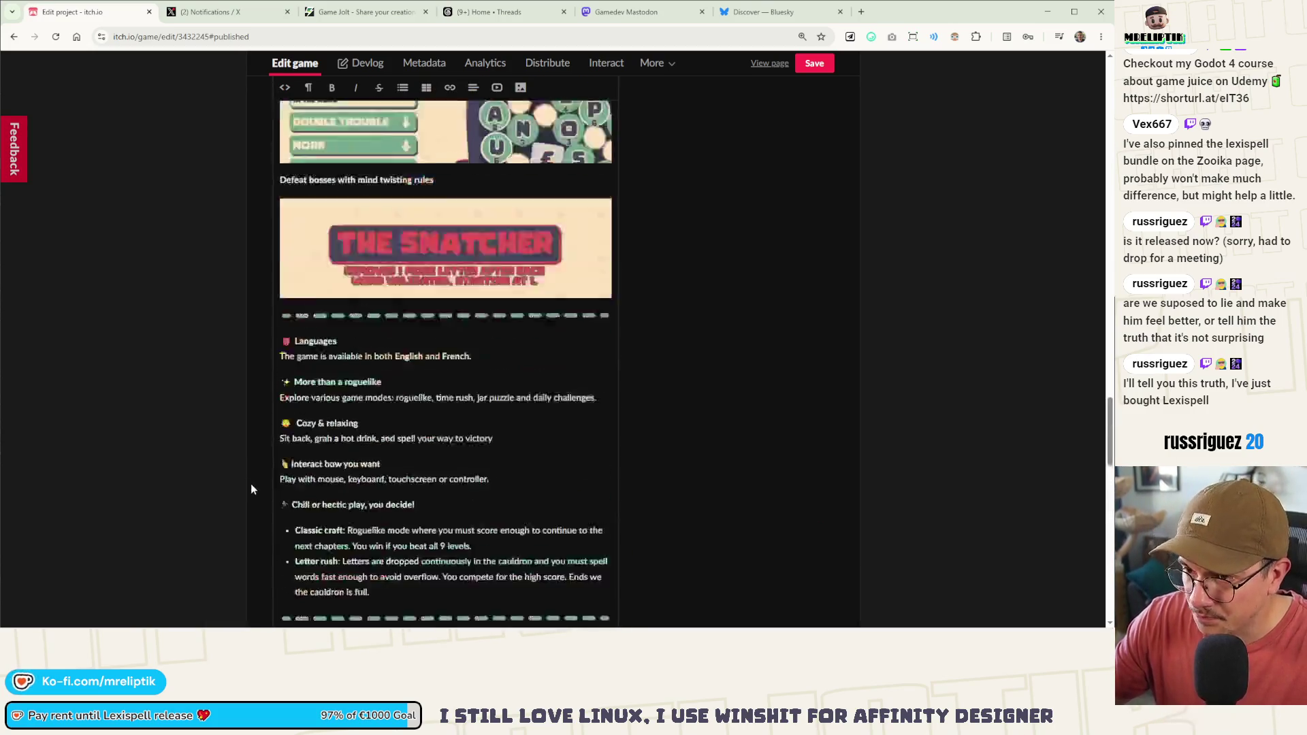
pyautogui.scroll(13, 269, 510)
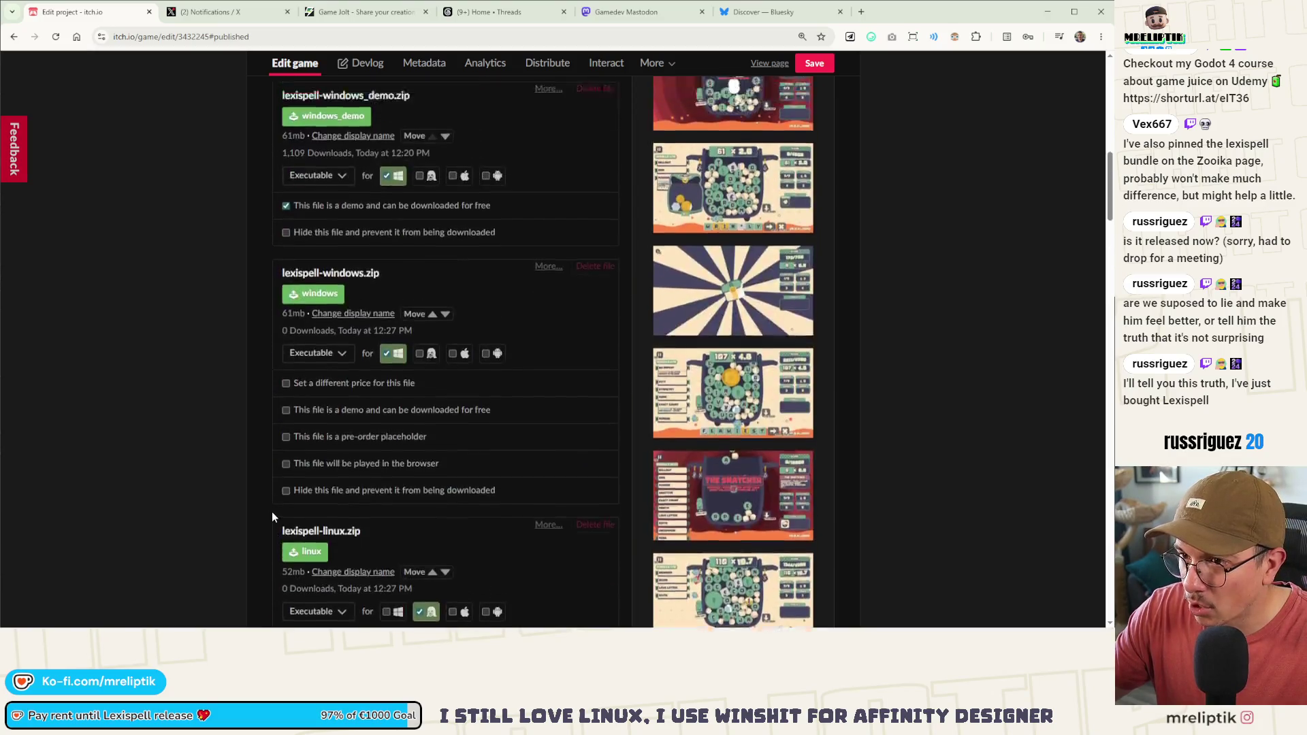
pyautogui.scroll(3, 272, 512)
pyautogui.scroll(-10, 276, 463)
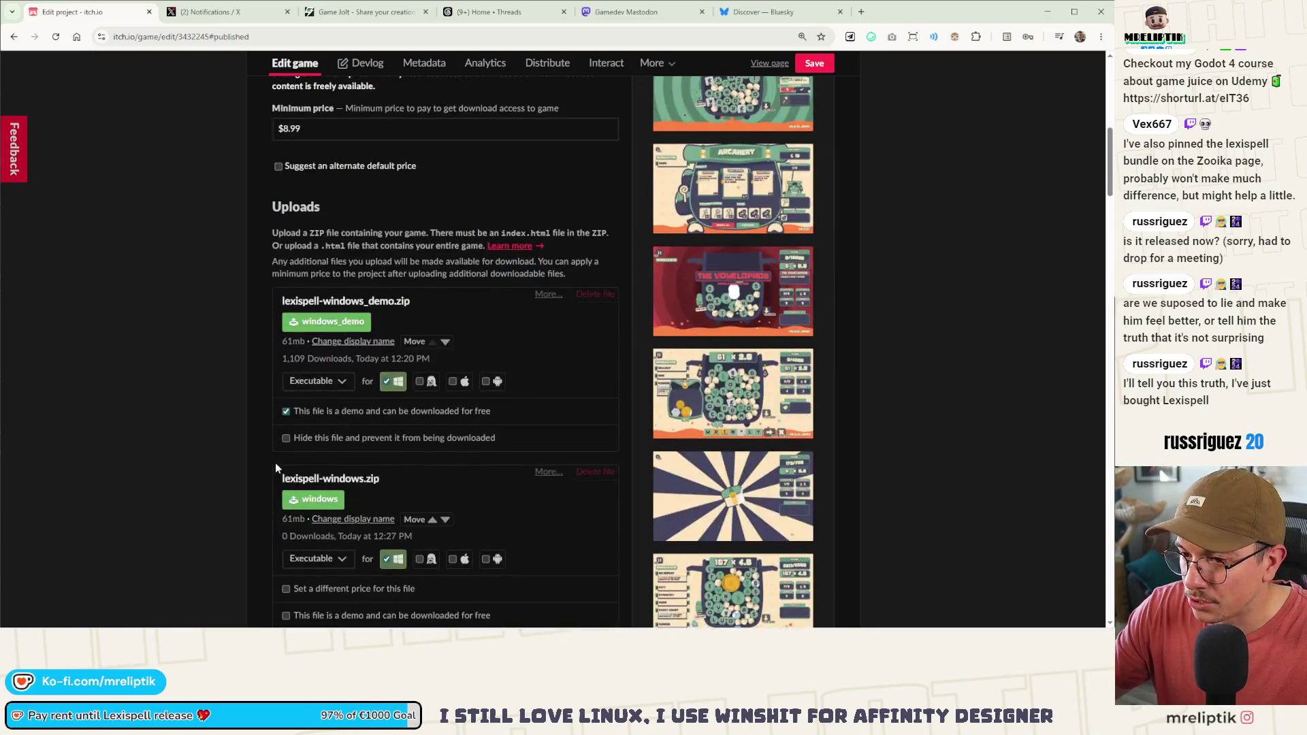
pyautogui.scroll(-1, 259, 463)
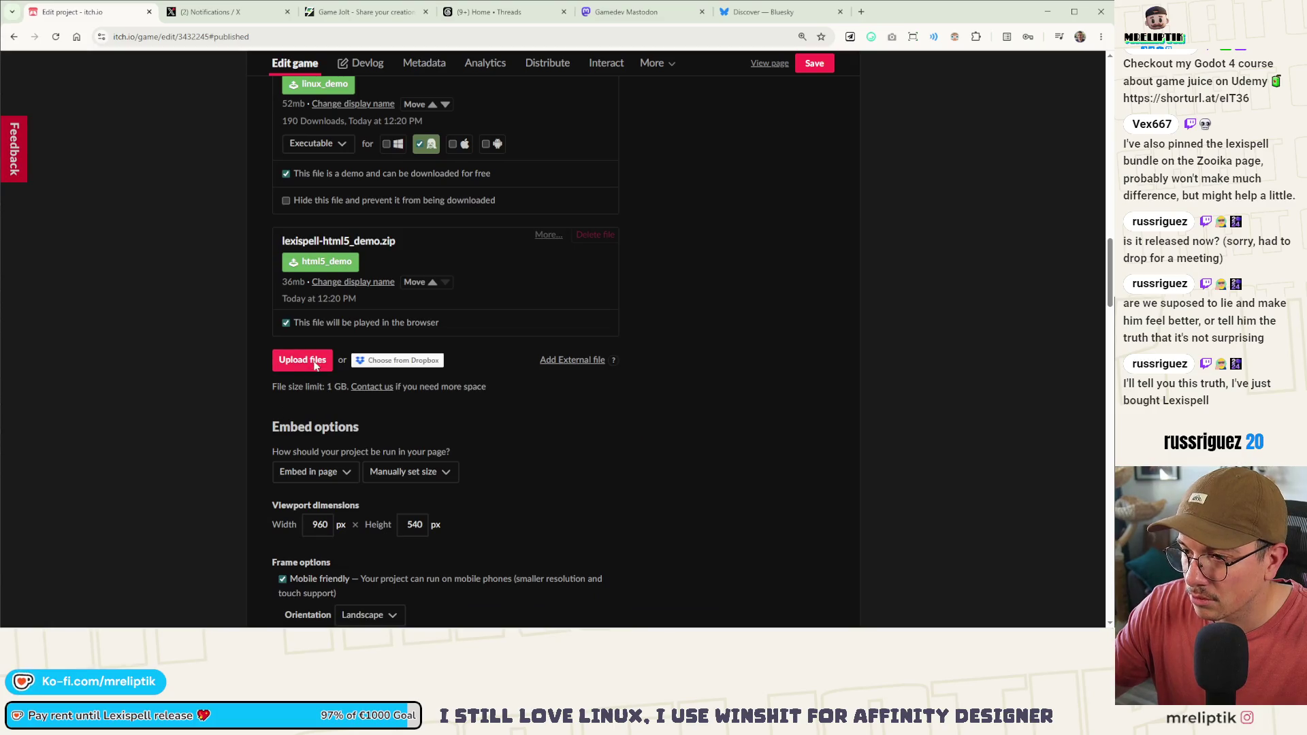
pyautogui.click(306, 361)
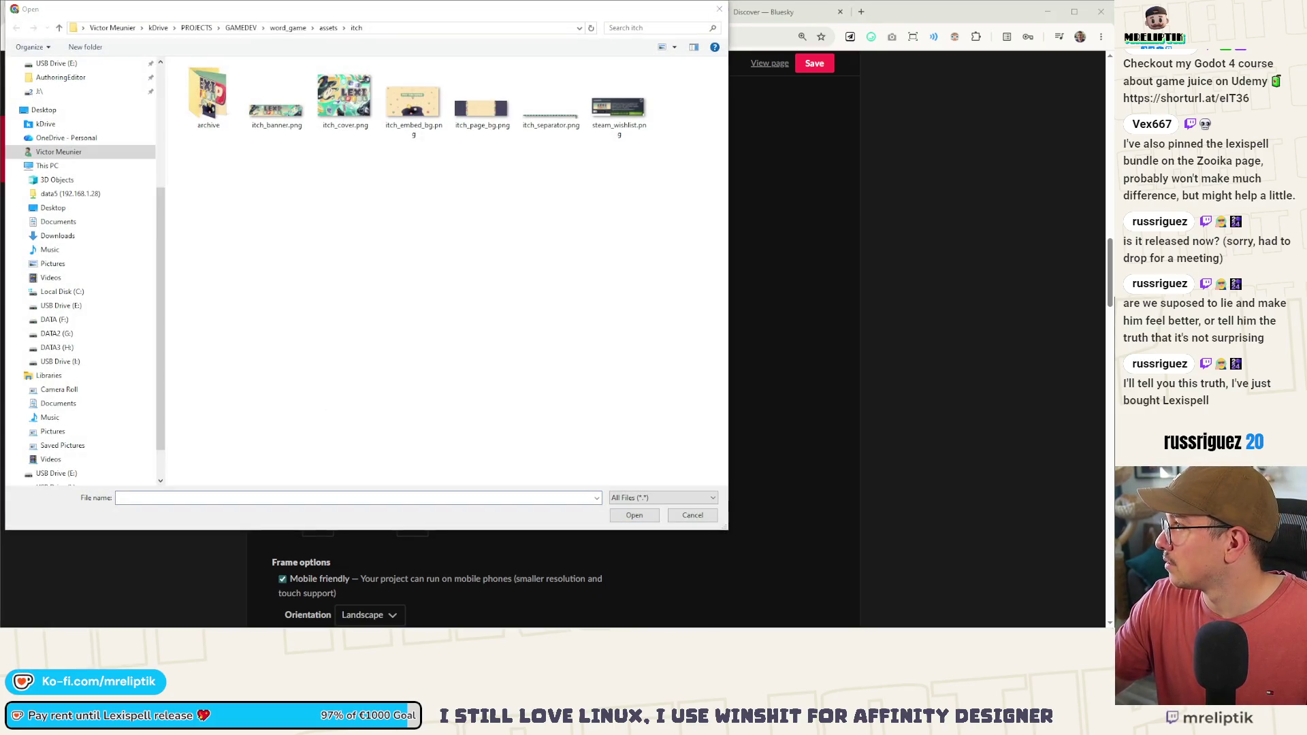
pyautogui.click(388, 28)
pyautogui.hotkey('ctrl', 'v')
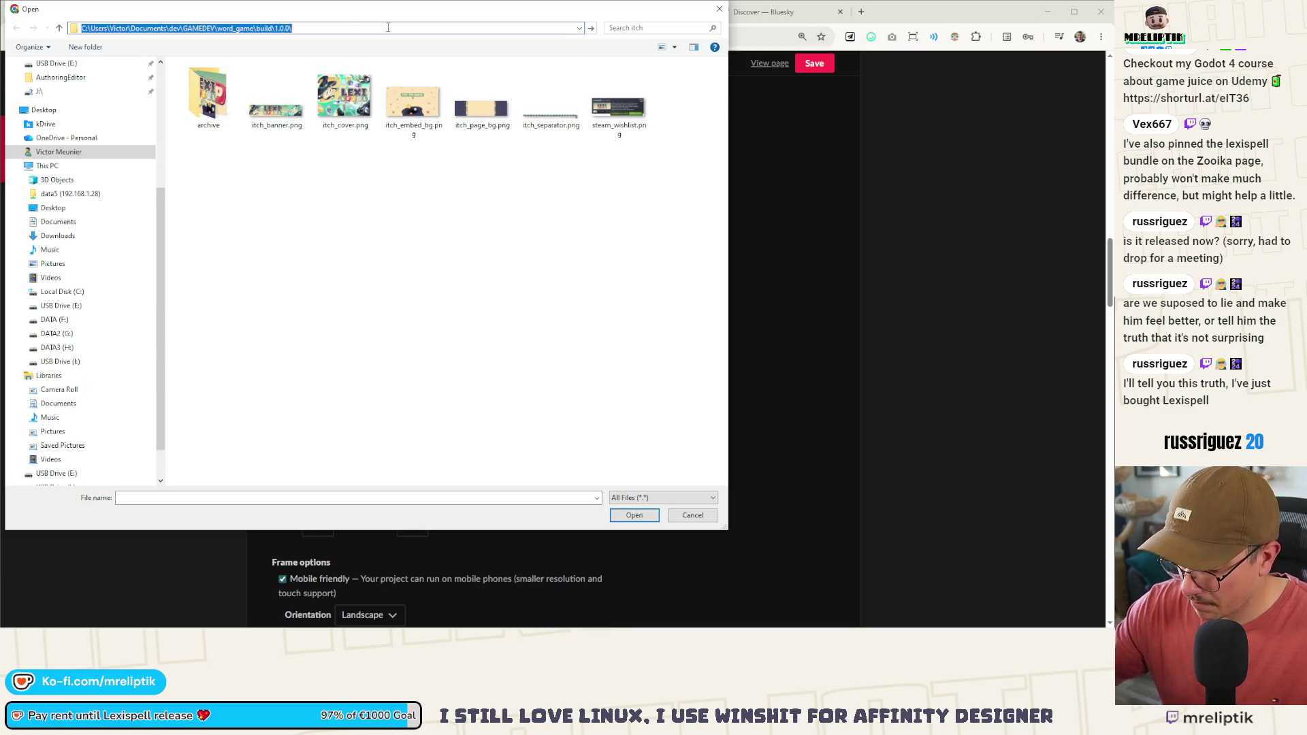
pyautogui.press('Return')
pyautogui.click(247, 181)
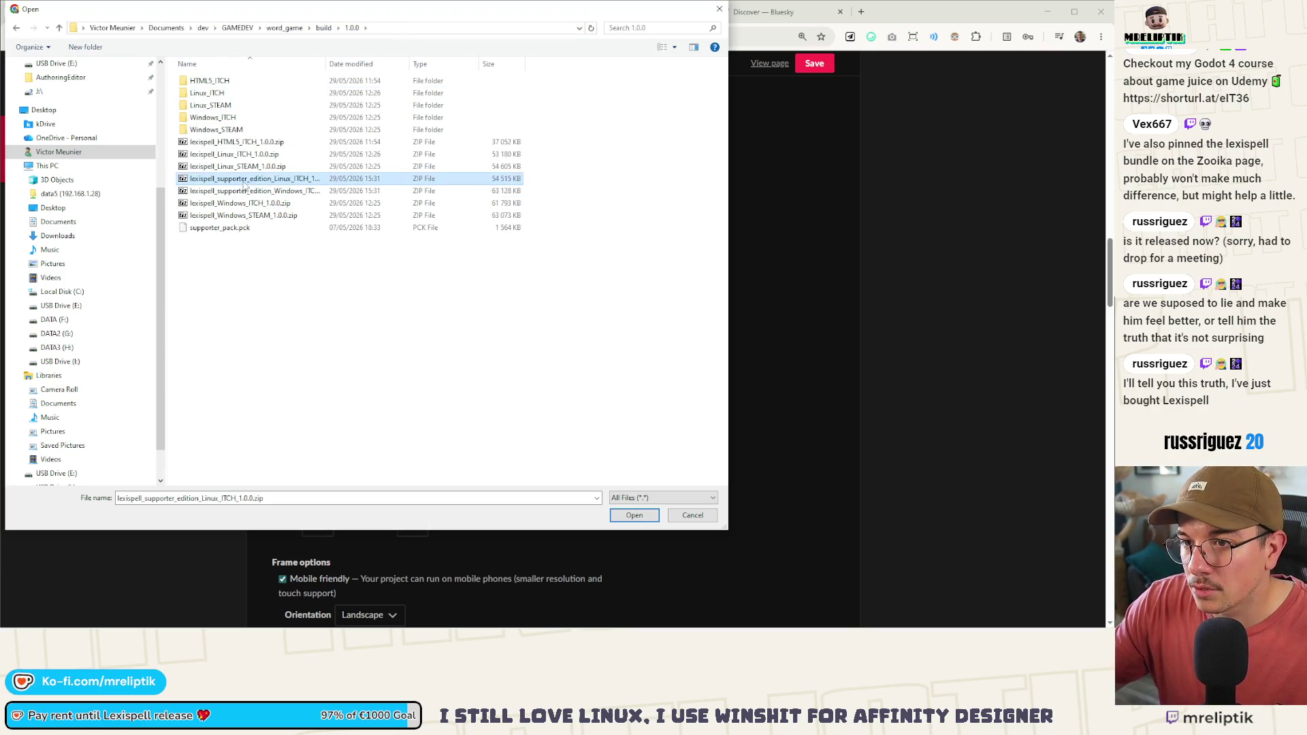
pyautogui.keyDown('ctrl'); pyautogui.click(270, 193); pyautogui.keyUp('ctrl')
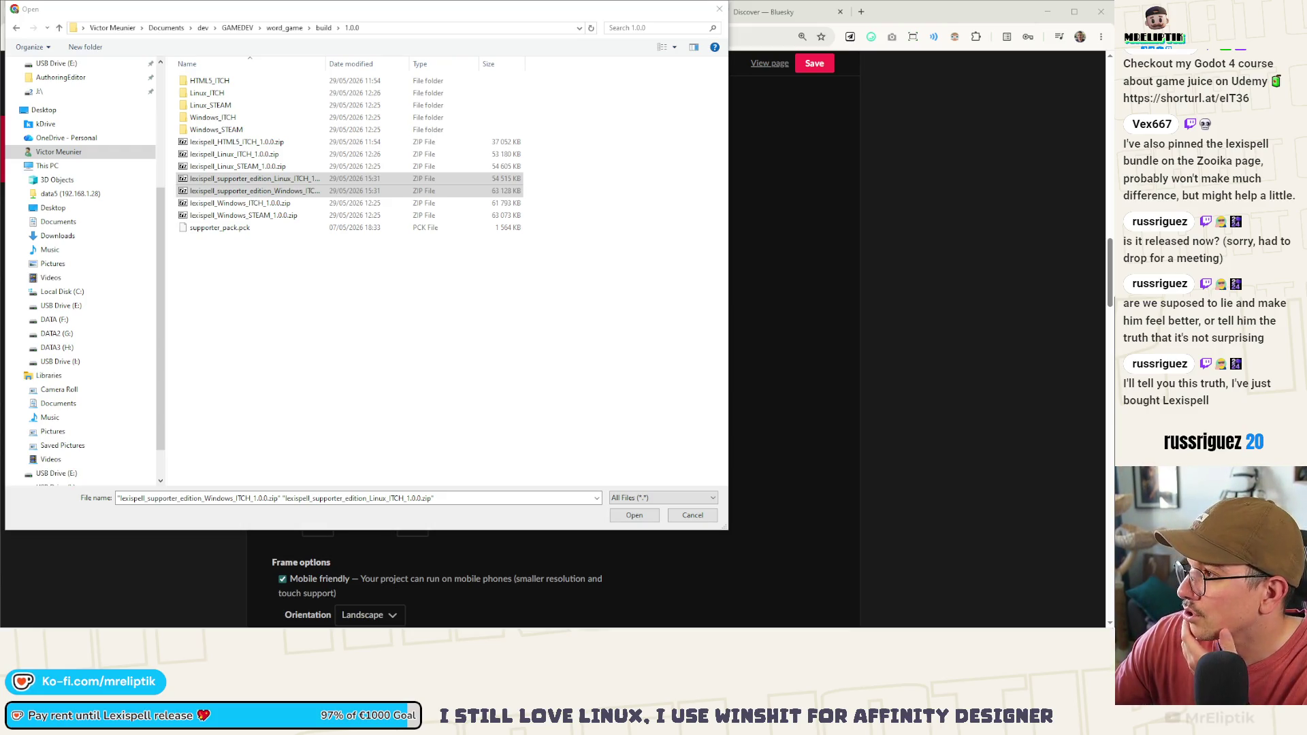
pyautogui.click(398, 325)
pyautogui.press('Return')
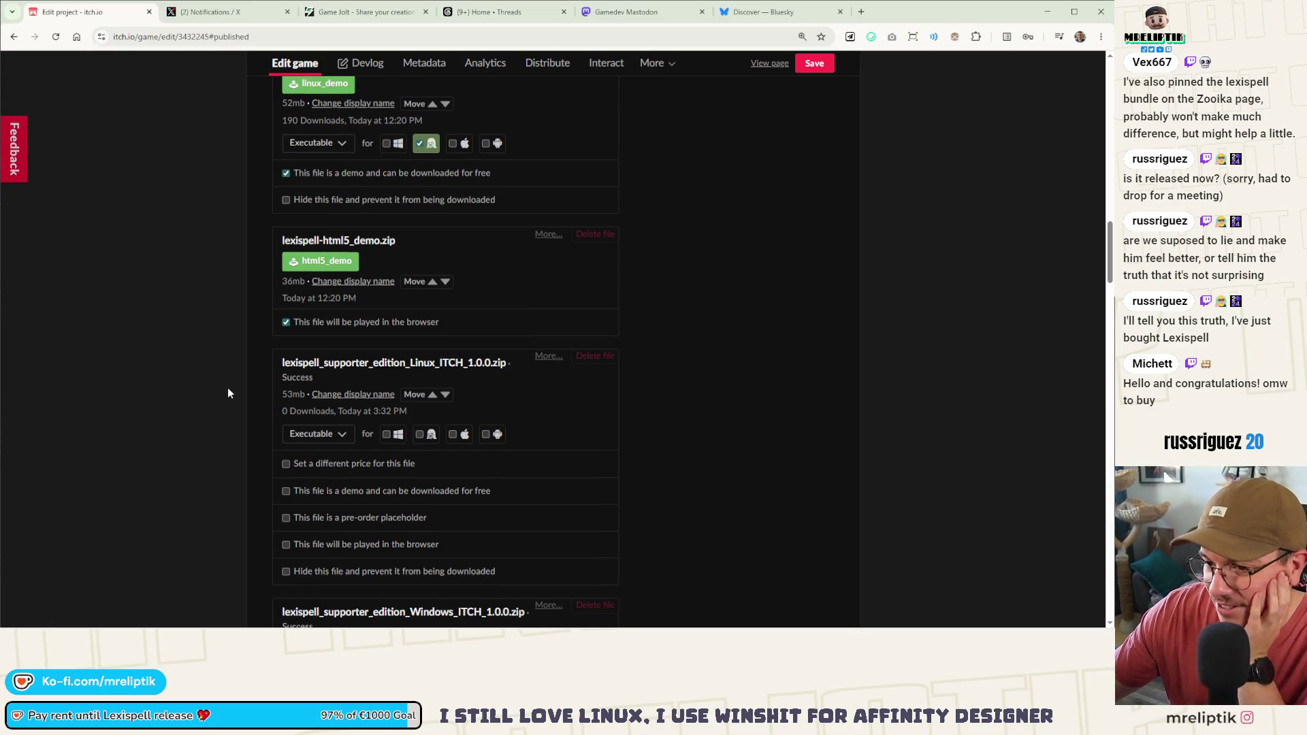
# - Mark the Linux supporter zip as a Linux build and give it its own price
pyautogui.scroll(-1, 227, 393)
pyautogui.click(425, 376)
pyautogui.scroll(-2, 408, 376)
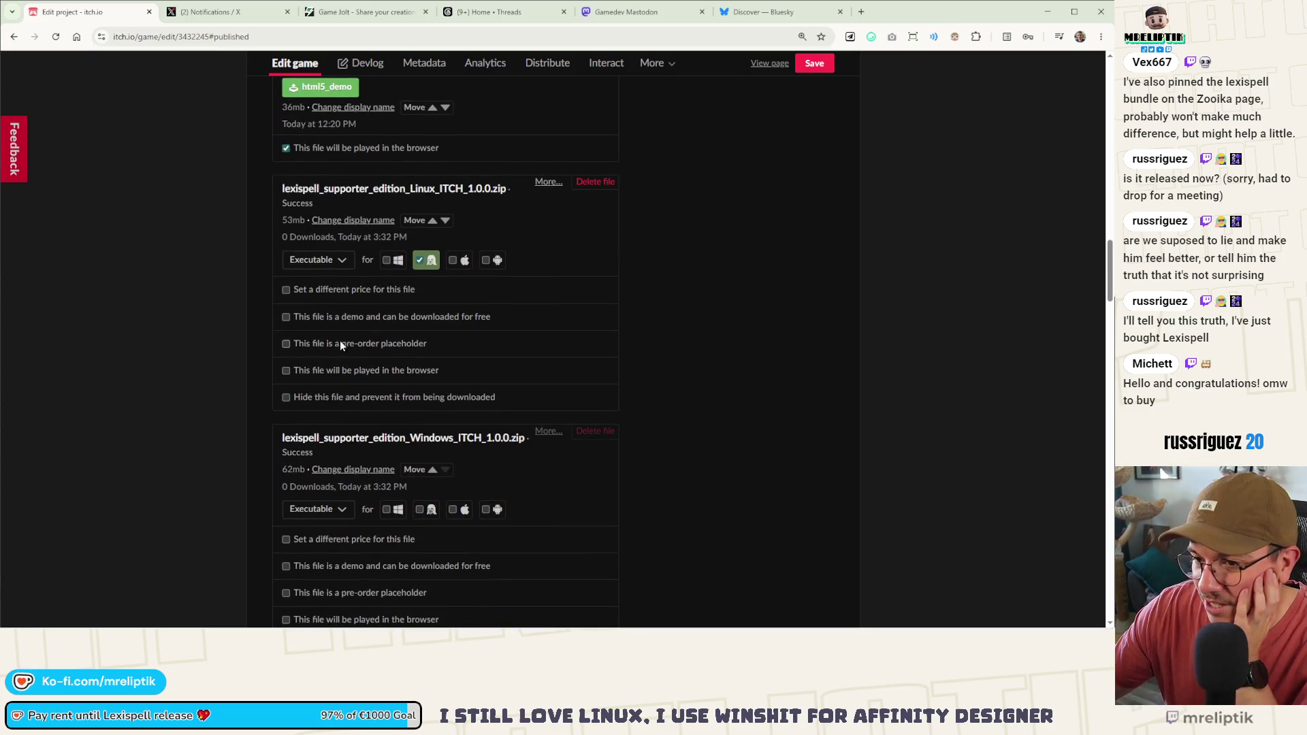
pyautogui.click(344, 289)
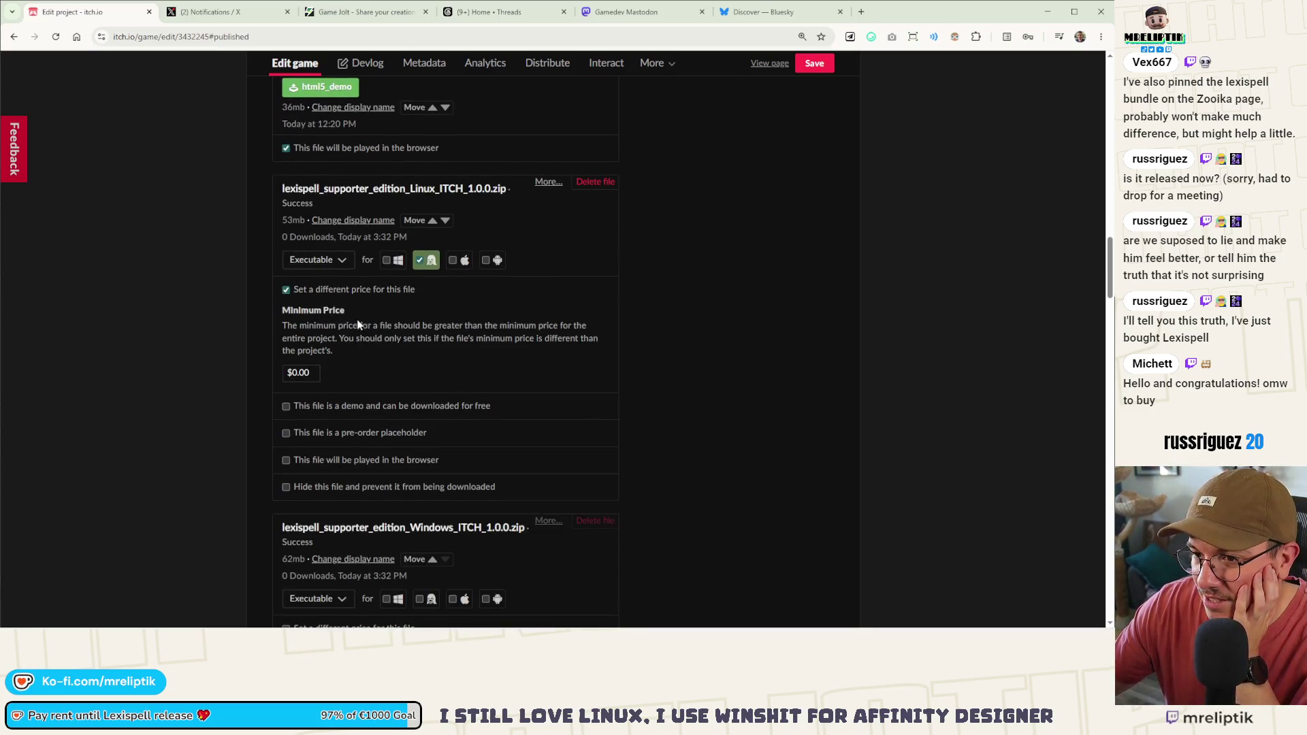
pyautogui.moveTo(318, 373); pyautogui.dragTo(273, 375)
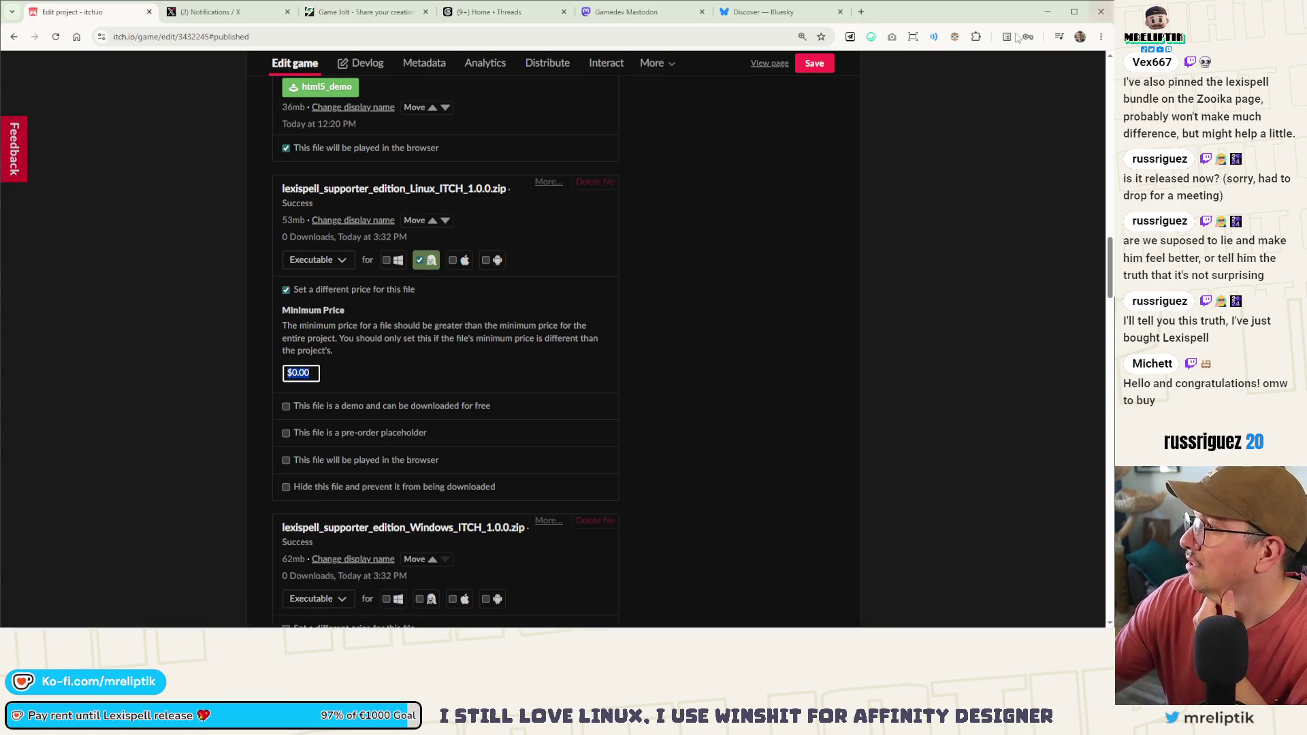
pyautogui.click(861, 12)
# - Load Lexispell's Steam store page and open the Lexispell: Supporter Pack DLC page
pyautogui.write('store.steampowered.com/app/4053960/Lexispell/')
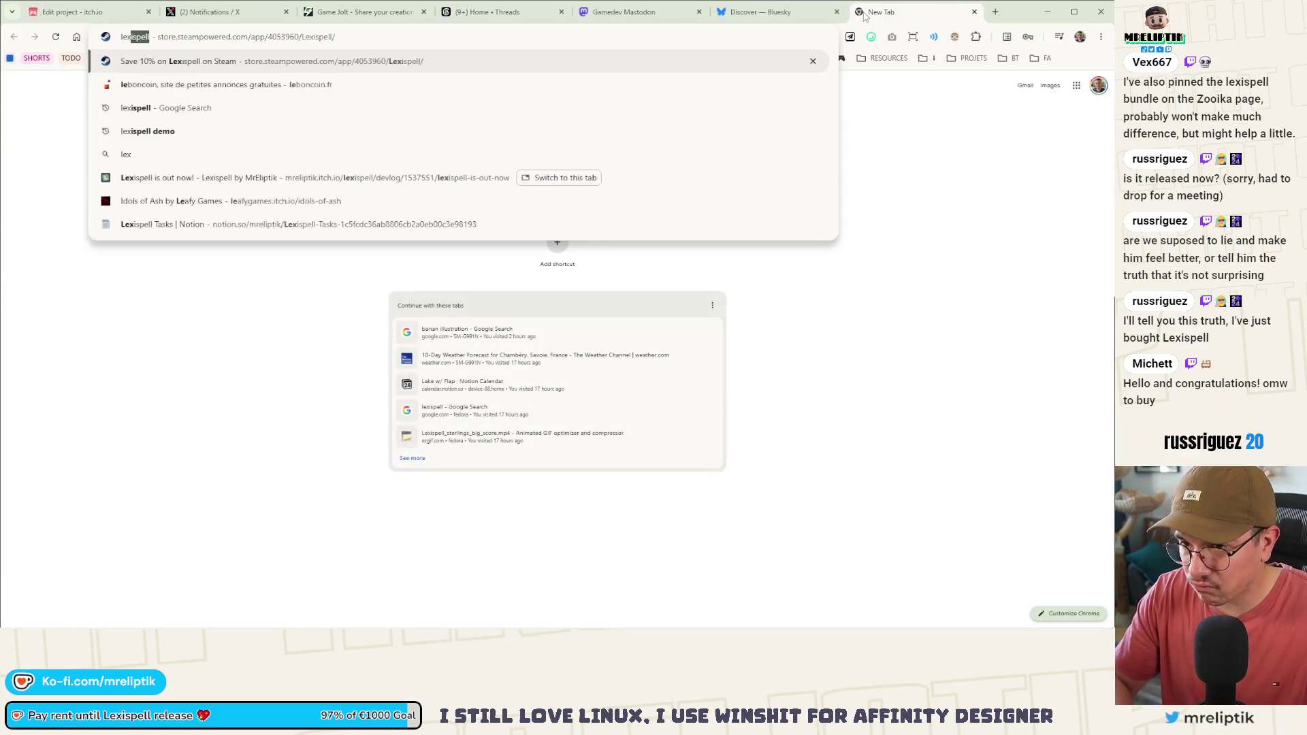
pyautogui.press('Return')
pyautogui.scroll(-5, 374, 403)
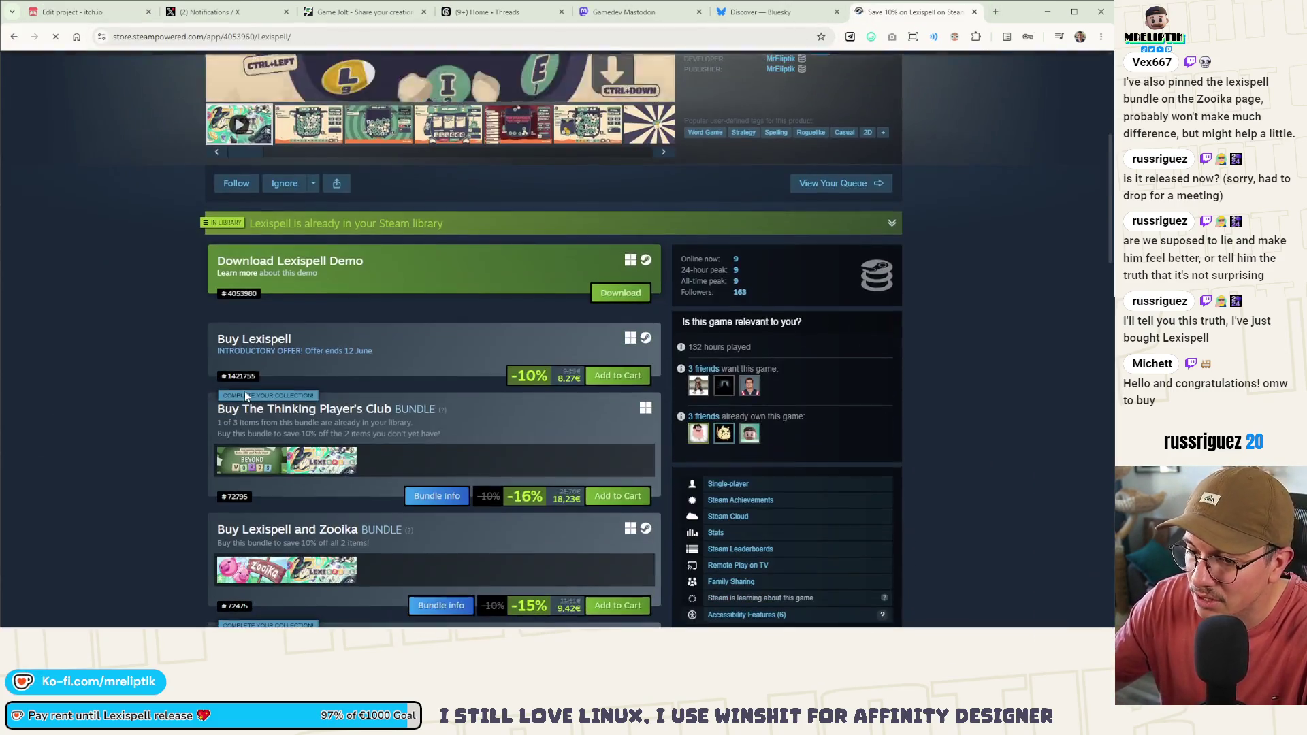
pyautogui.scroll(-3, 132, 415)
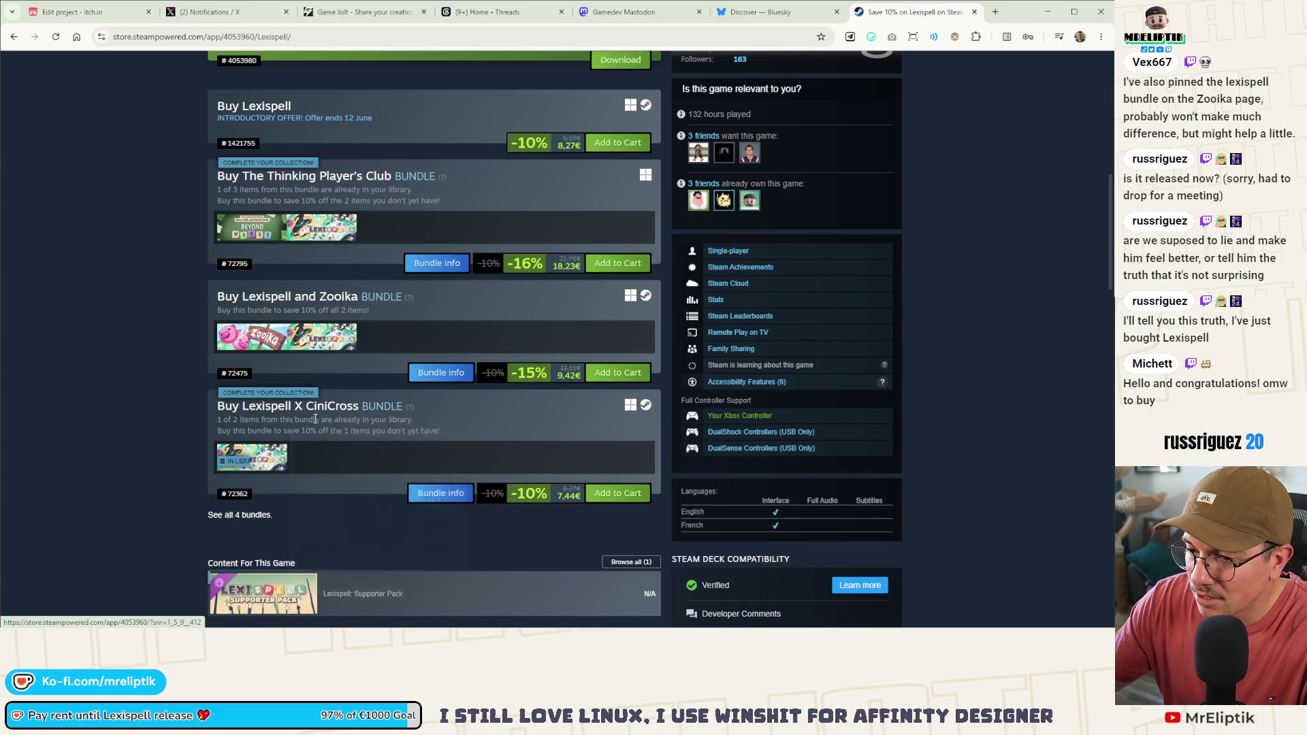
pyautogui.scroll(-4, 357, 309)
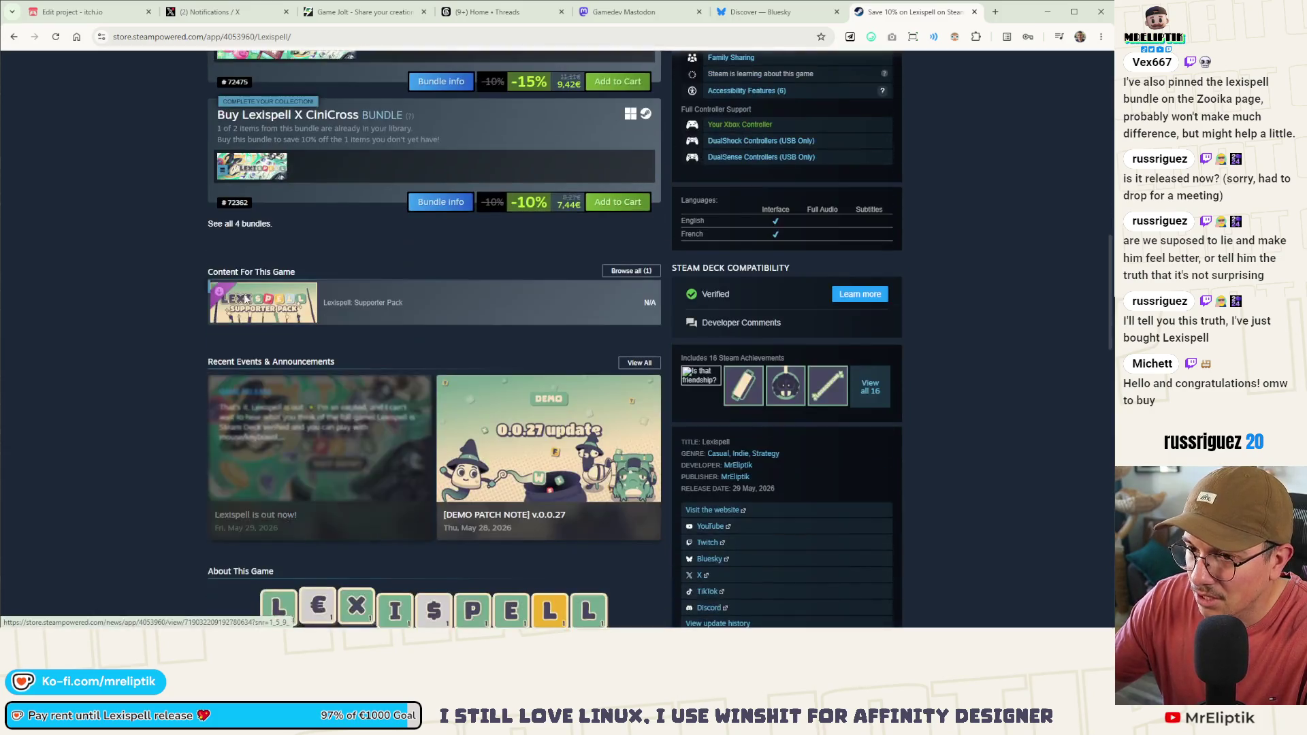
pyautogui.click(467, 306)
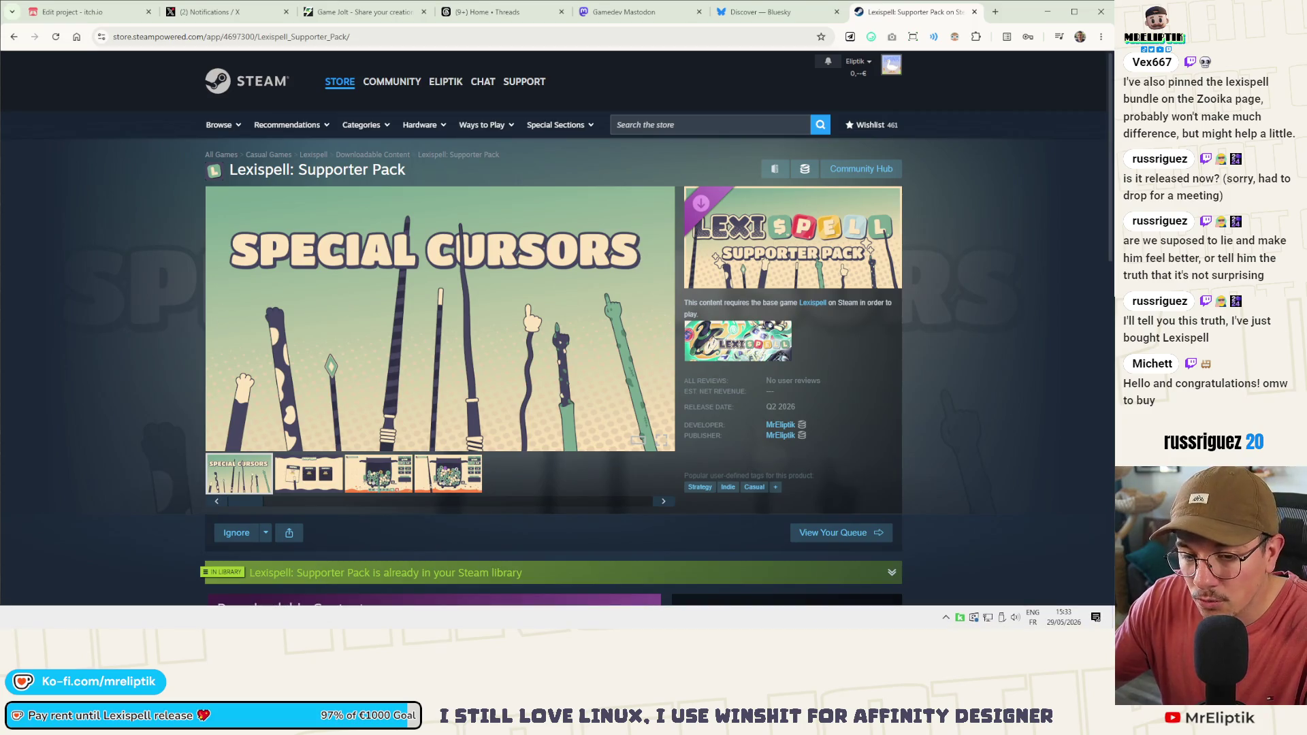
# - Switch to the other browser window showing Lexispell's Steamworks store page admin
pyautogui.hotkey('alt', 'Tab')
pyautogui.moveTo(4, 141)
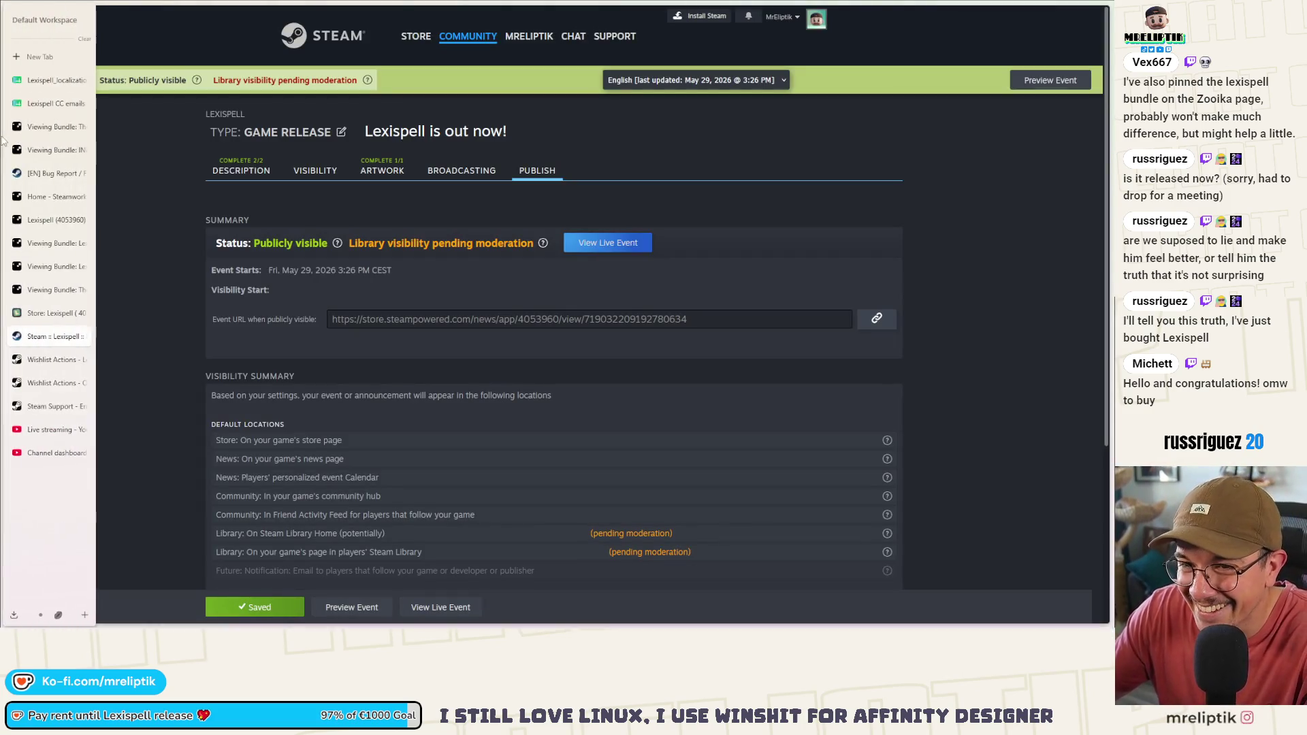
pyautogui.click(41, 312)
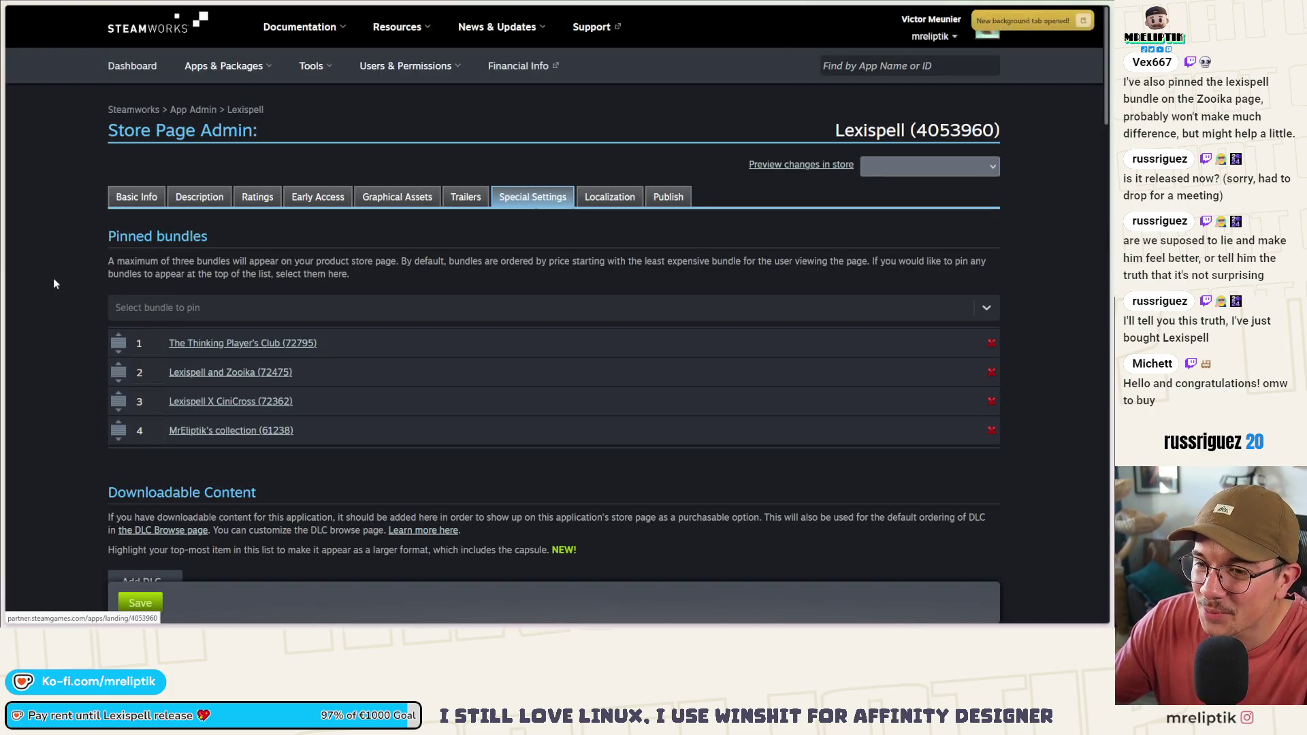
# - Find Lexispell: Supporter Pack under All Applications in Steamworks and release it right now
pyautogui.click(48, 335)
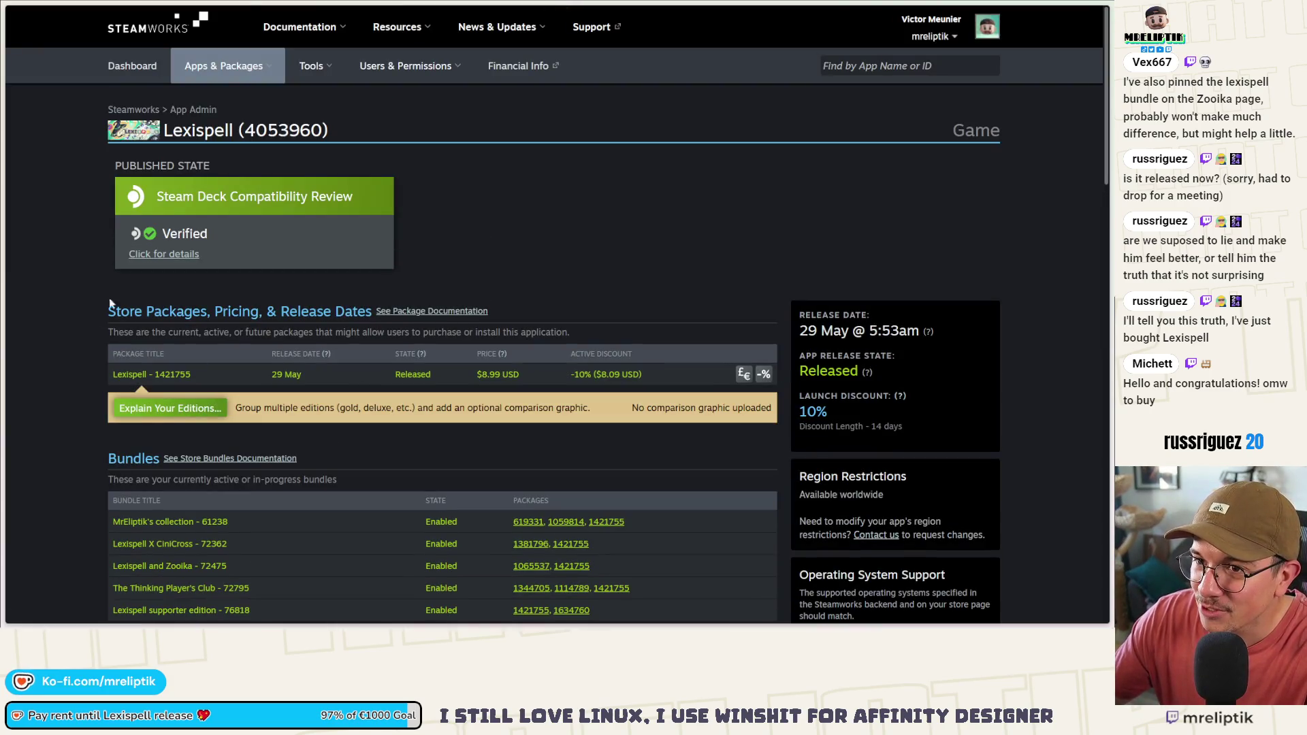
pyautogui.click(200, 111)
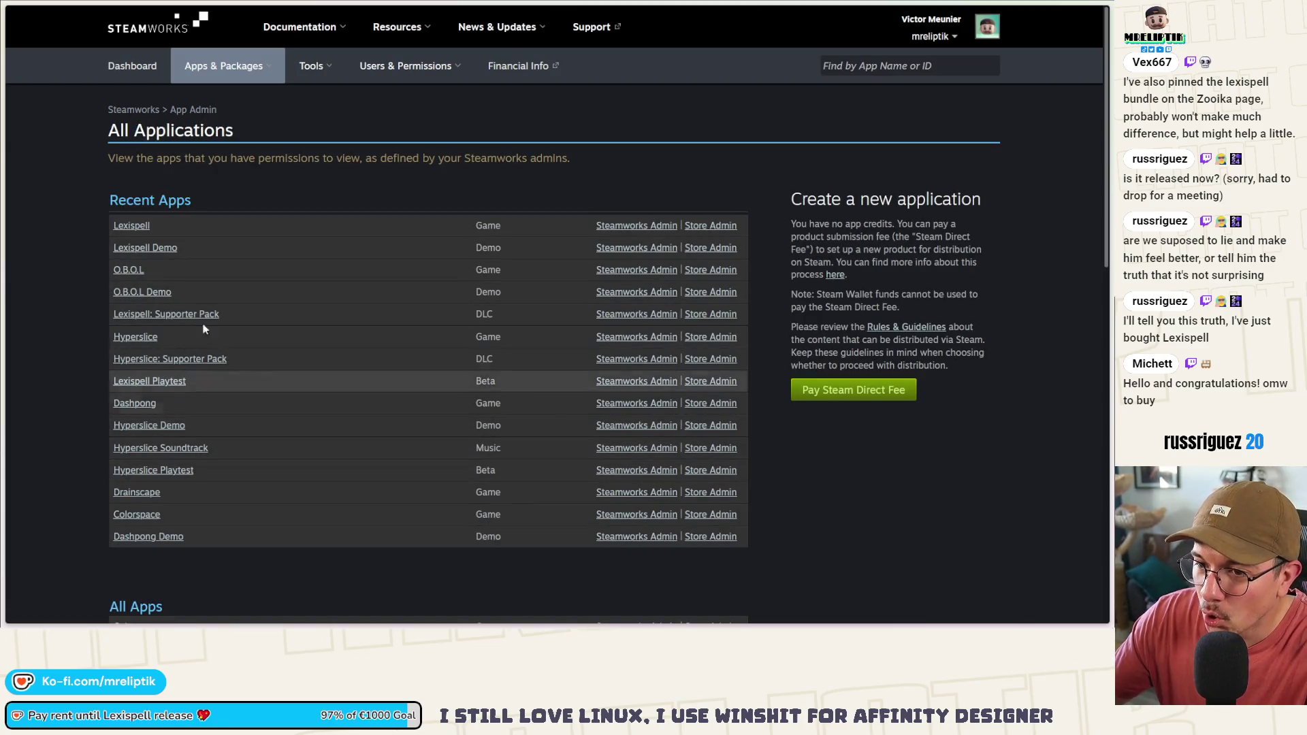
pyautogui.click(169, 317)
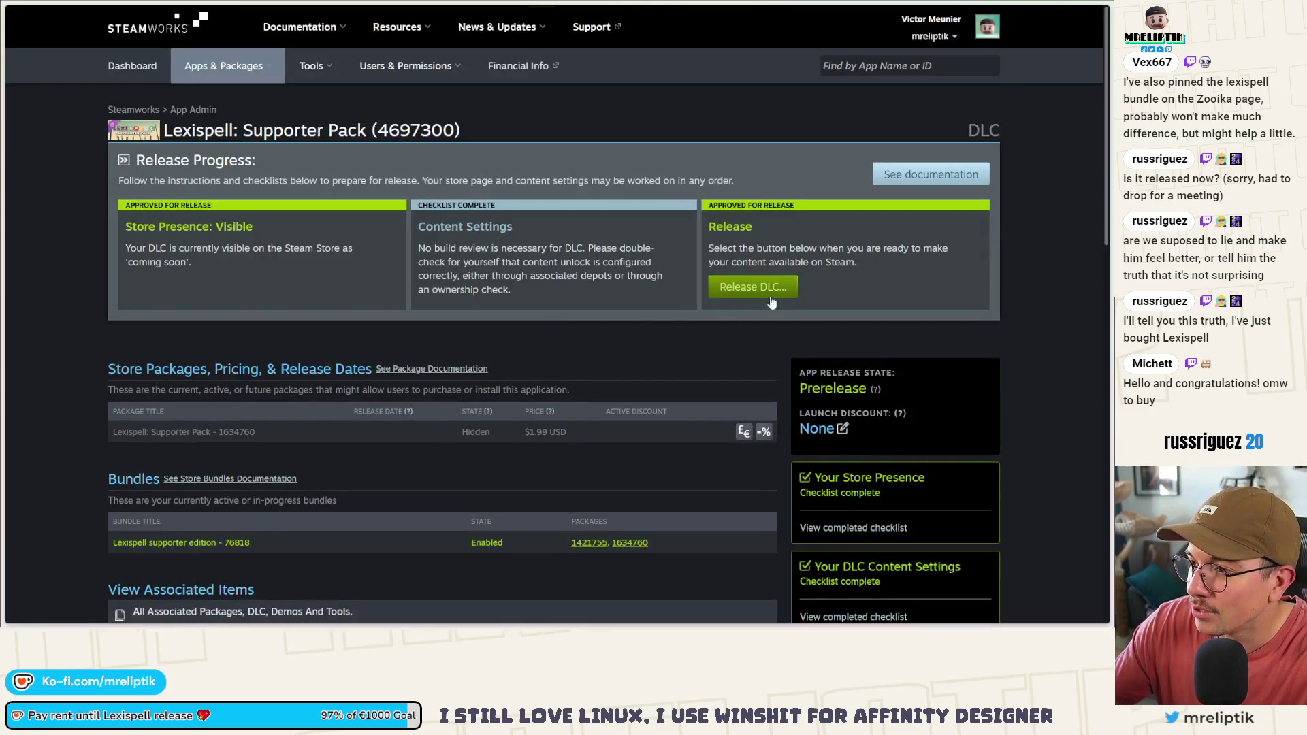
pyautogui.scroll(-3, 604, 408)
pyautogui.click(197, 429)
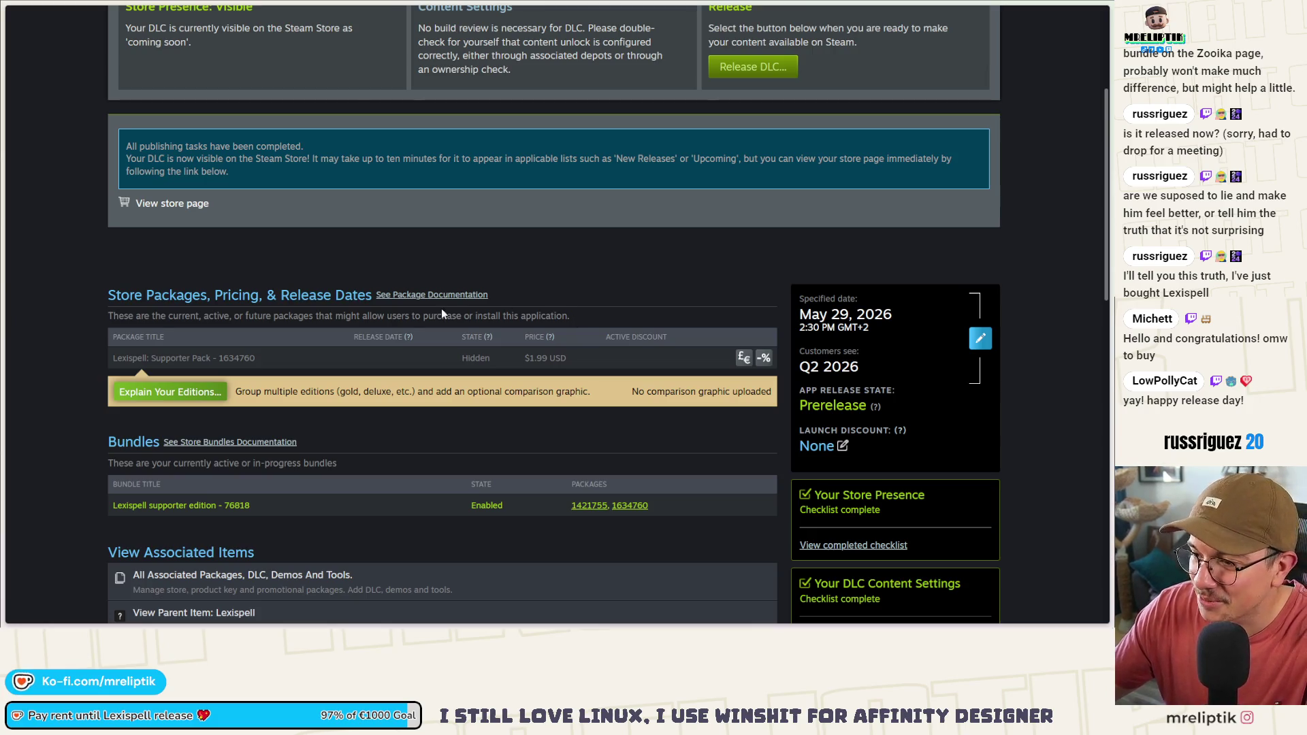
# - Reload the DLC admin page to confirm the package shows Released at $1.99
pyautogui.scroll(3, 195, 342)
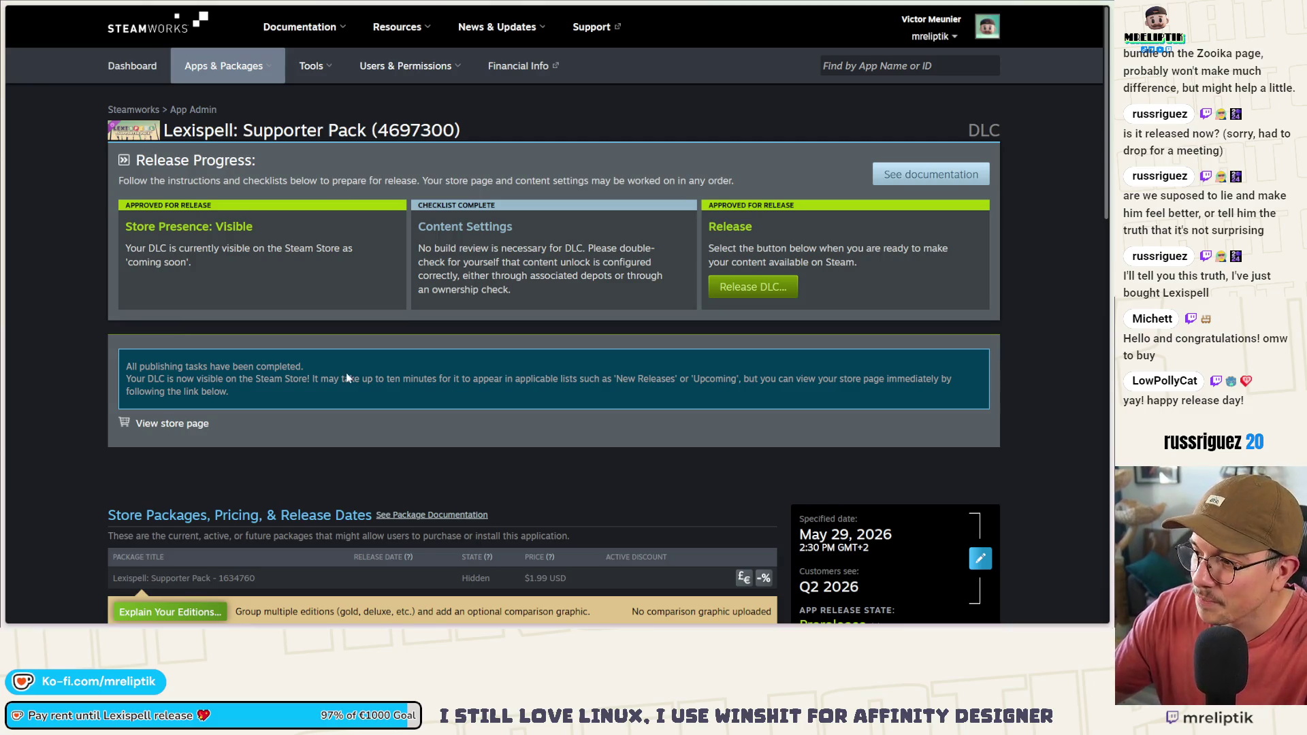
pyautogui.scroll(-3, 346, 373)
pyautogui.scroll(3, 345, 373)
pyautogui.moveTo(160, 4)
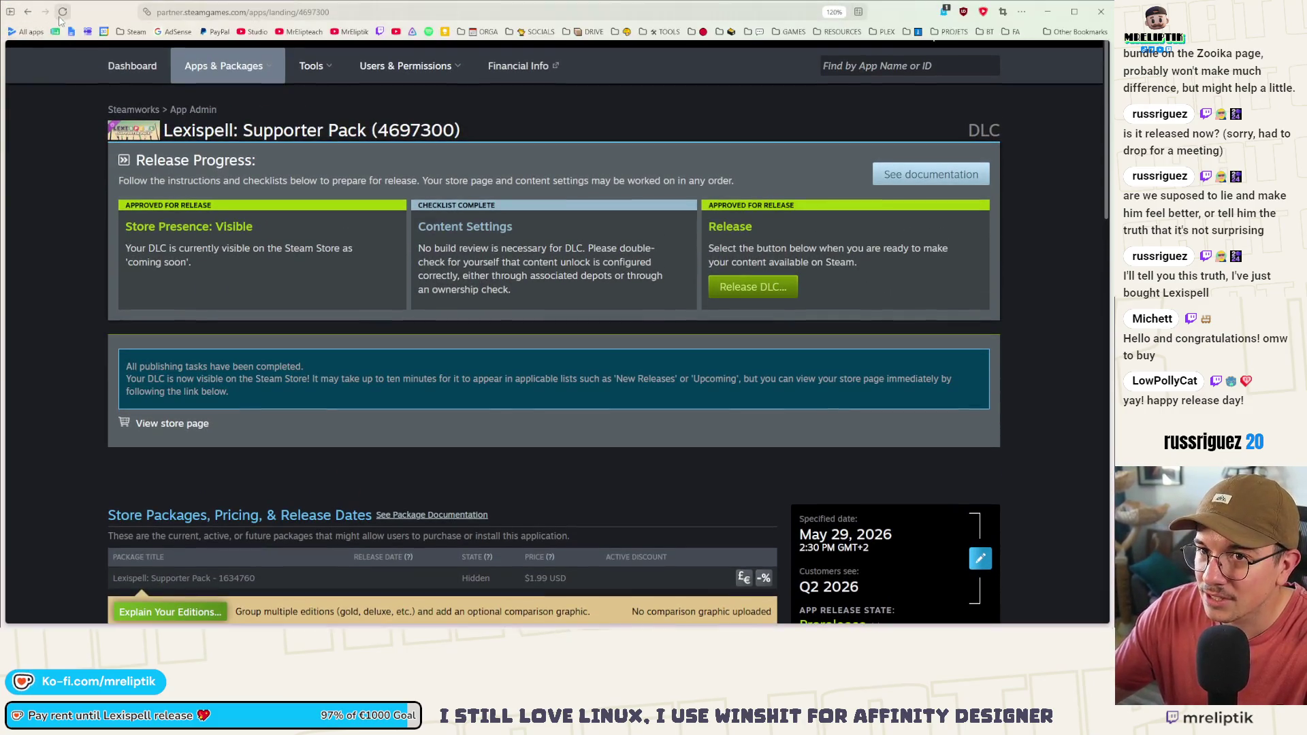
pyautogui.click(62, 11)
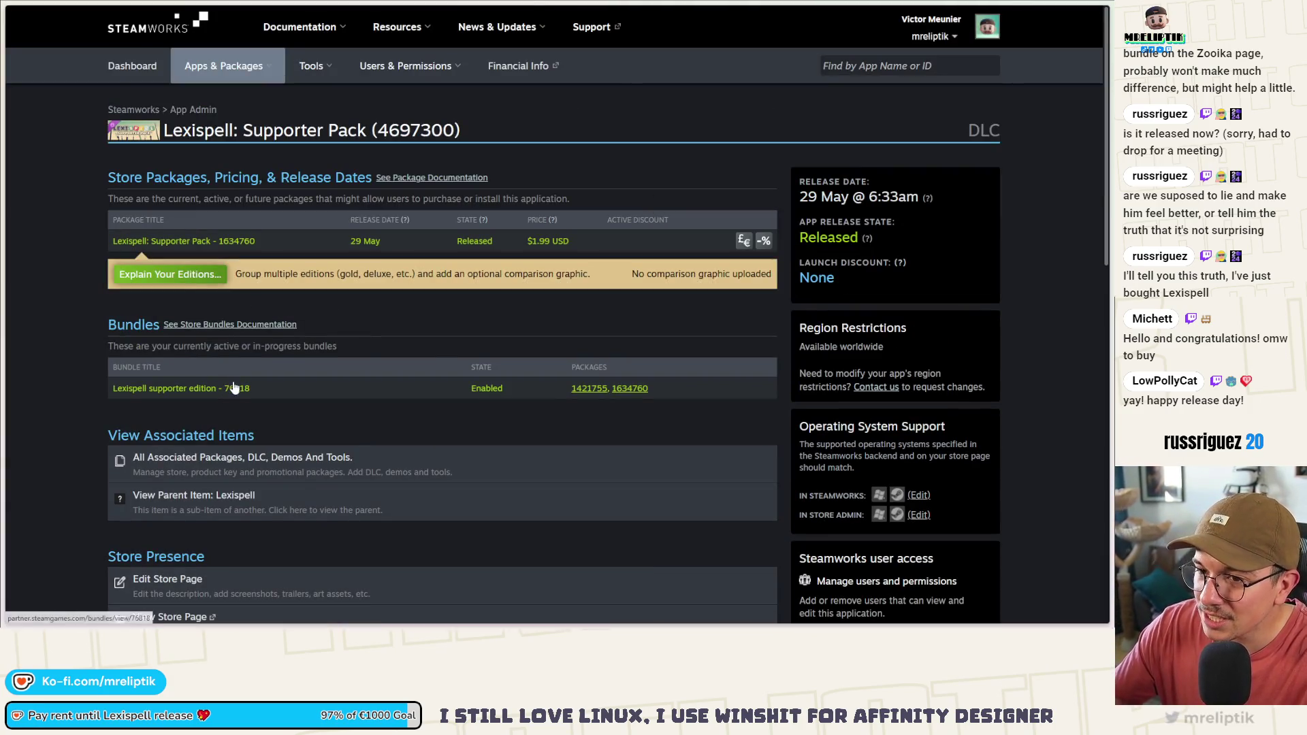
# - Close the Steamworks tab and go back to the Linux zip's minimum price on itch.io
pyautogui.moveTo(4, 176)
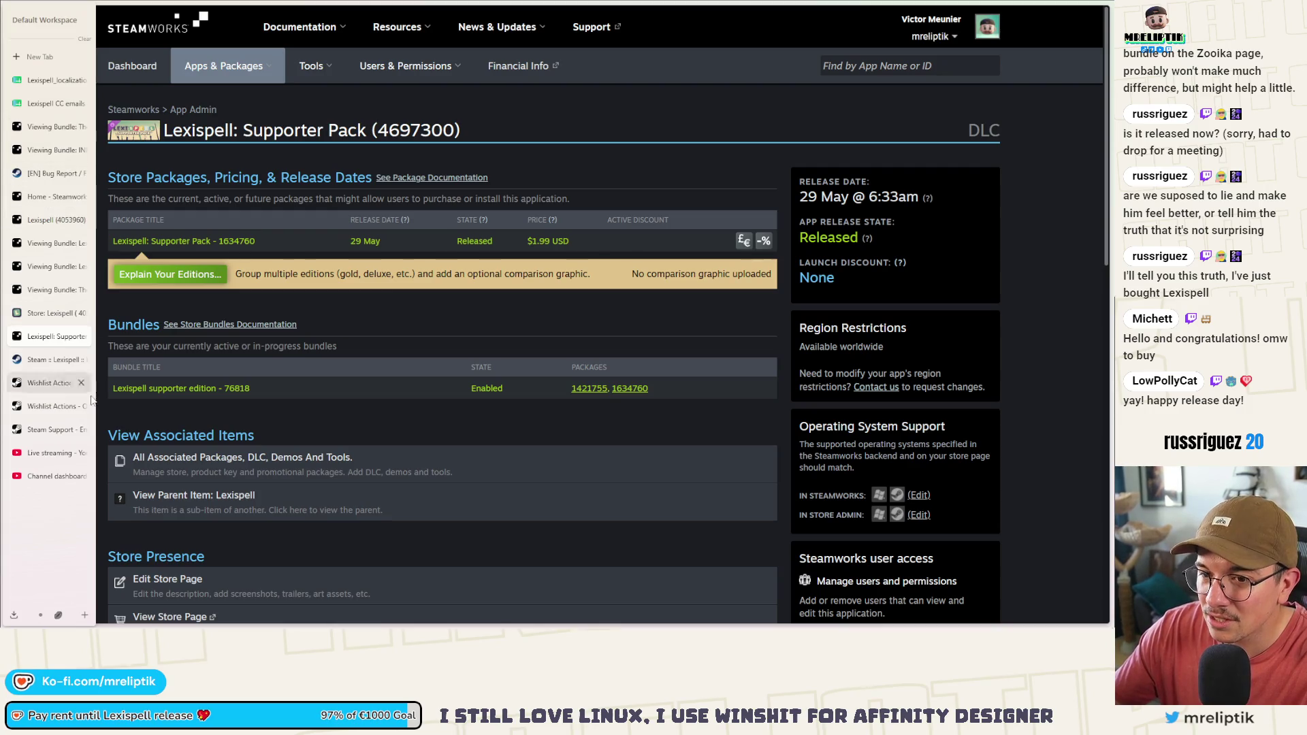
pyautogui.click(81, 337)
pyautogui.hotkey('alt', 'Tab')
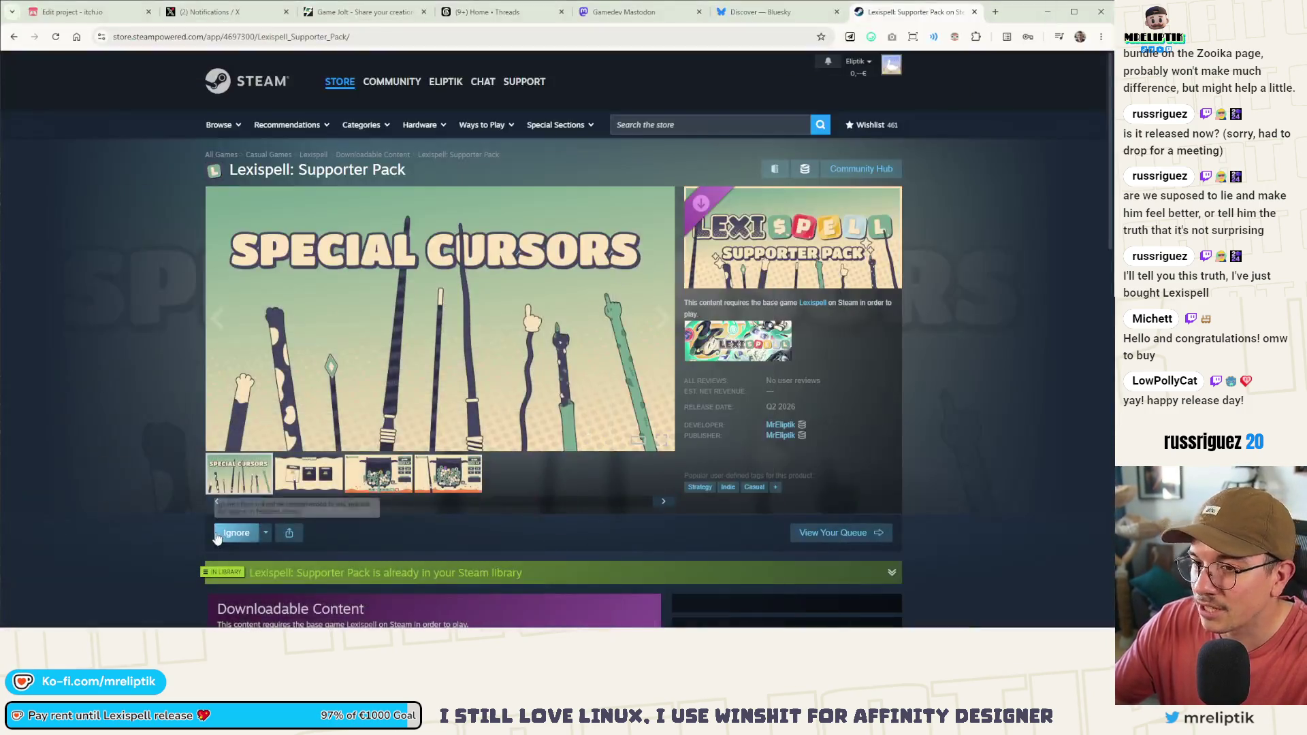
pyautogui.click(74, 11)
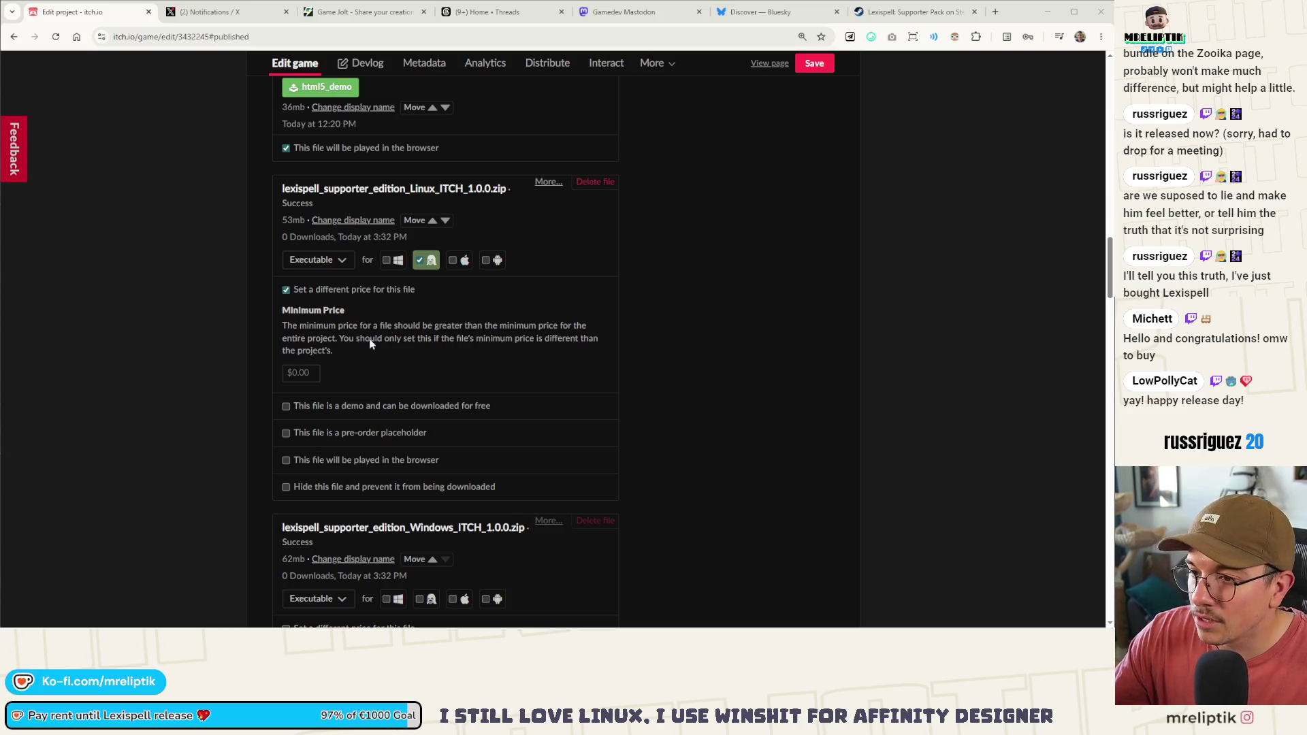
pyautogui.click(294, 373)
# - Set a $10.99 minimum price on both the Linux and Windows supporter zips and save
pyautogui.write('10.99')
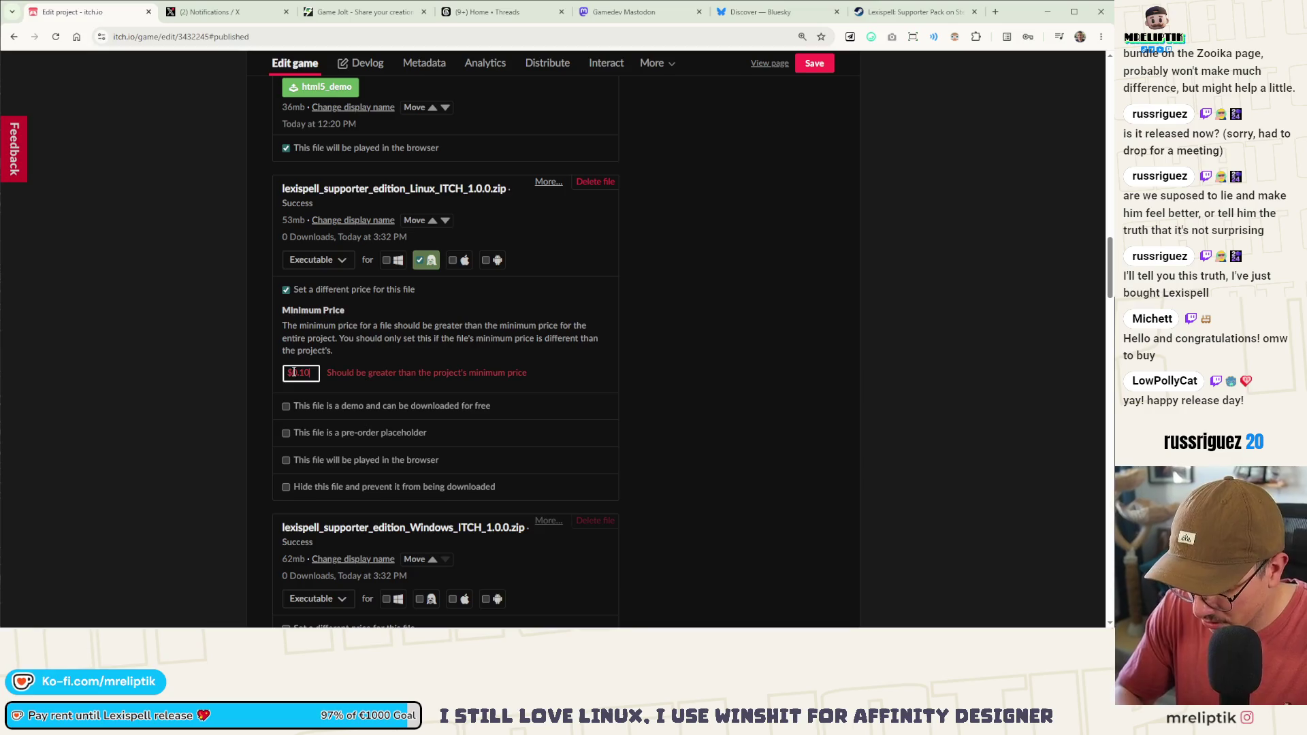
pyautogui.tripleClick(294, 373)
pyautogui.hotkey('ctrl', 'c')
pyautogui.scroll(-2, 306, 408)
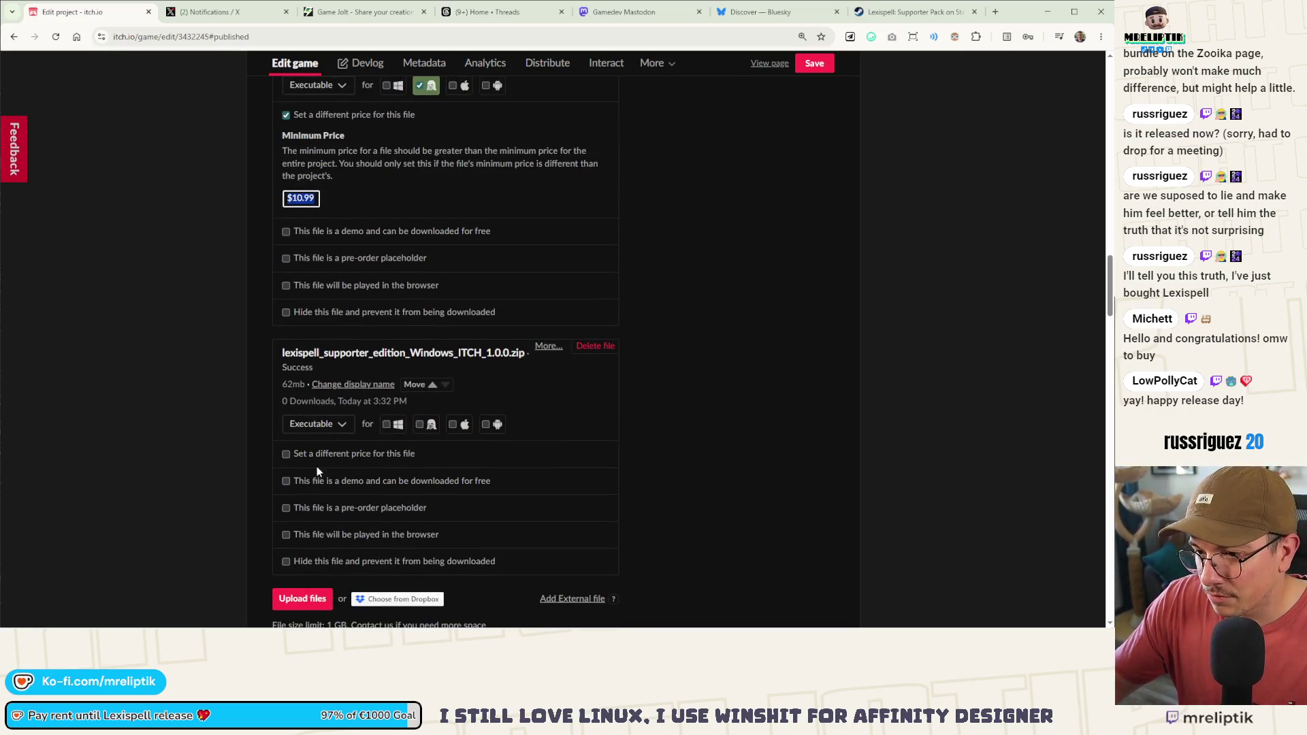
pyautogui.click(317, 455)
pyautogui.click(308, 532)
pyautogui.hotkey('ctrl', 'v')
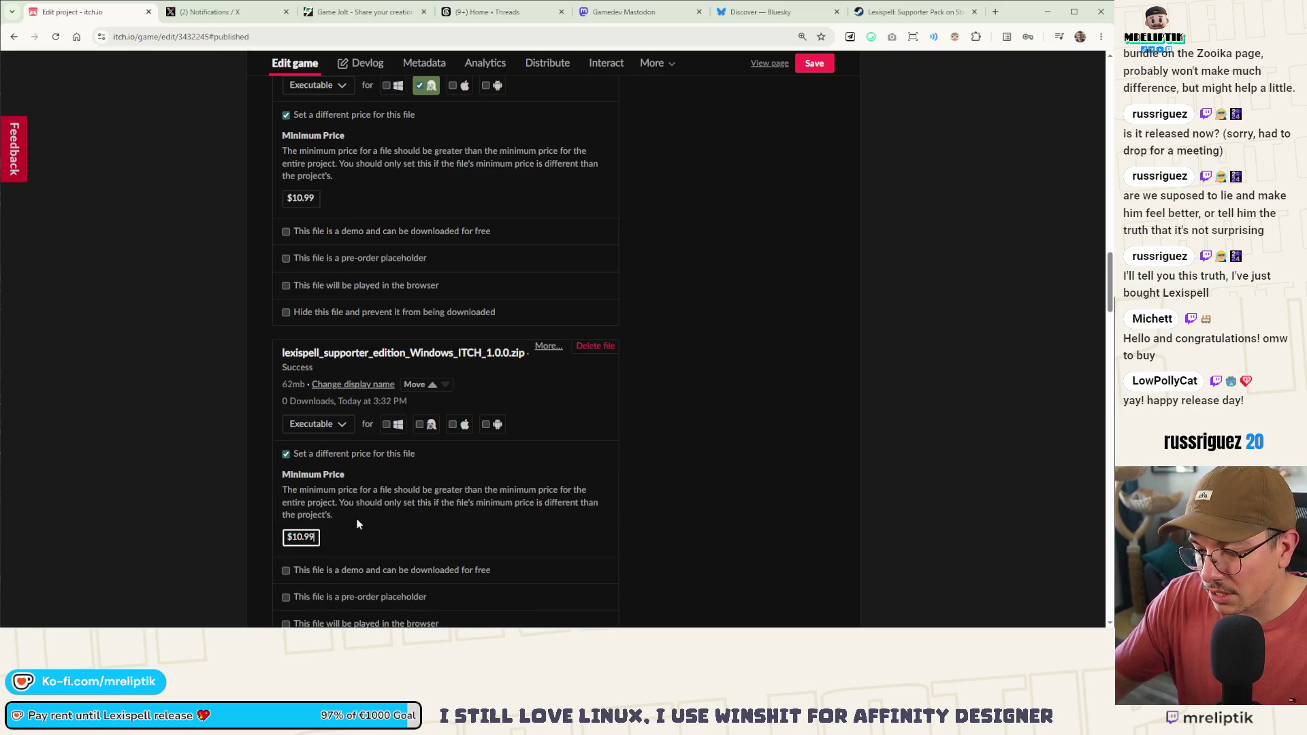
pyautogui.scroll(-4, 533, 386)
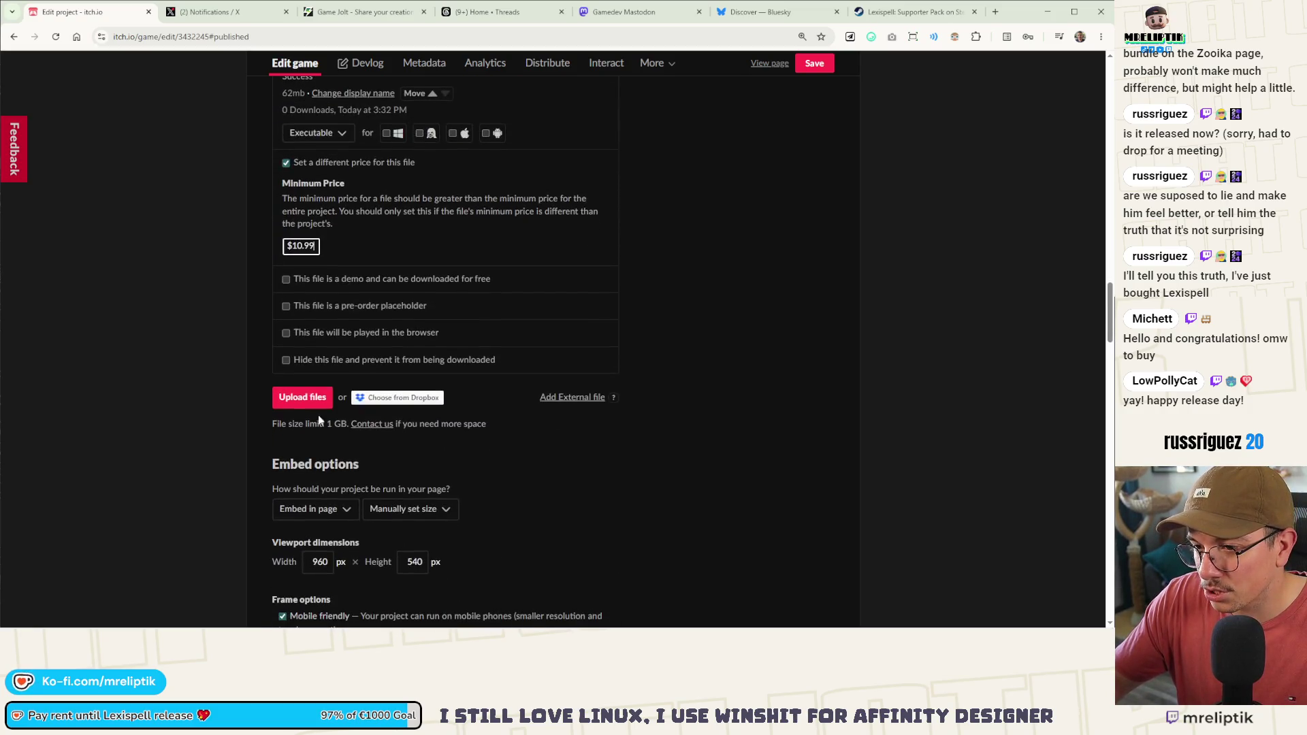
pyautogui.click(818, 65)
# - Check Lexispell's public itch.io page listing both supporter zips at $10.99 or more
pyautogui.click(771, 64)
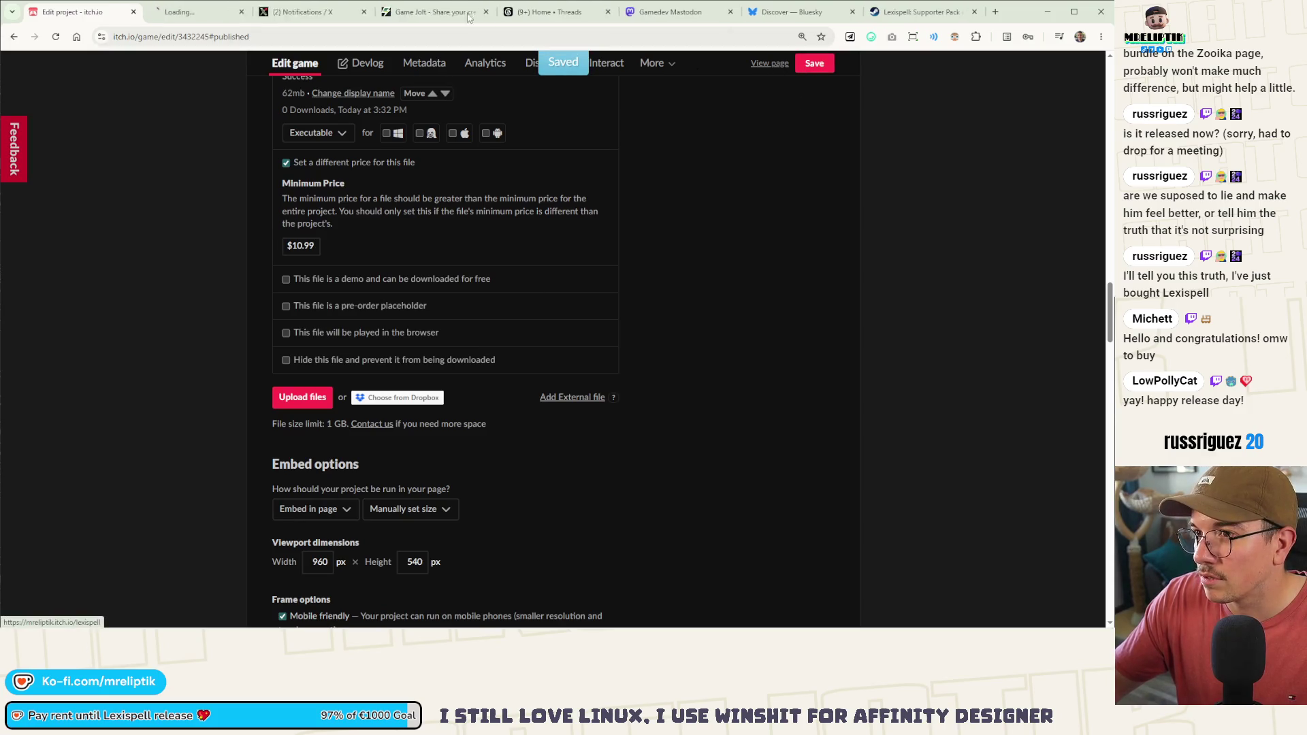
pyautogui.scroll(-20, 194, 373)
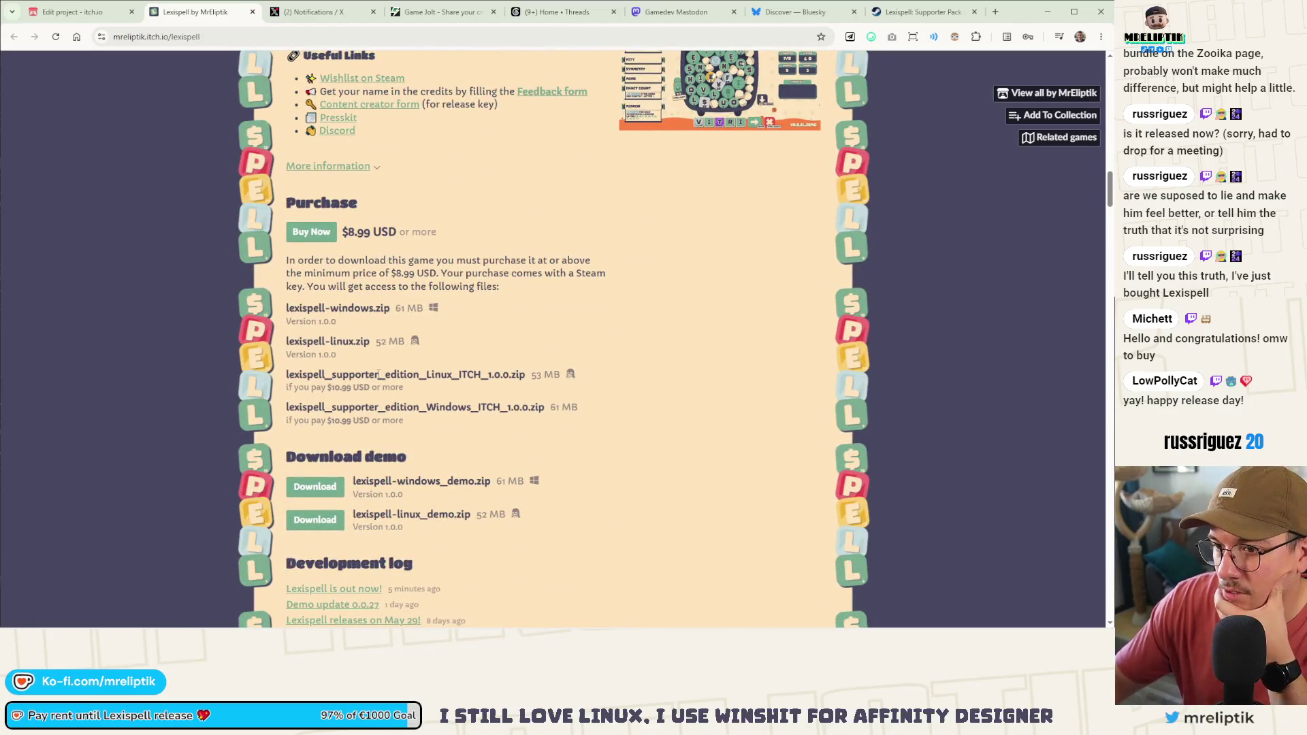
pyautogui.click(75, 11)
# - Edit the 'Lexispell is out now!' devlog, attach the Windows and Linux supporter_edition zips, and save
pyautogui.scroll(8, 409, 211)
pyautogui.click(354, 68)
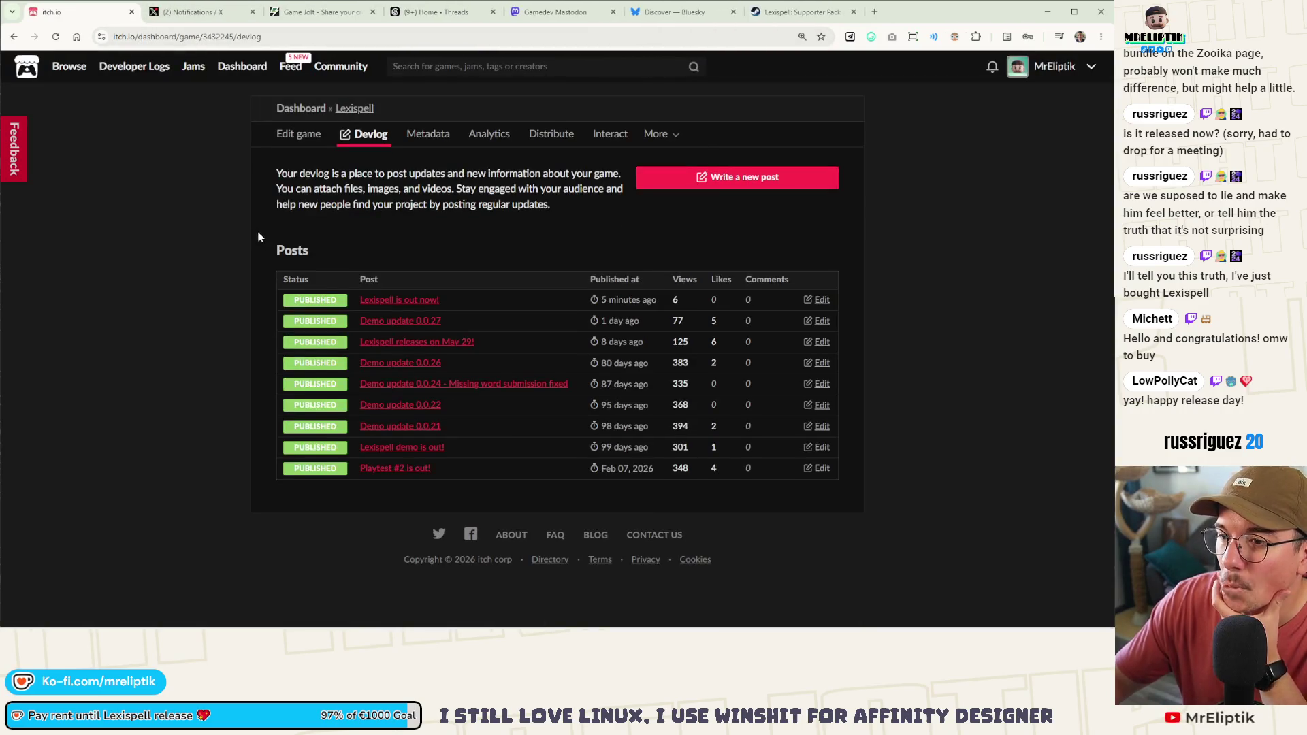
pyautogui.click(413, 304)
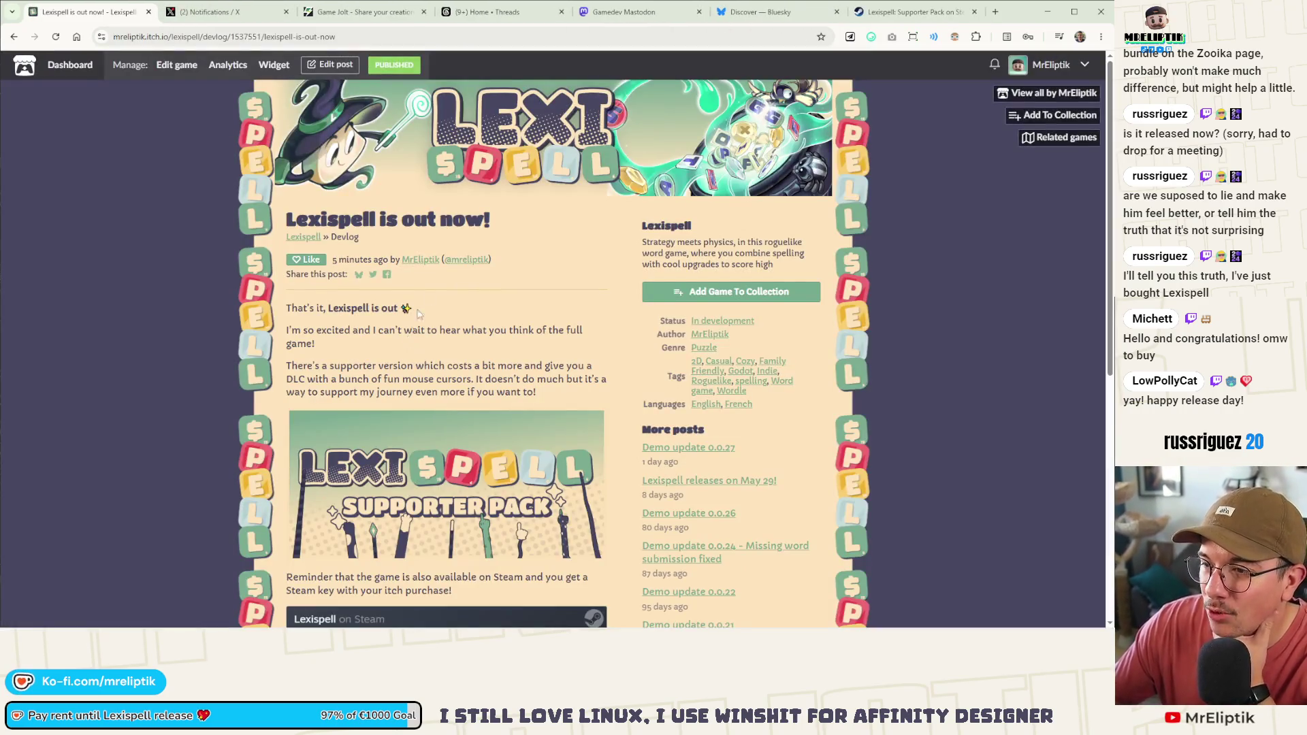
pyautogui.click(338, 64)
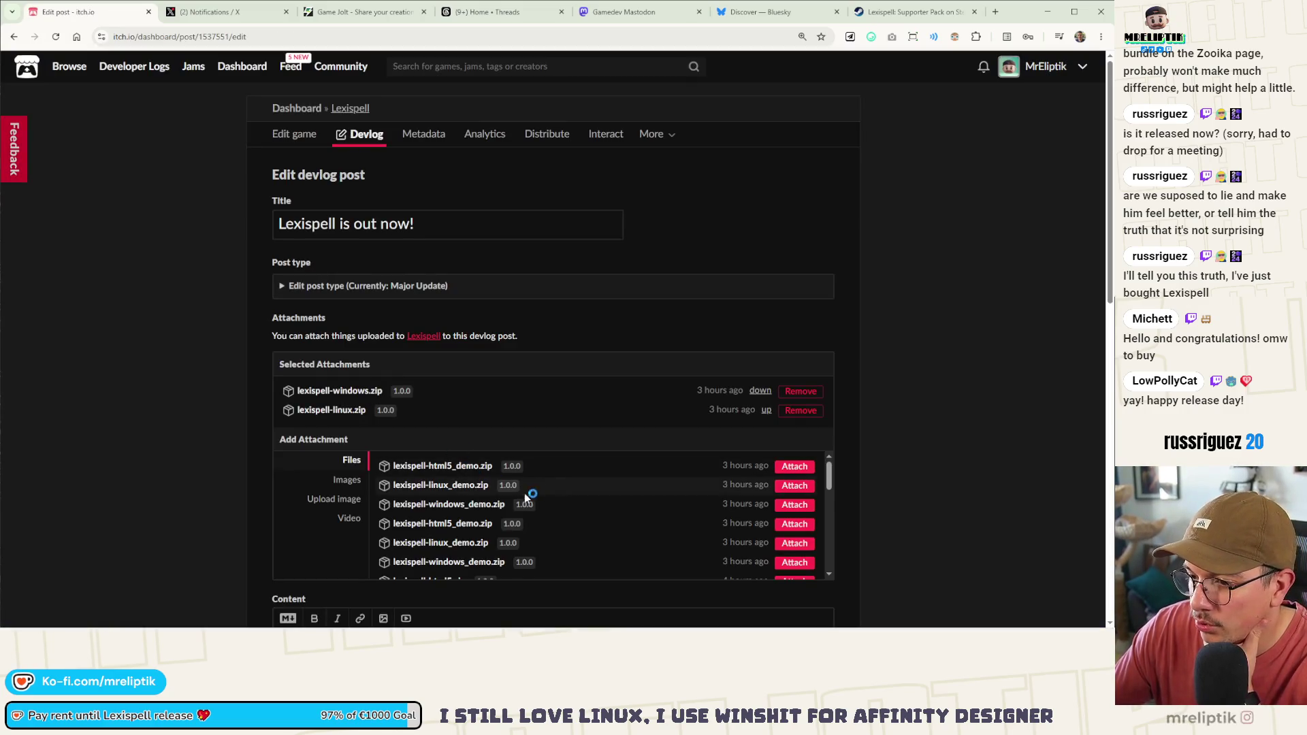
pyautogui.scroll(-8, 477, 485)
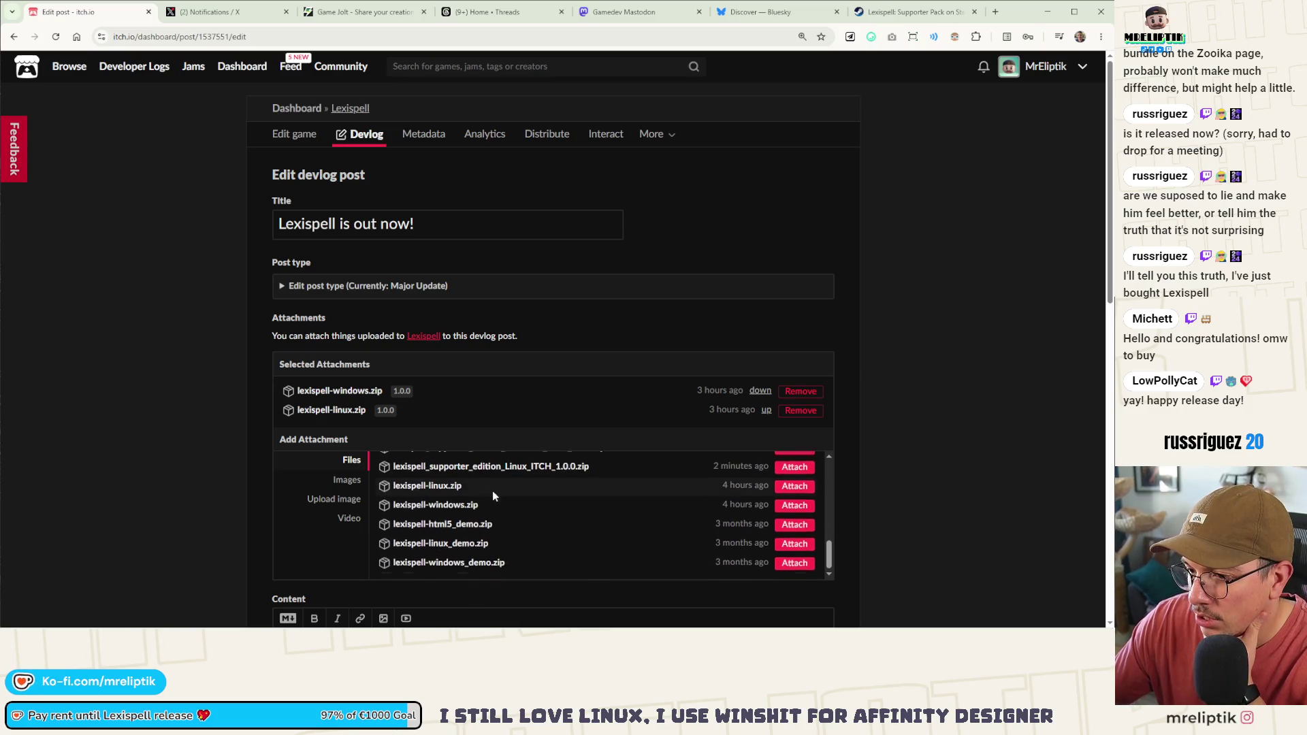
pyautogui.click(795, 505)
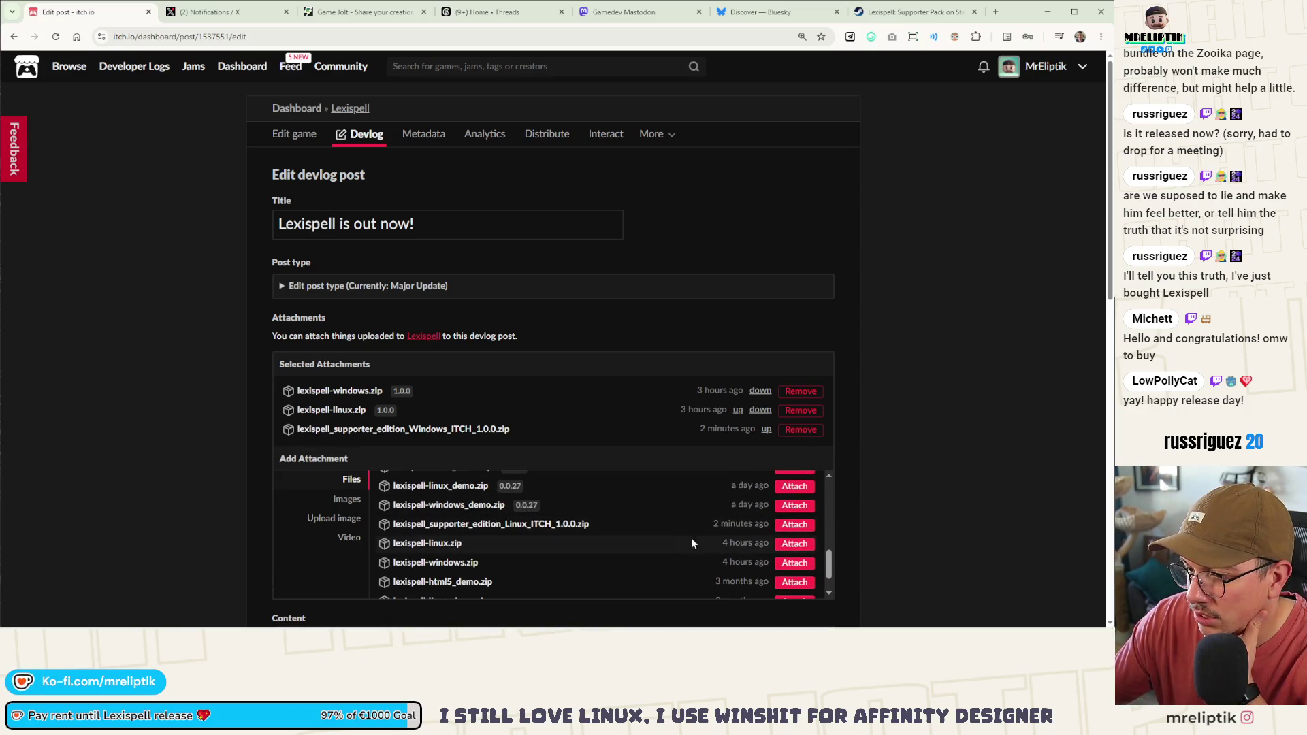
pyautogui.click(794, 524)
pyautogui.scroll(-10, 615, 529)
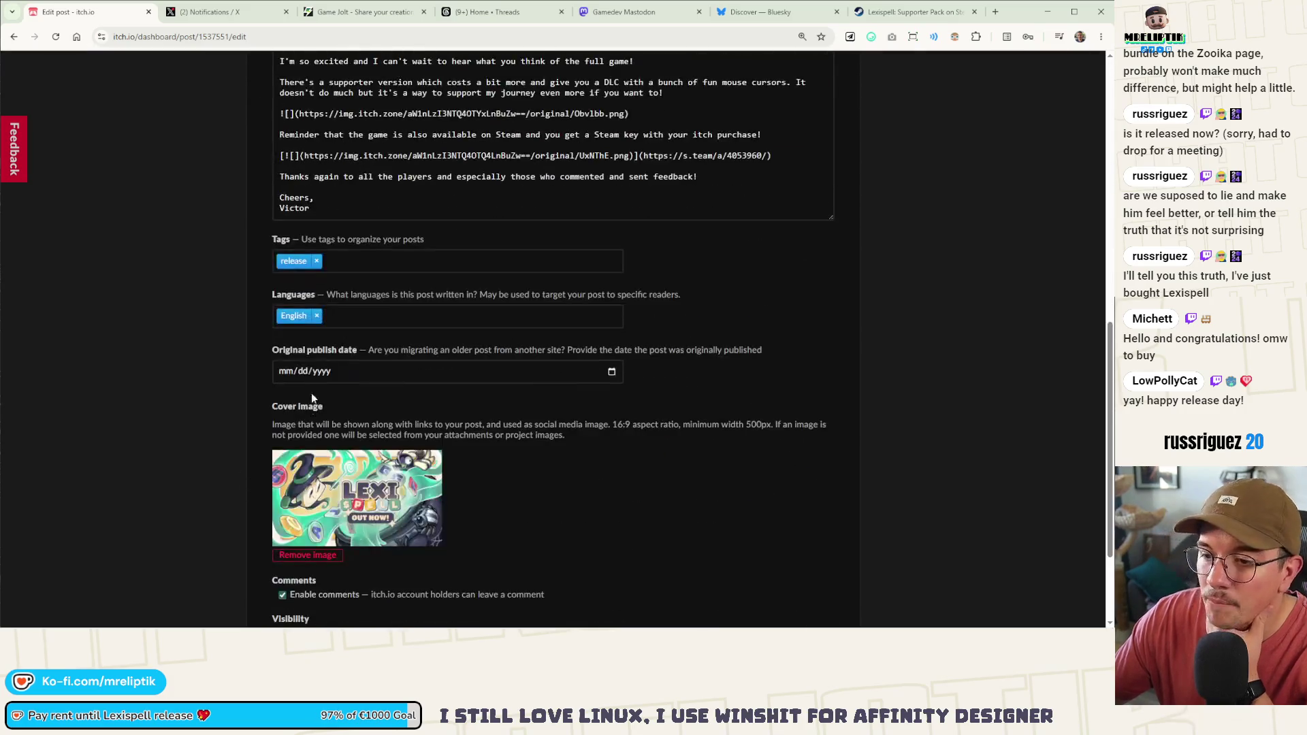
pyautogui.click(289, 519)
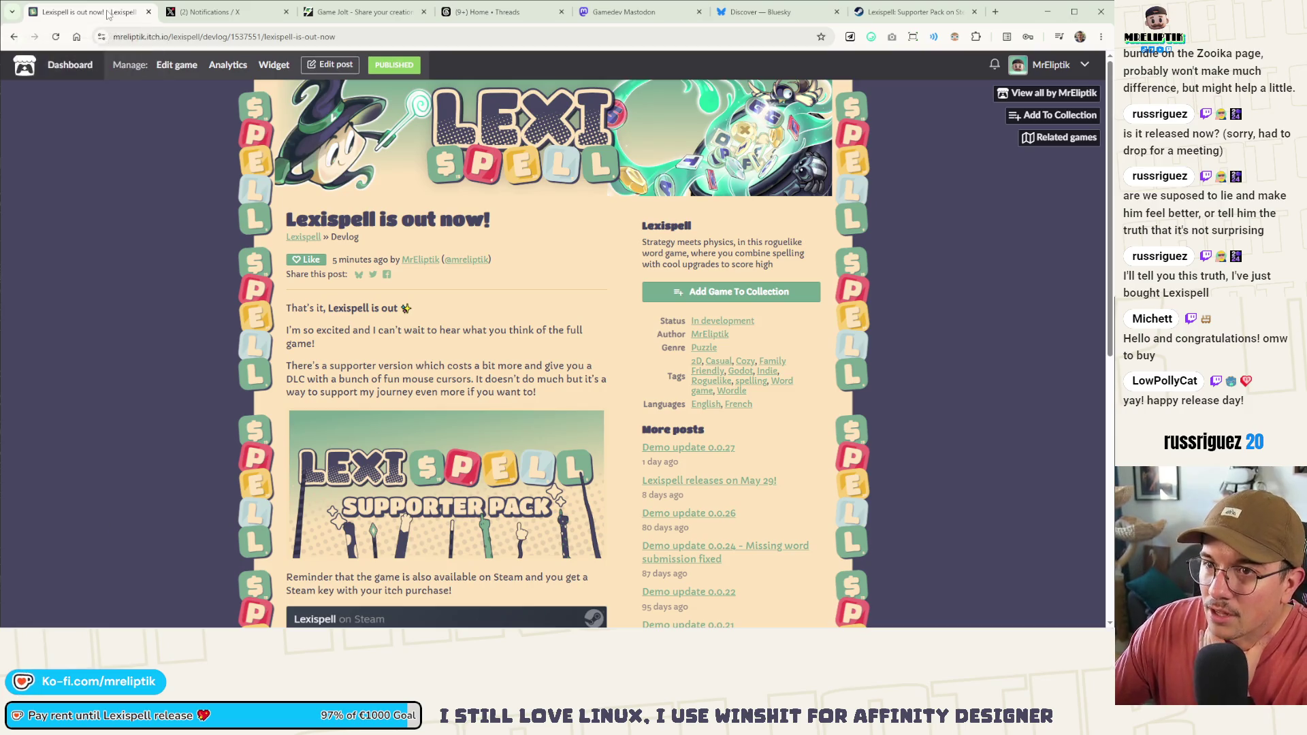
# - Start a new X post with Lexispell_release_out_now_trailer_small.mp4 attached, previewing the trailer's ending
pyautogui.click(148, 12)
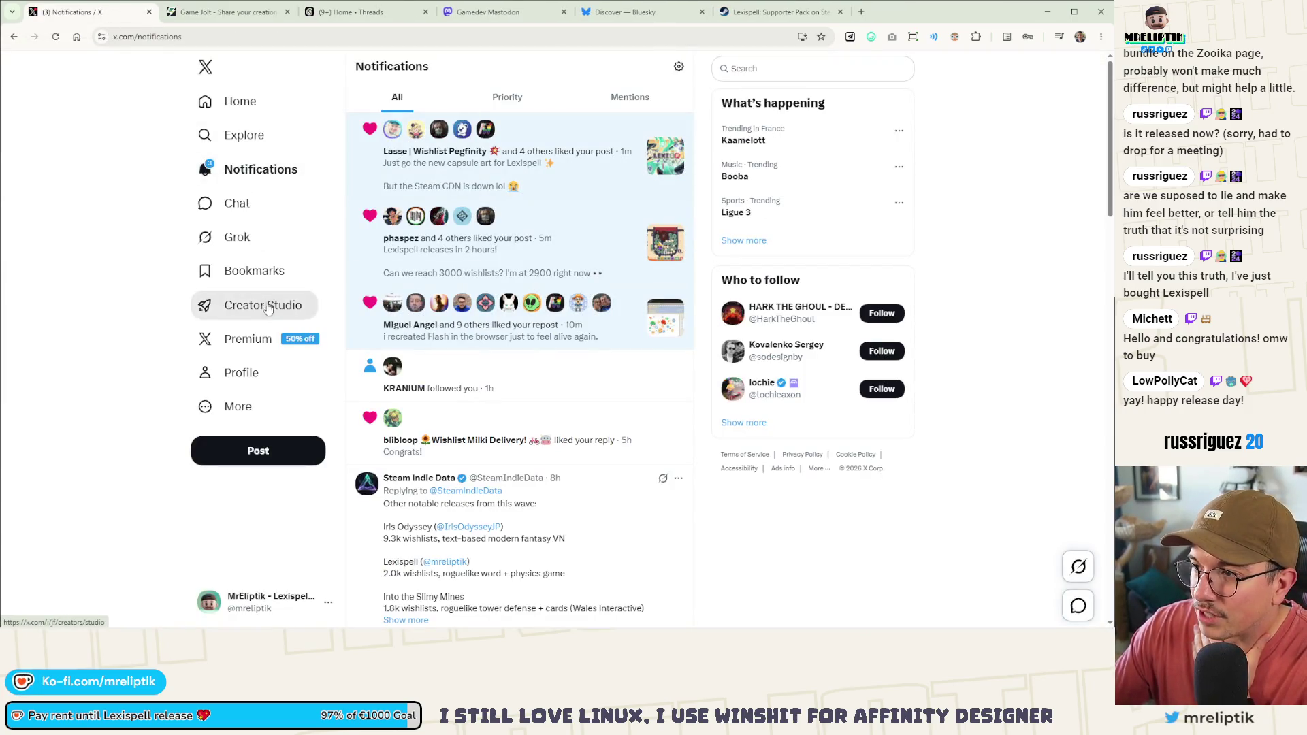
pyautogui.click(262, 446)
pyautogui.moveTo(439, 627)
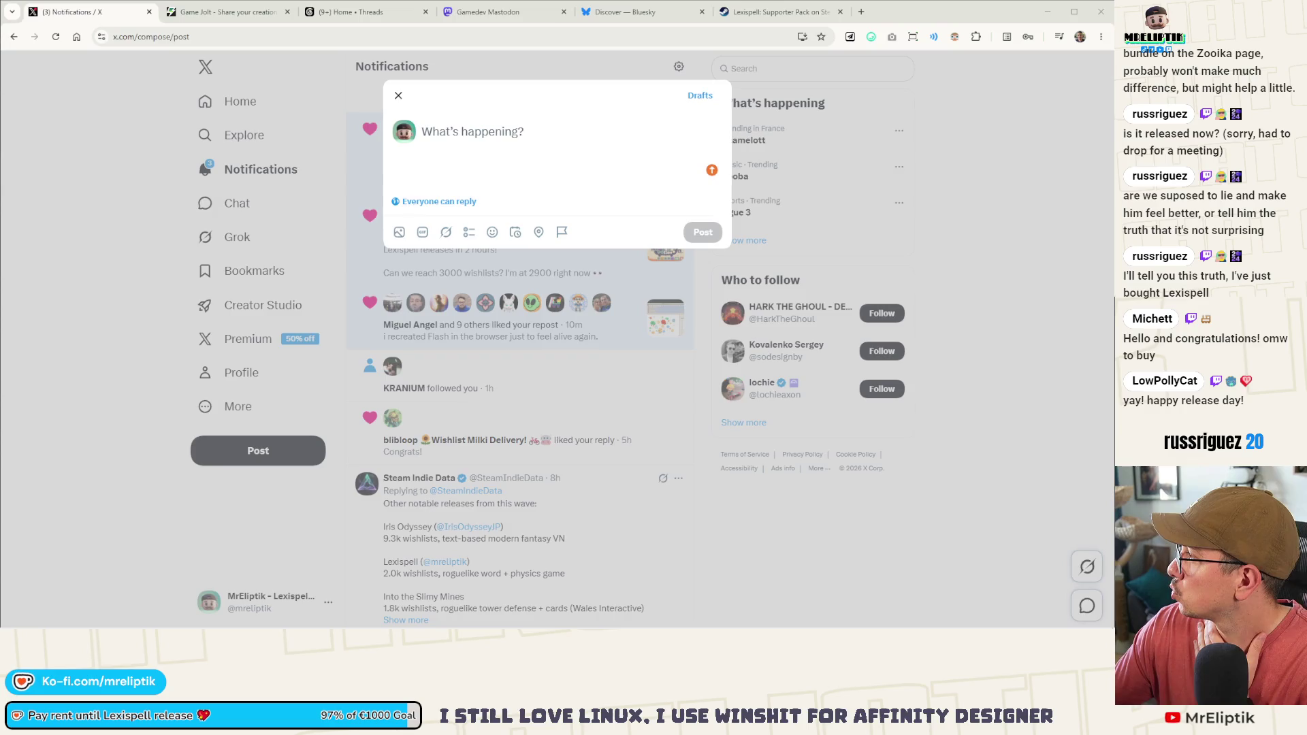
pyautogui.moveTo(565, 75)
pyautogui.mouseDown()
pyautogui.moveTo(598, 131)
pyautogui.moveTo(494, 120)
pyautogui.mouseUp()
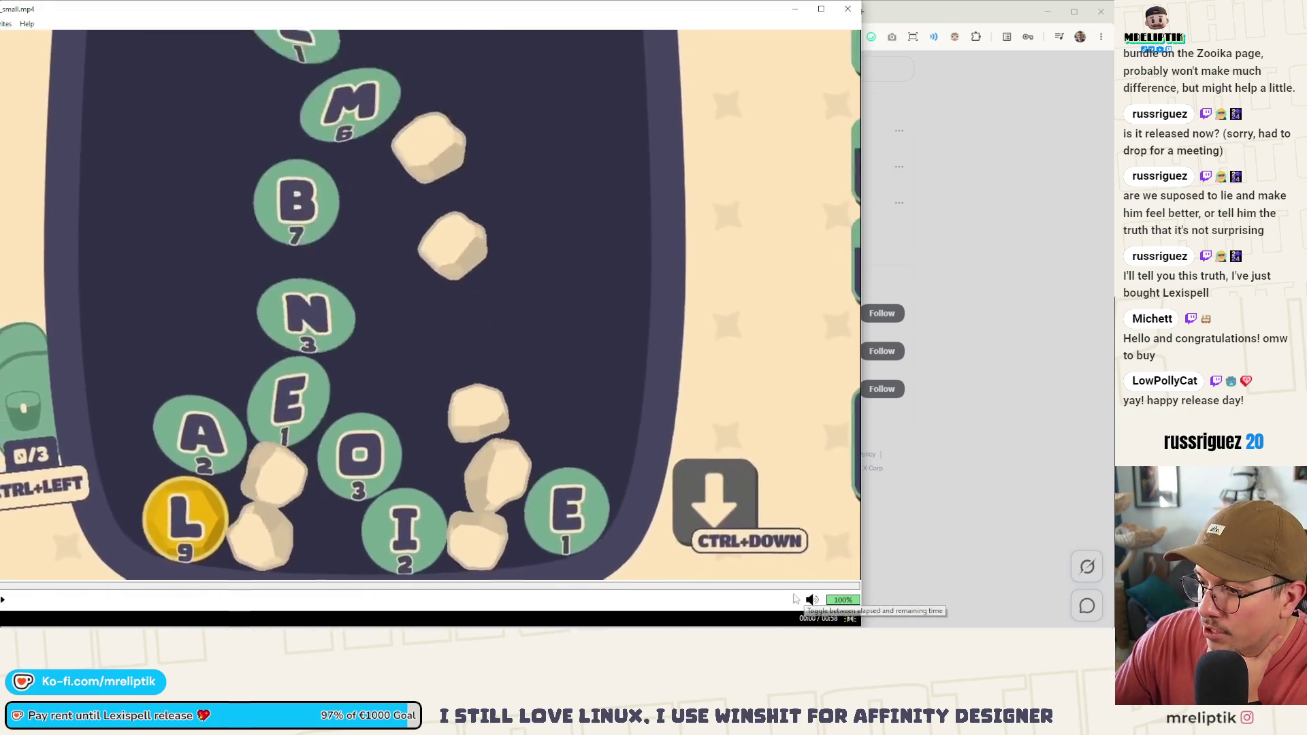
pyautogui.click(800, 587)
pyautogui.click(762, 587)
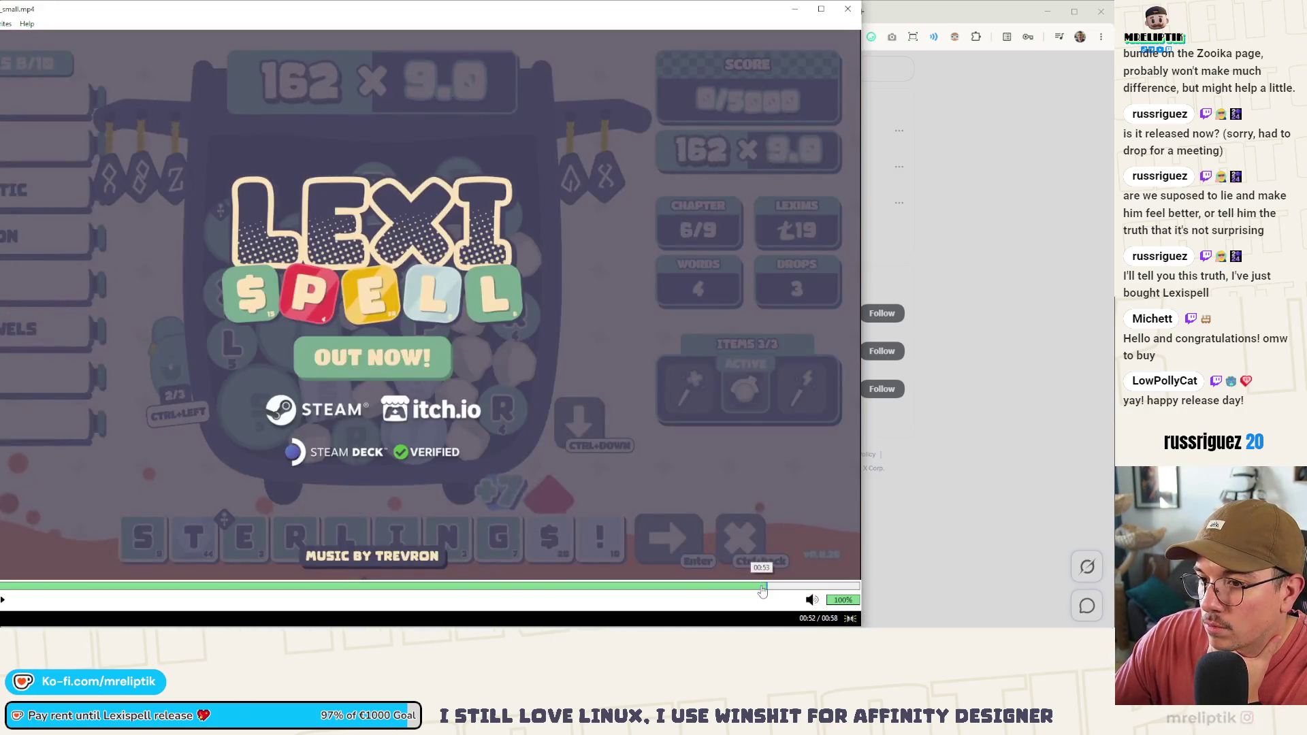
pyautogui.click(848, 9)
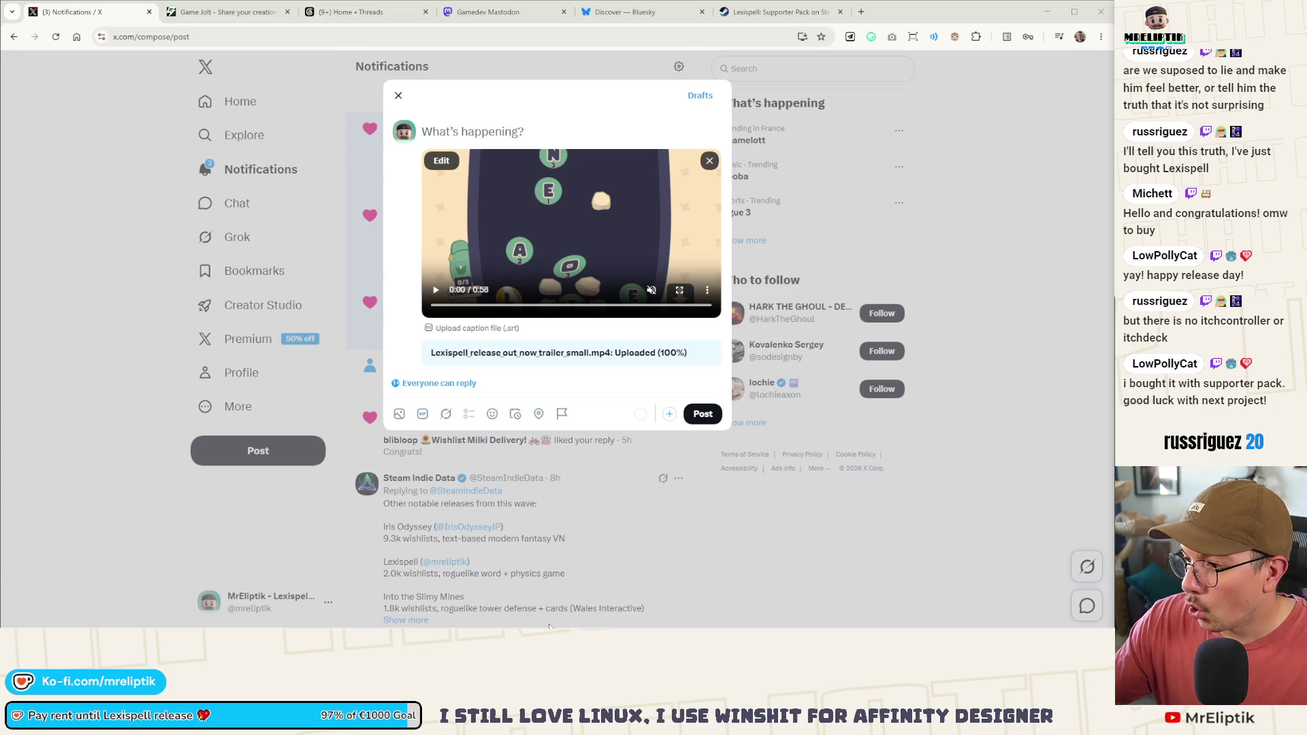
# - Paste the prepared launch announcement text, keeping its blank lines, and post it with the trailer
pyautogui.moveTo(541, 627)
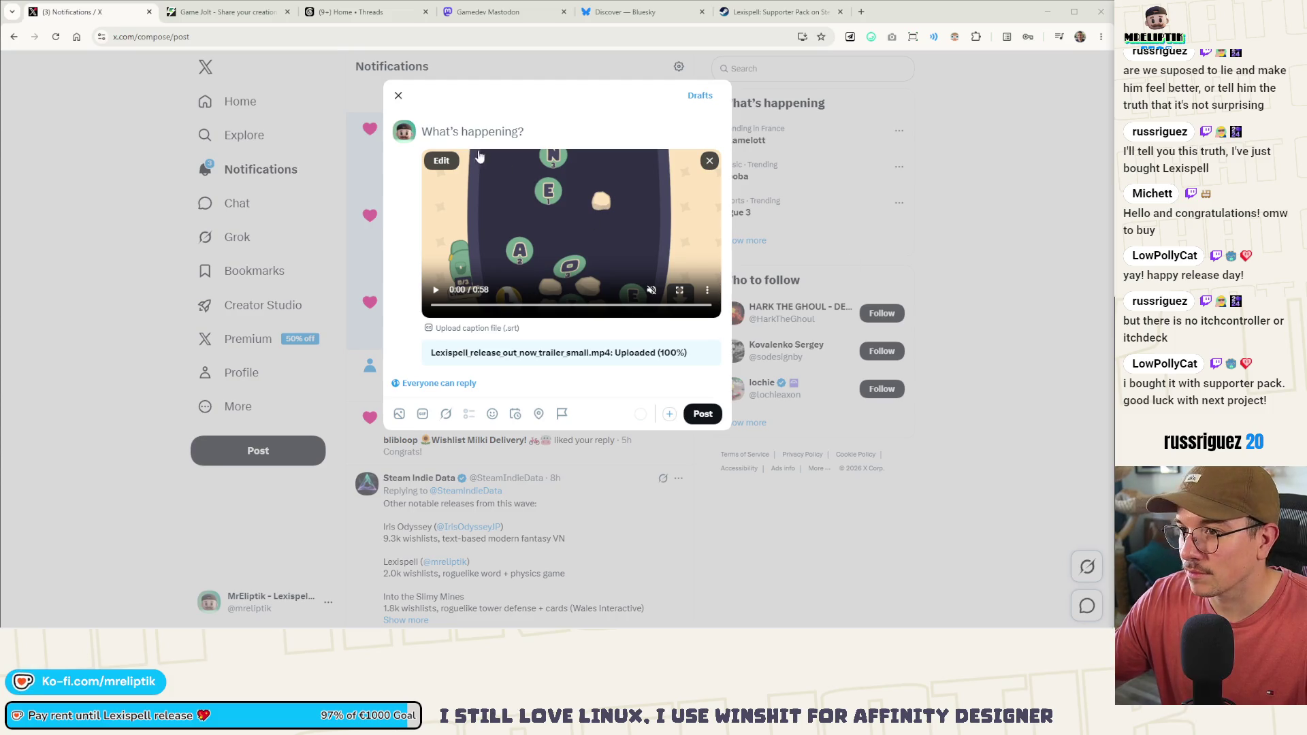
pyautogui.hotkey('ctrl', 'v')
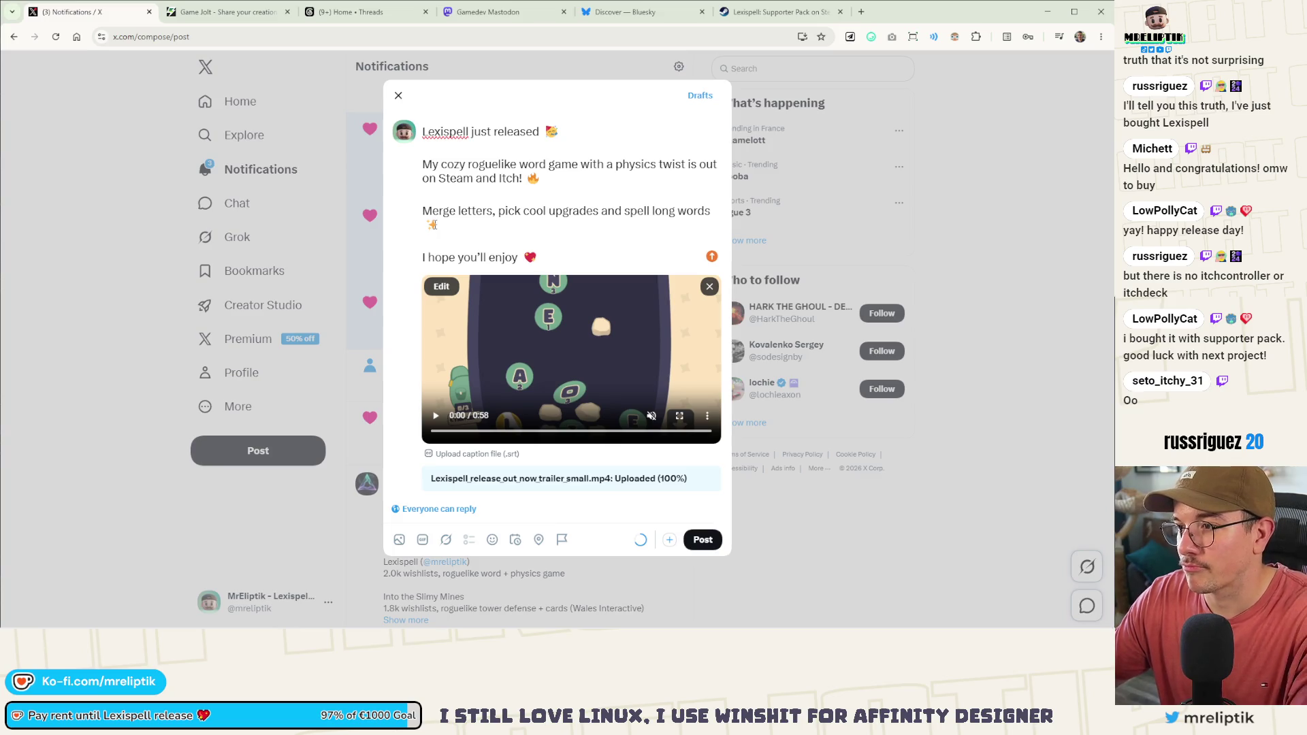
pyautogui.press('BackSpace')
pyautogui.press('Return')
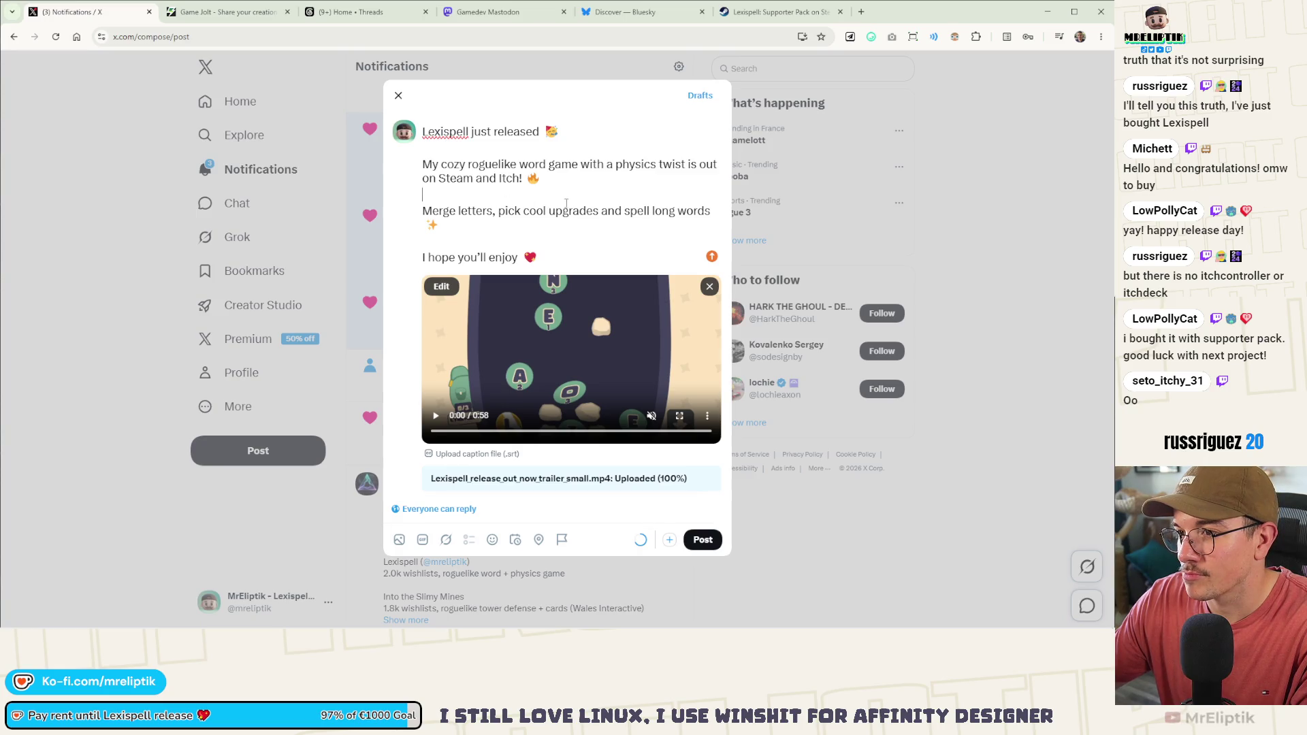
pyautogui.press('BackSpace')
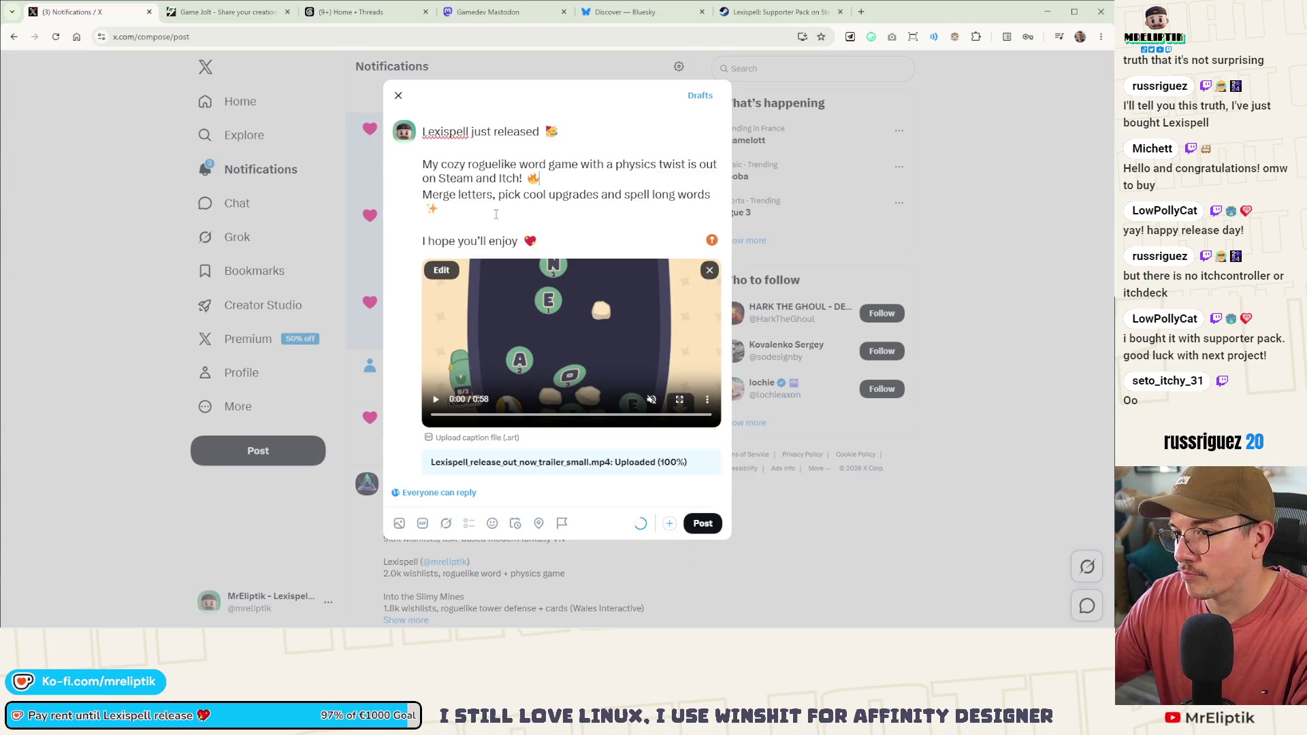
pyautogui.hotkey('ctrl', 'z')
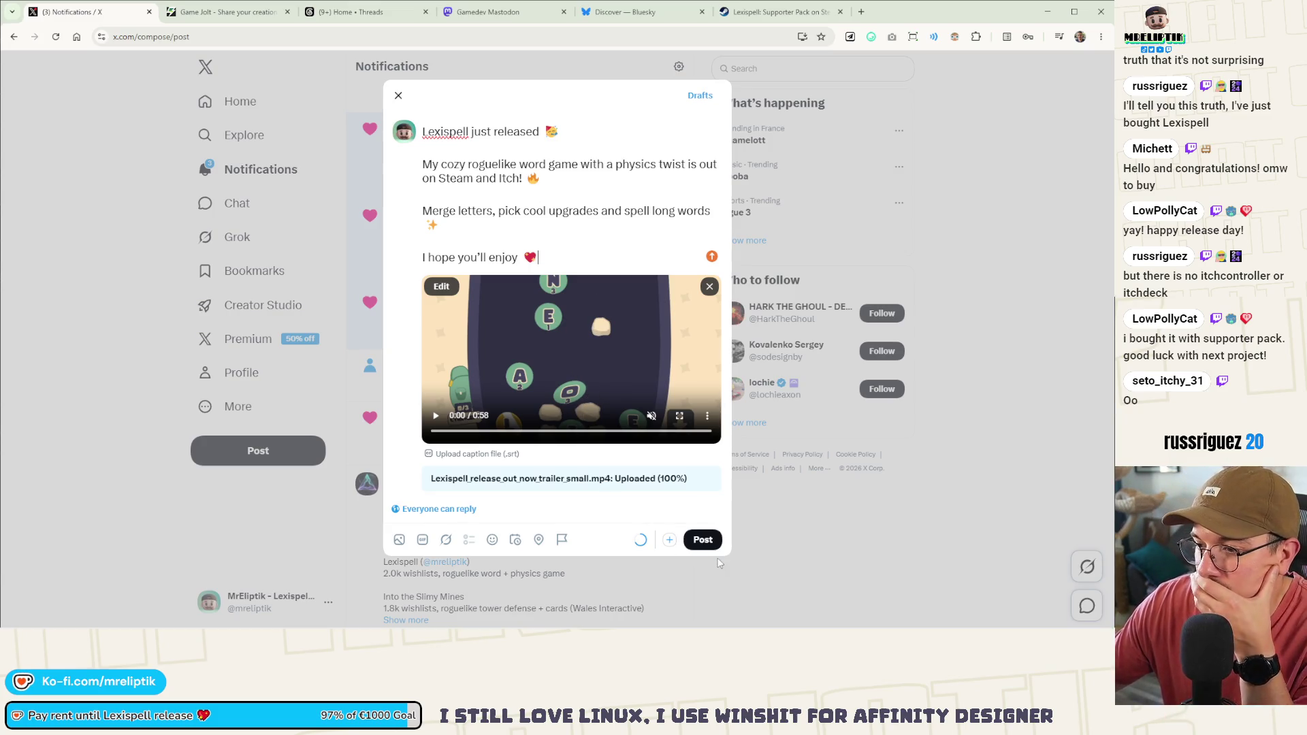
pyautogui.hotkey('ctrl', 'a')
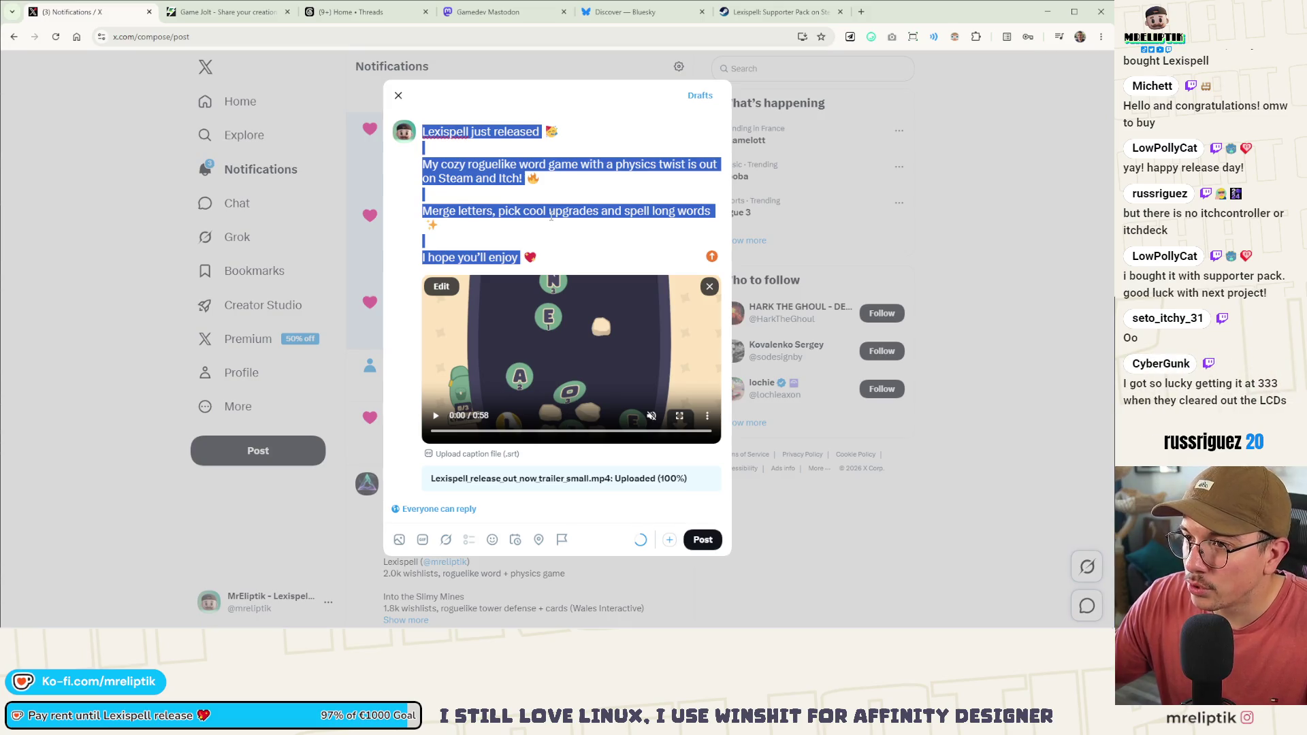
pyautogui.click(549, 211)
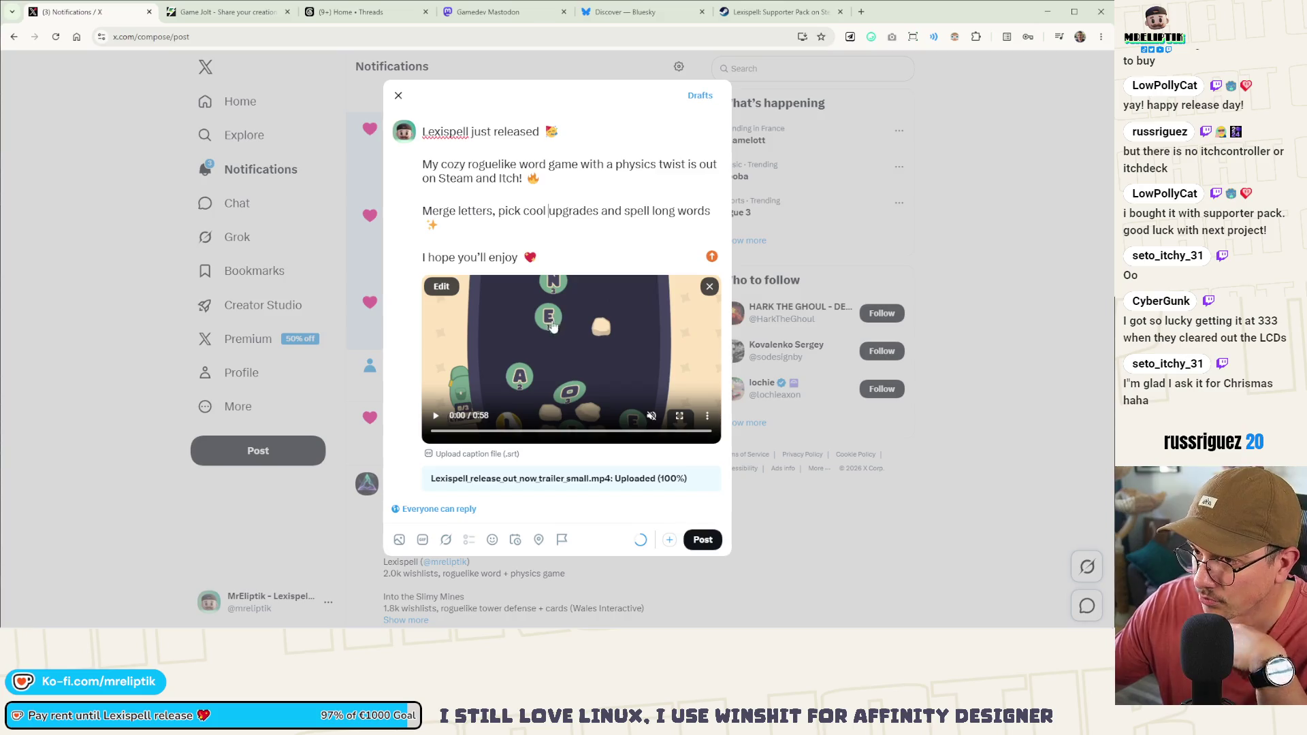
pyautogui.click(701, 545)
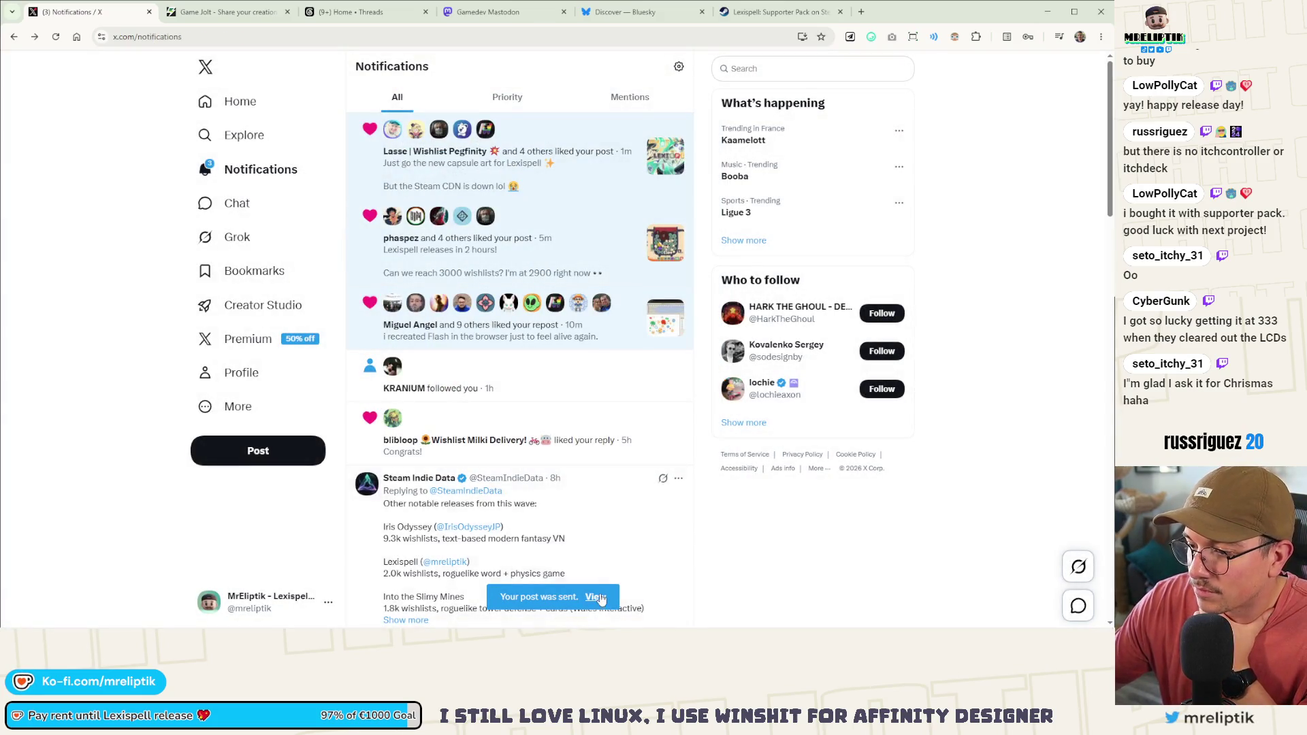
pyautogui.click(595, 596)
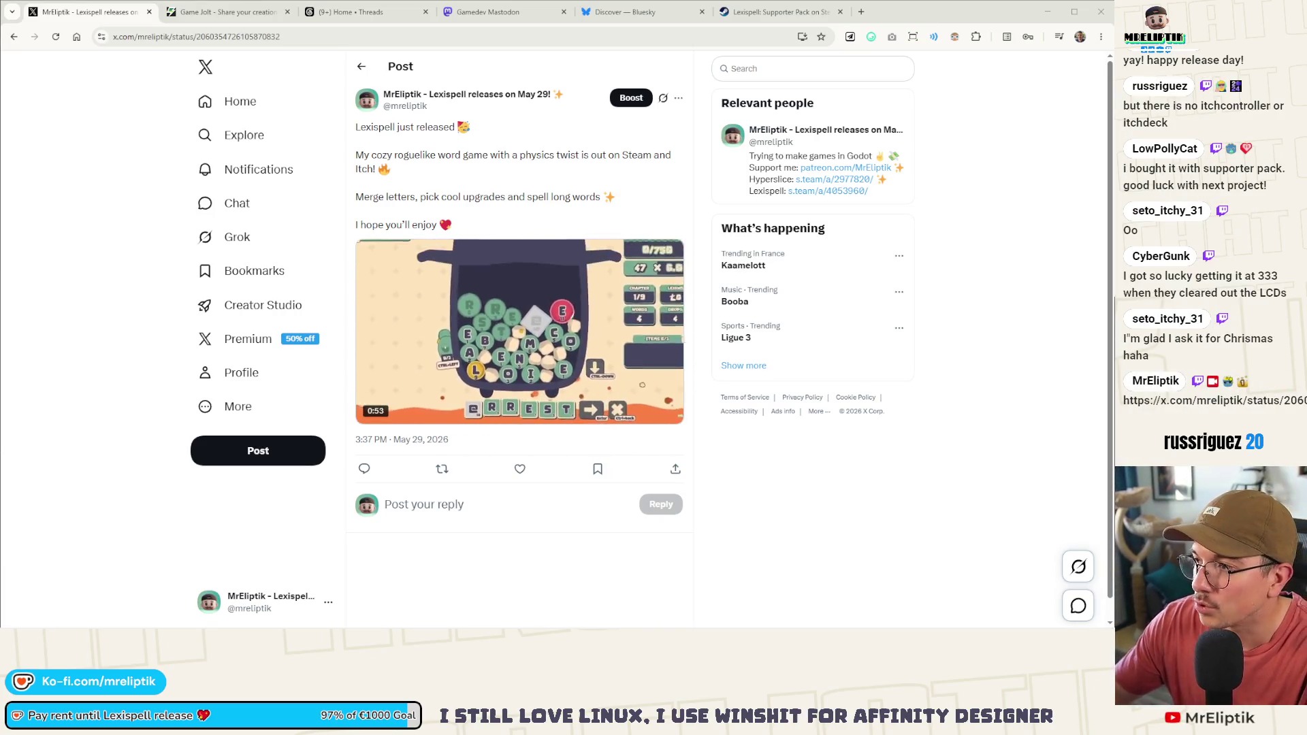
pyautogui.click(364, 469)
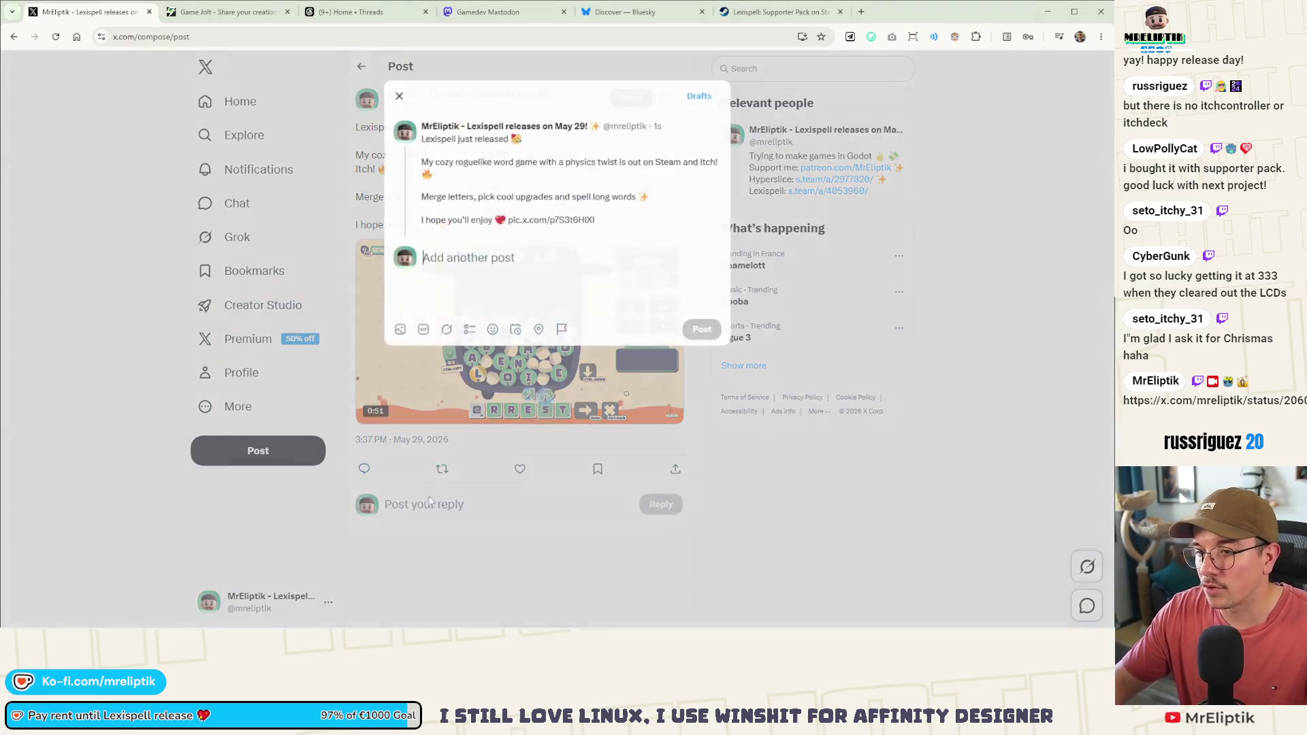
pyautogui.write('eam linky lin')
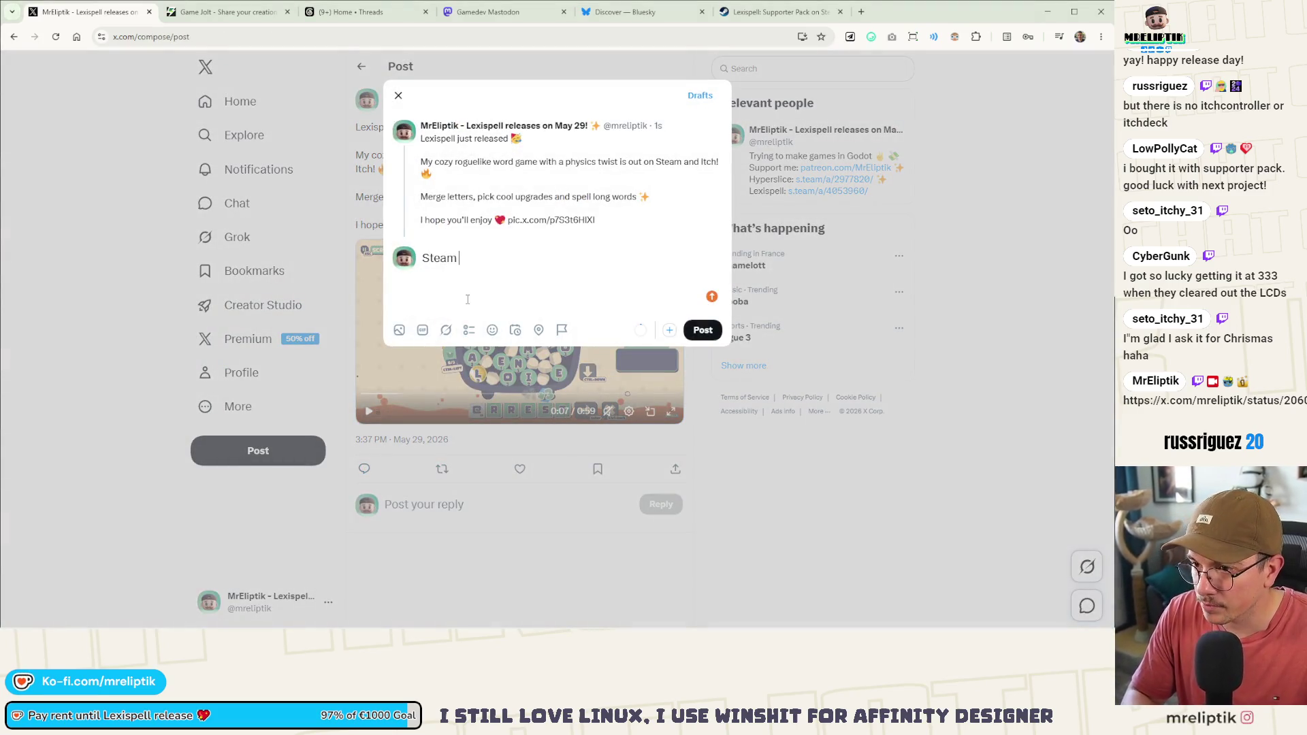
pyautogui.write('k')
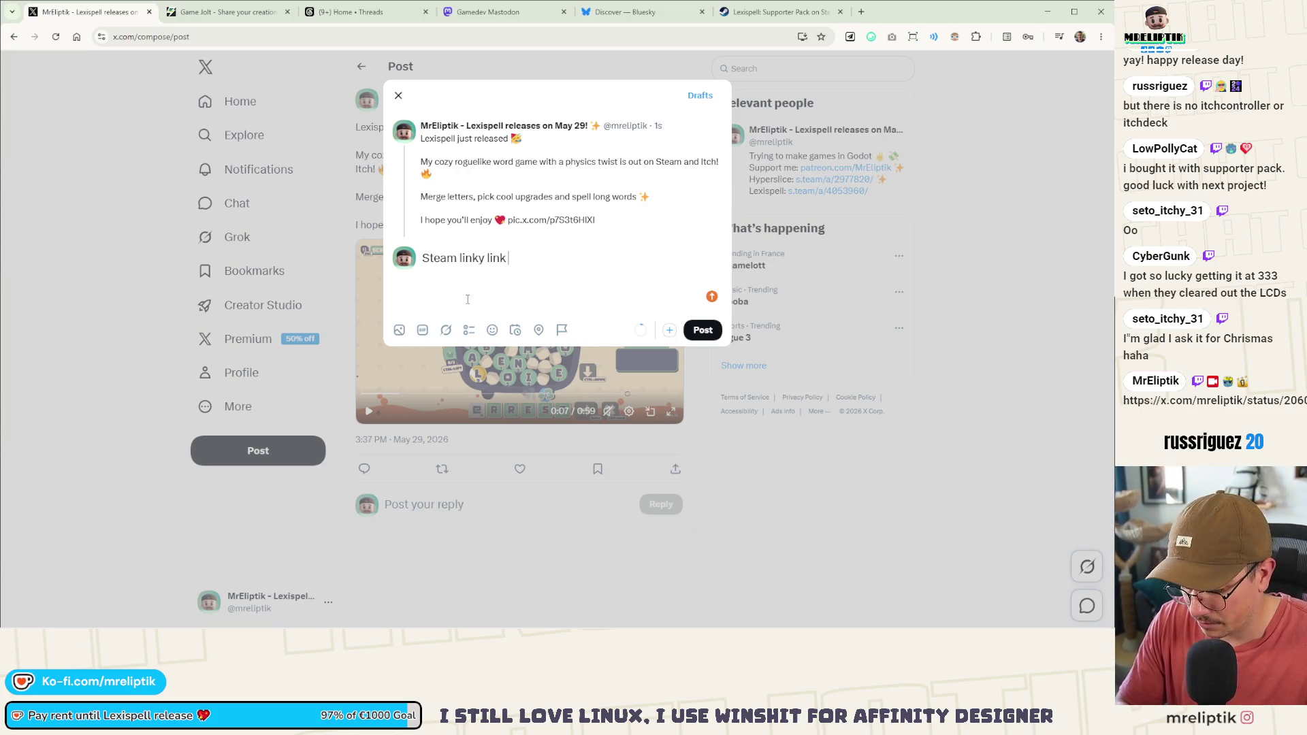
pyautogui.press('super+period')
pyautogui.write('down')
pyautogui.press('Return')
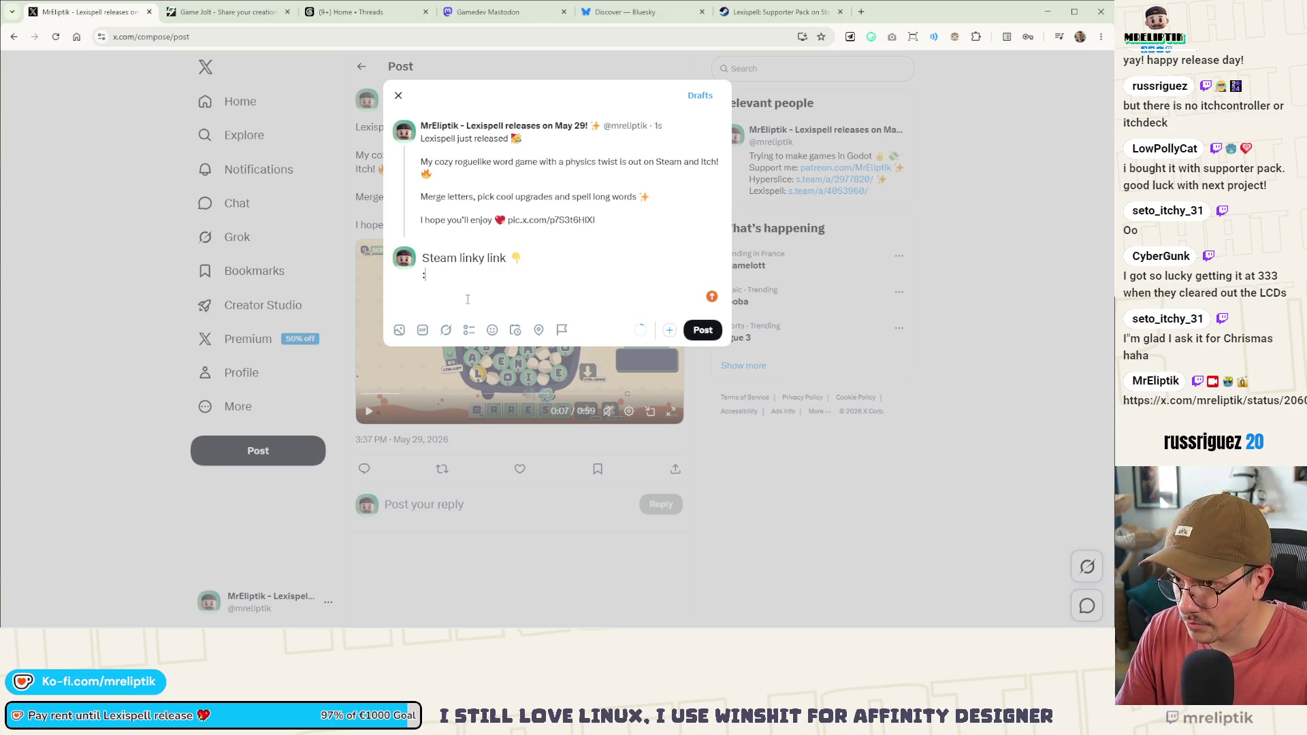
pyautogui.write('https://s.team/a/4053960/')
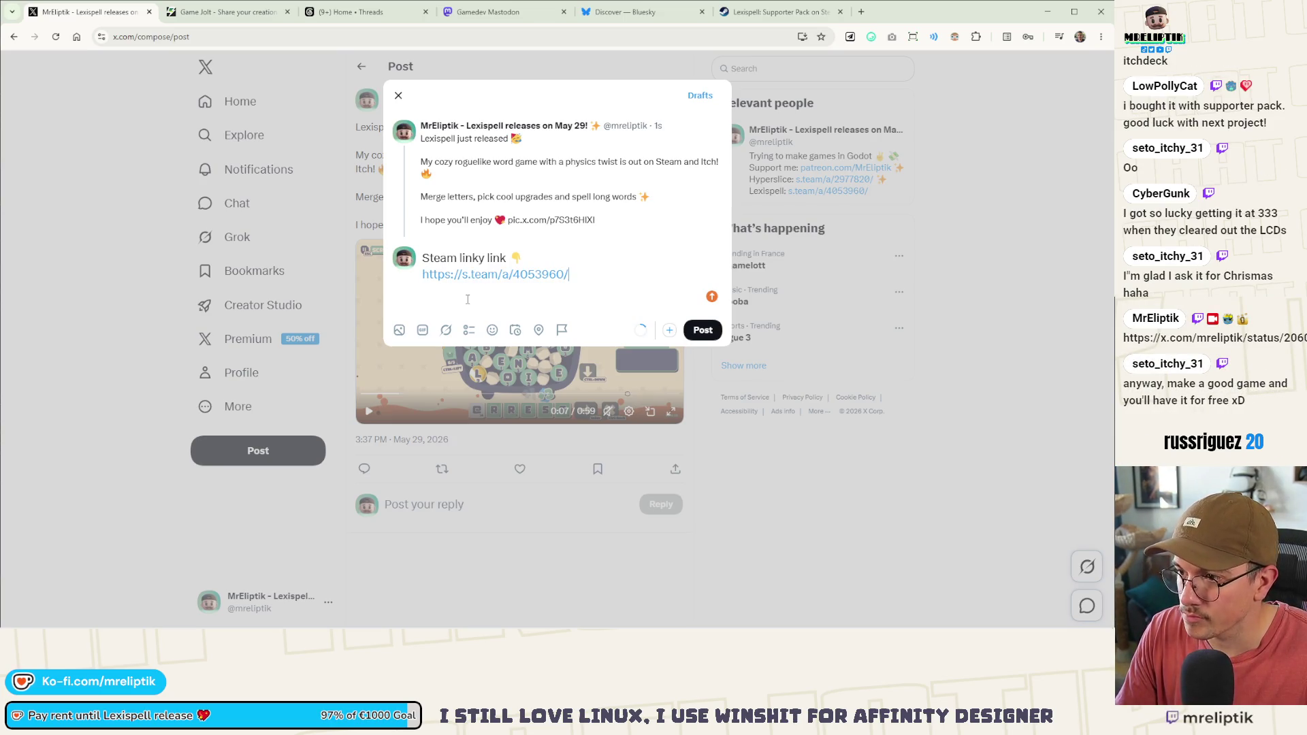
pyautogui.hotkey('ctrl', 'Return')
pyautogui.scroll(-3, 485, 442)
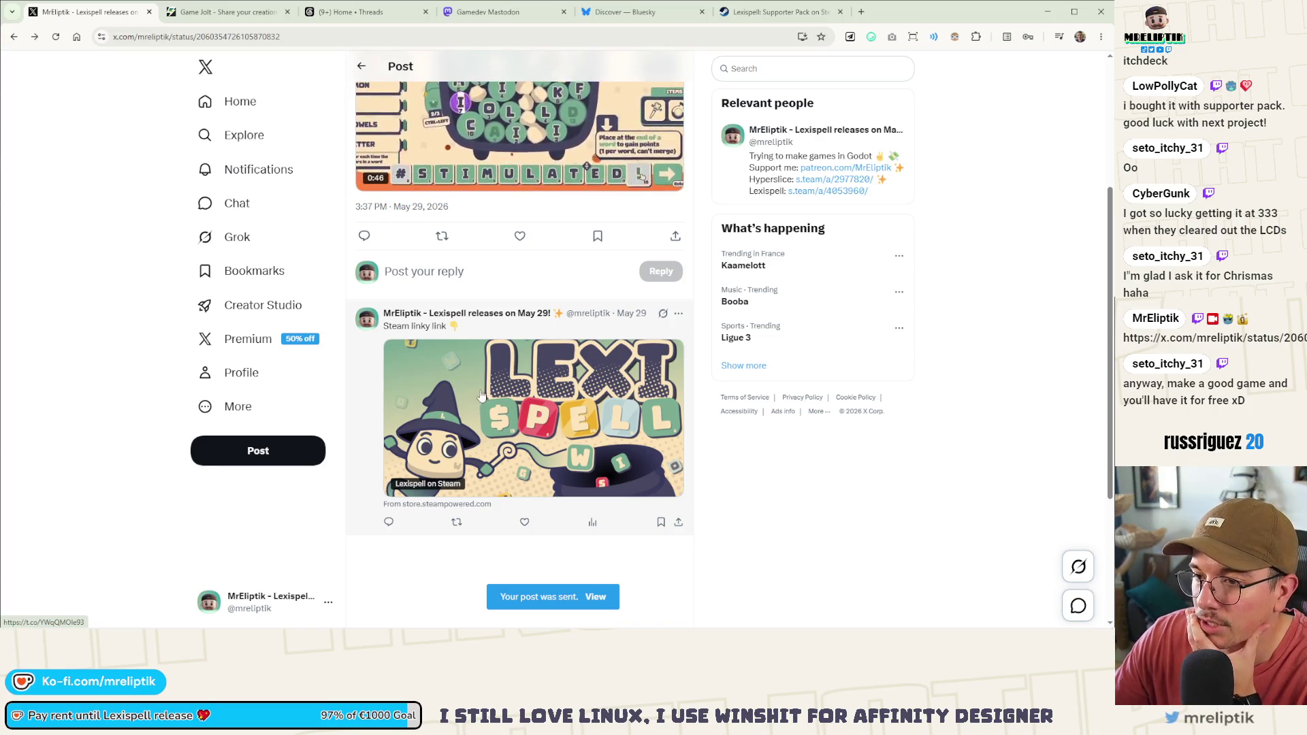
pyautogui.scroll(3, 479, 374)
pyautogui.click(362, 74)
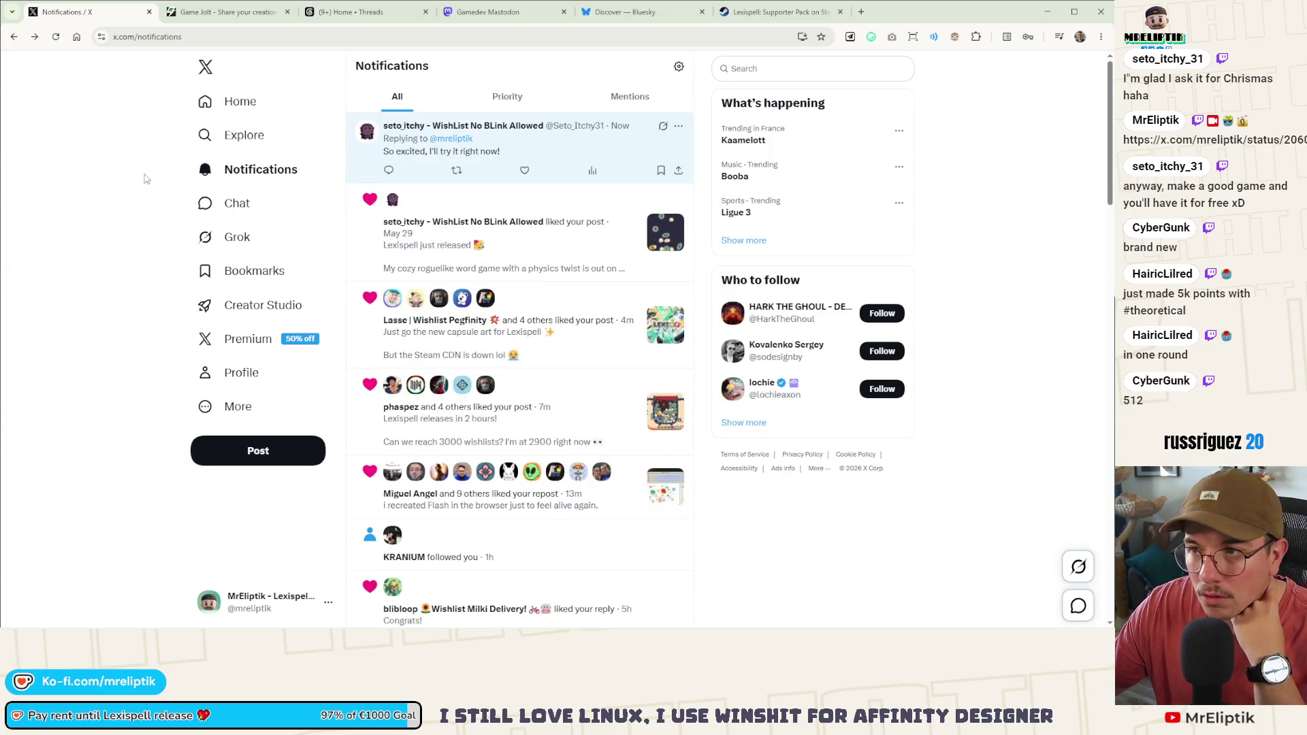
# - Like the fan's 'So excited, I'll try it right now!' reply in Notifications
pyautogui.click(522, 170)
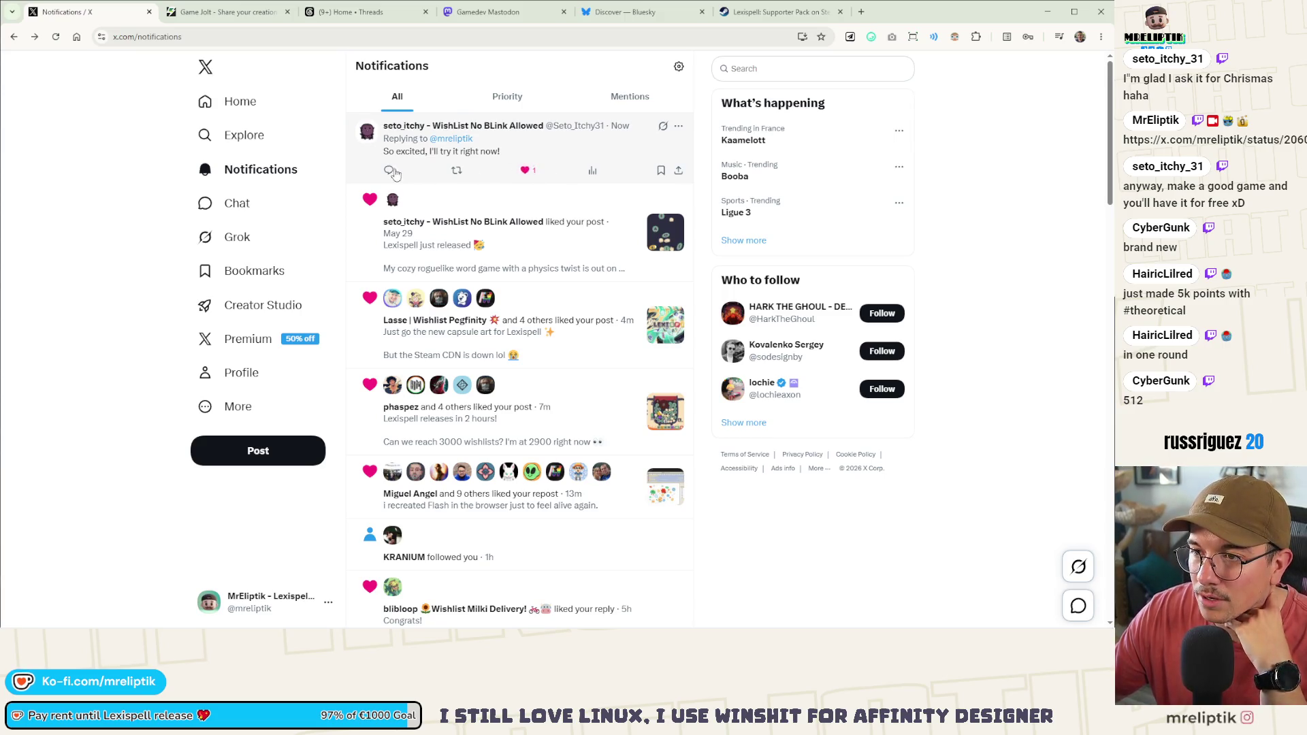
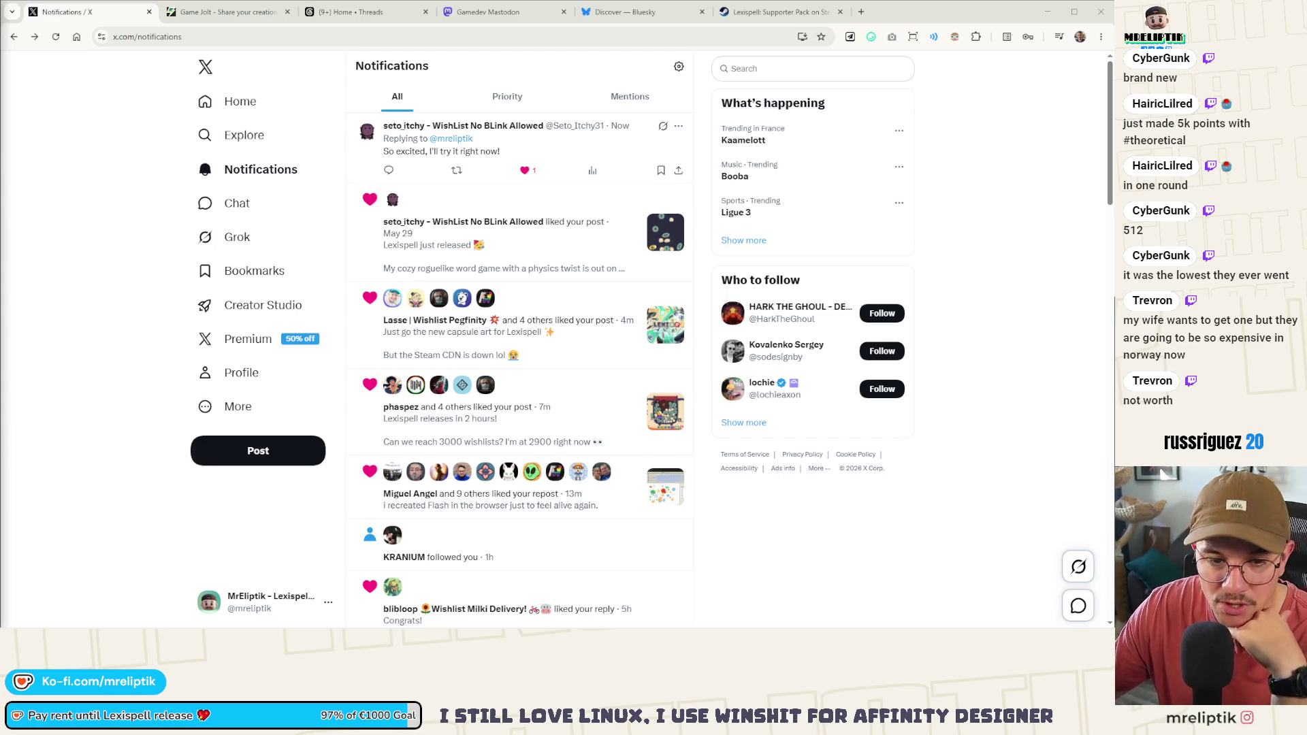
# - Reply 'Thank you 💗' to the follower's excited comment on X
pyautogui.click(533, 151)
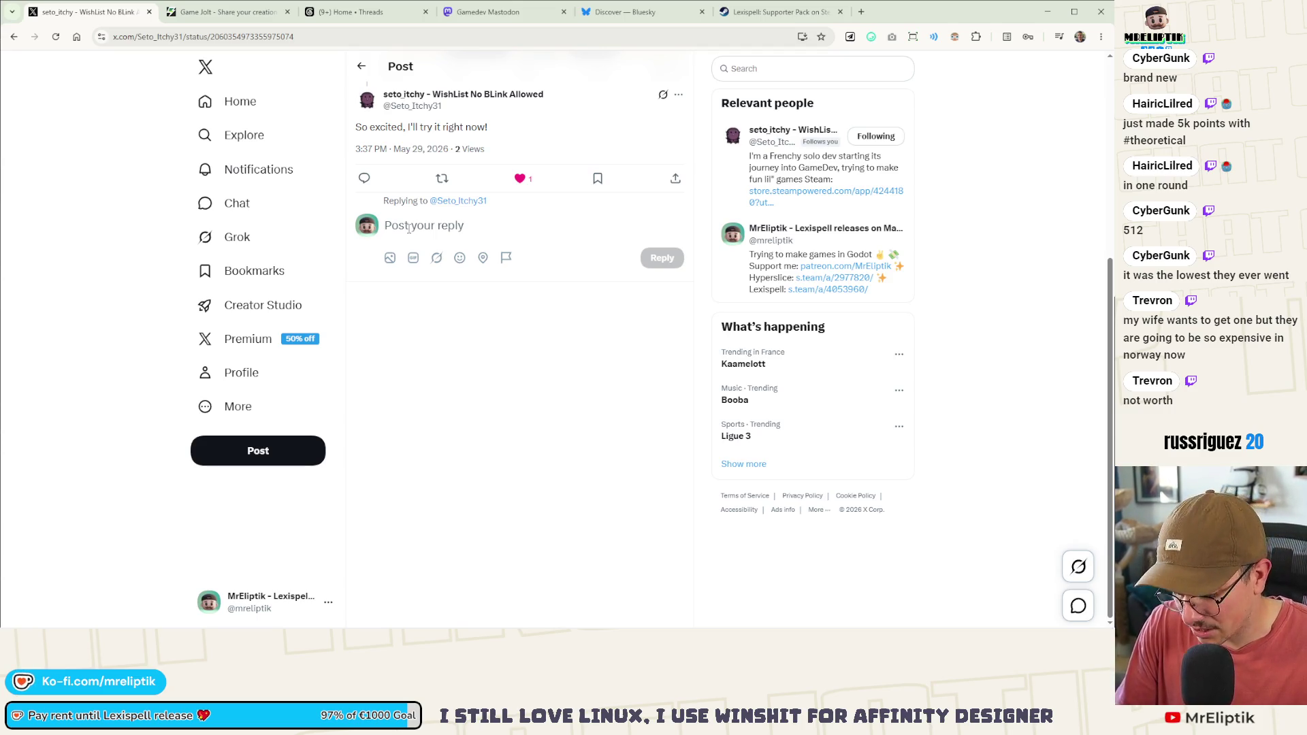
pyautogui.write('Thank you')
pyautogui.press('super+period')
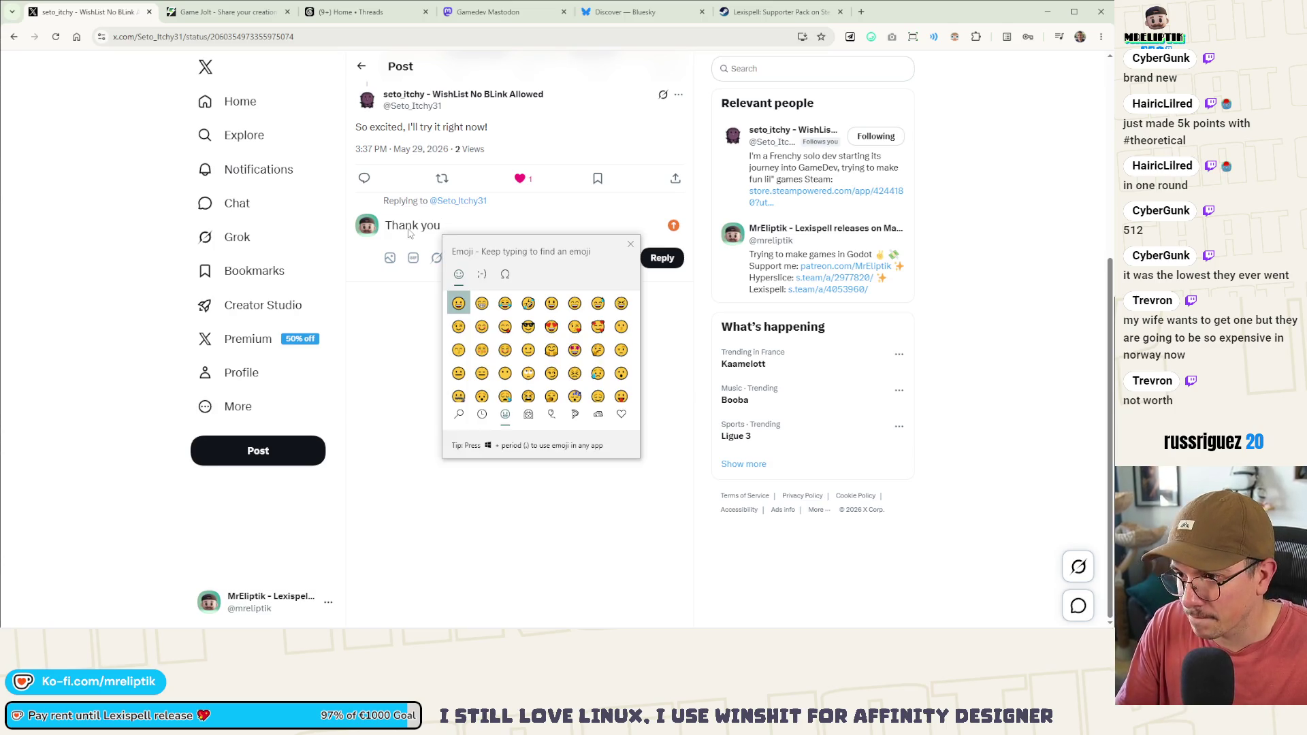
pyautogui.write('heart')
pyautogui.press('Right')
pyautogui.press('Right')
pyautogui.press('Return')
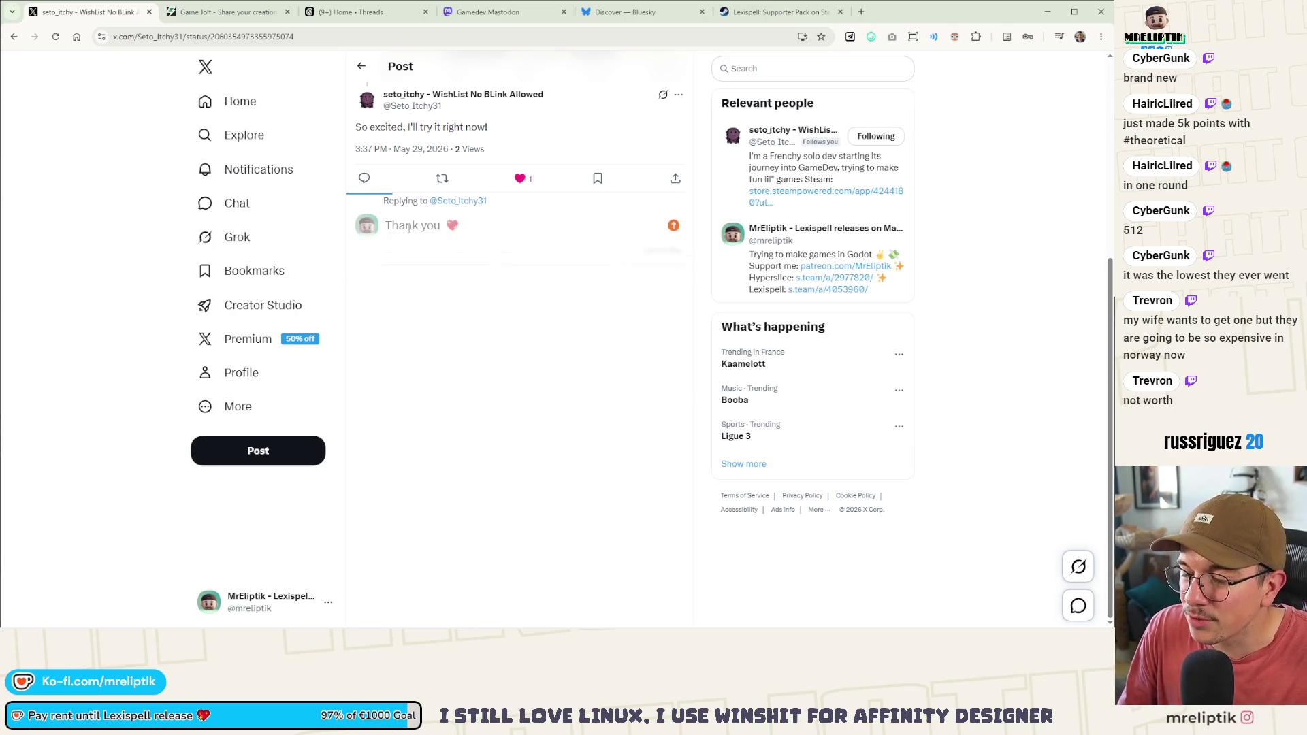
pyautogui.hotkey('ctrl', 'Return')
pyautogui.click(228, 12)
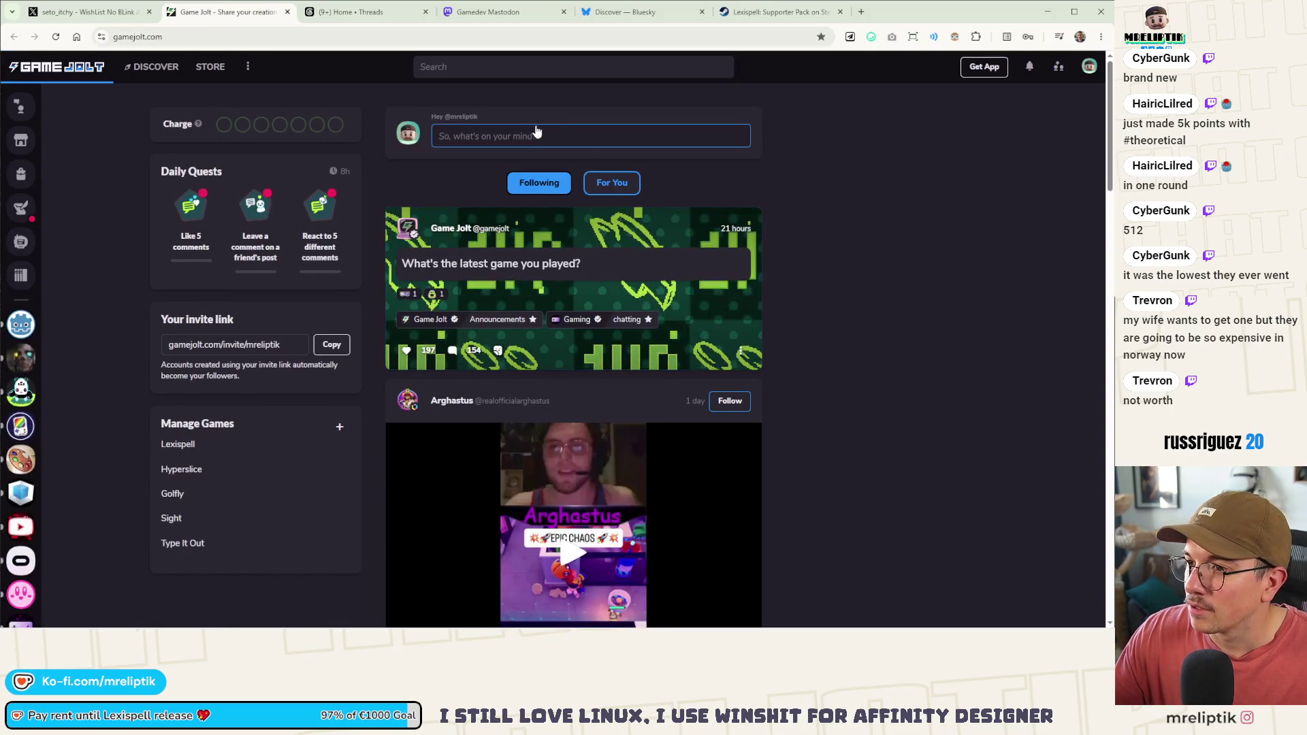
# - Start a new Game Jolt post and attach the Lexispell gameplay video
pyautogui.click(543, 133)
pyautogui.click(494, 146)
pyautogui.moveTo(504, 1)
pyautogui.mouseDown()
pyautogui.moveTo(501, 242)
pyautogui.moveTo(433, 272)
pyautogui.mouseUp()
# - Paste the Lexispell announcement from clipboard history and add a 🔥 after 'Itch!'
pyautogui.click(452, 272)
pyautogui.hotkey('ctrl', 'v')
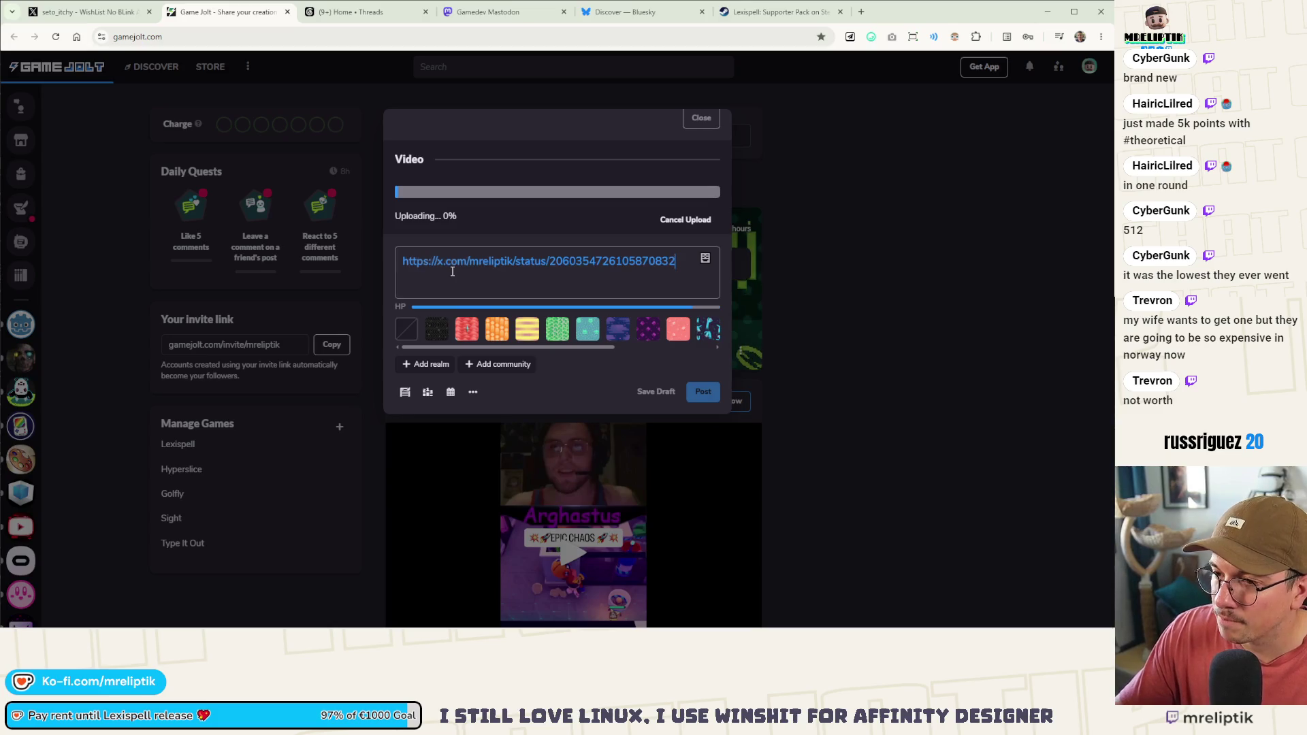
pyautogui.hotkey('ctrl', 'z')
pyautogui.press('super+v')
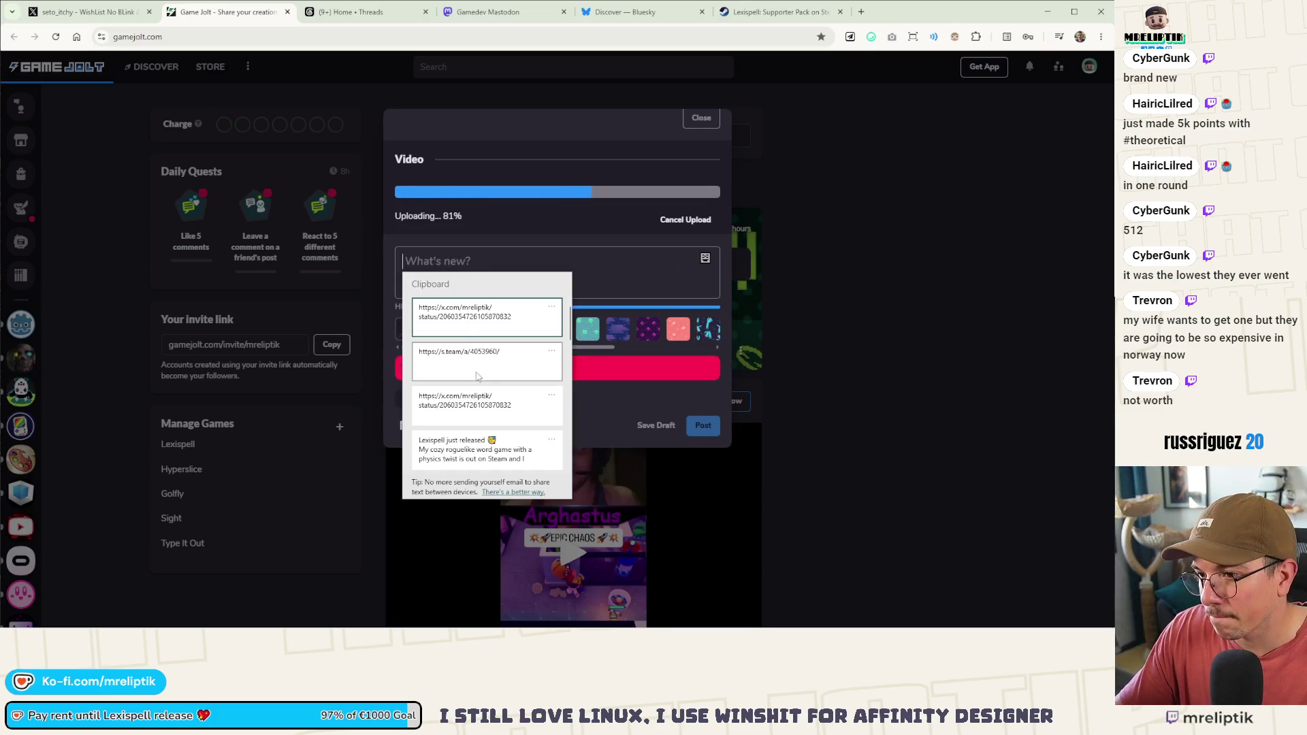
pyautogui.scroll(-2, 476, 376)
pyautogui.click(438, 326)
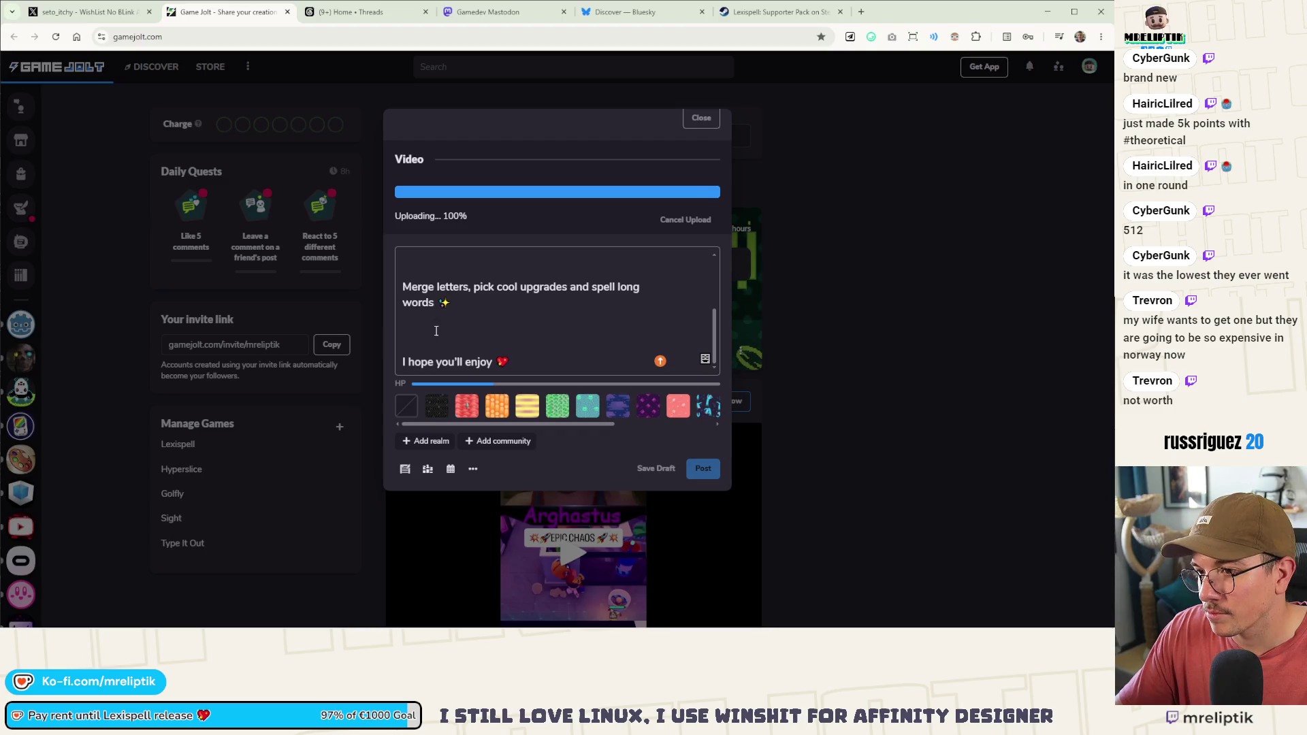
pyautogui.scroll(2, 449, 320)
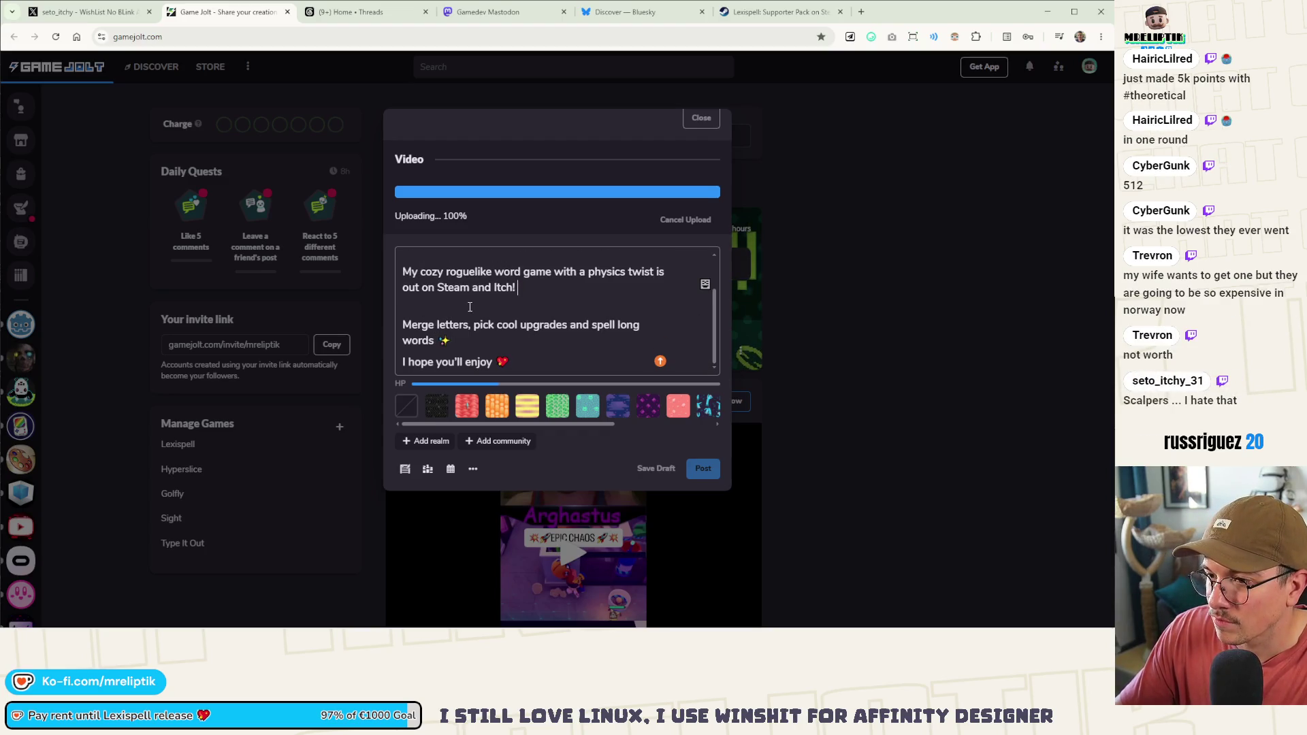
pyautogui.write('🔥')
pyautogui.press('Return')
pyautogui.press('BackSpace')
pyautogui.scroll(1, 456, 528)
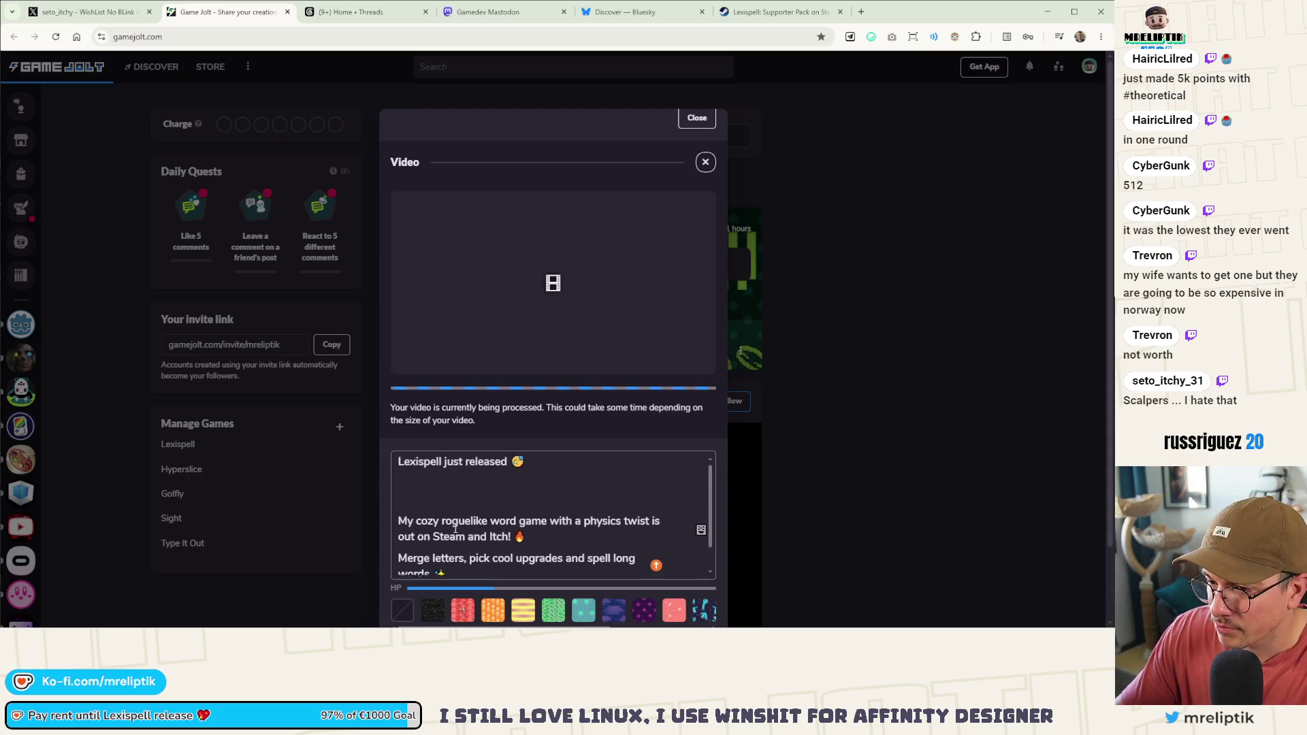
# - Add 'I hope you'll enjoy ❤️' and paste the Steam link on a new line
pyautogui.write("I hope you'll enjoy ❤️")
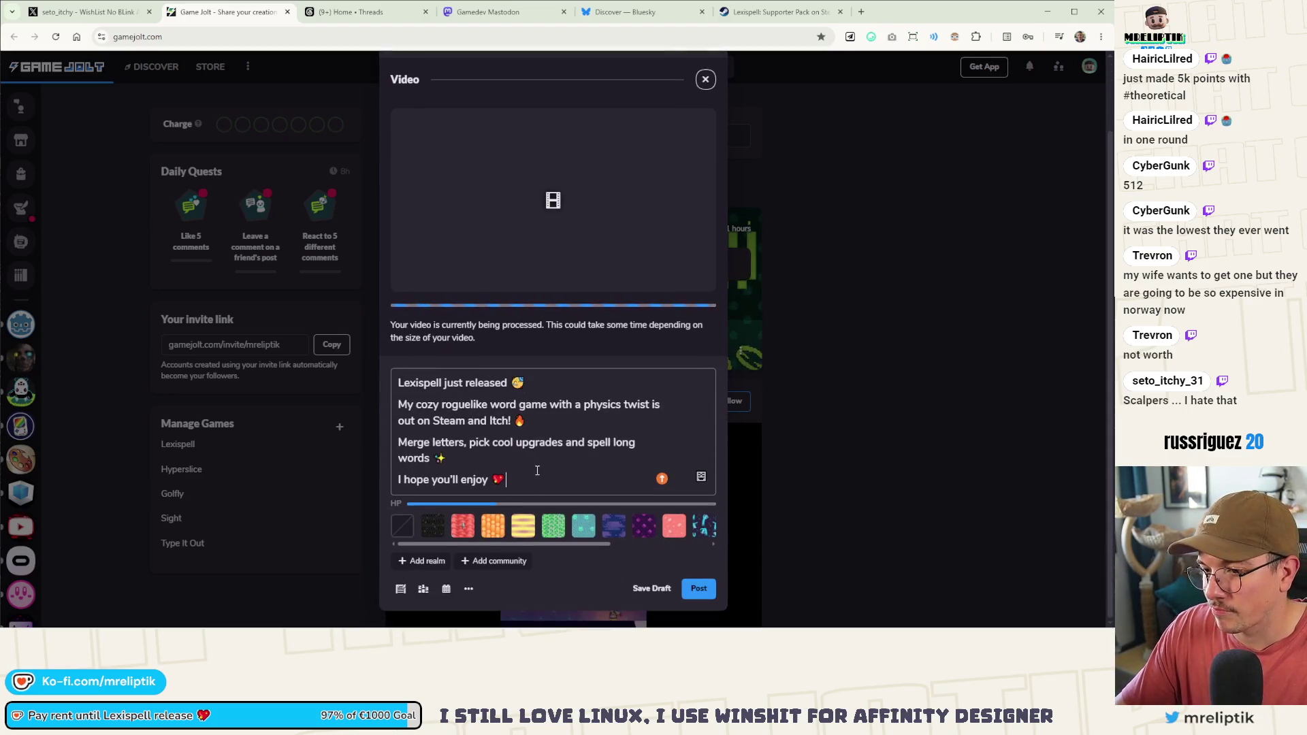
pyautogui.press('Return')
pyautogui.press('super+v')
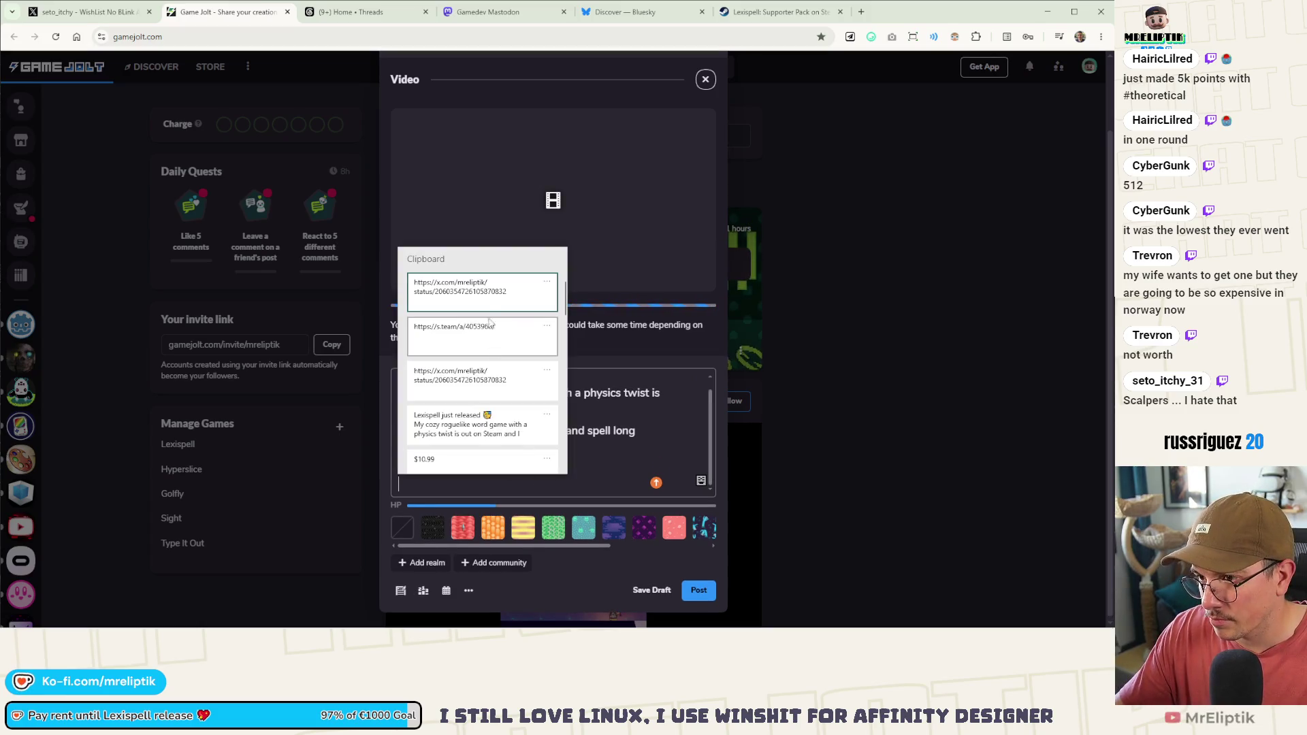
pyautogui.scroll(-2, 481, 423)
pyautogui.scroll(5, 482, 422)
pyautogui.click(500, 487)
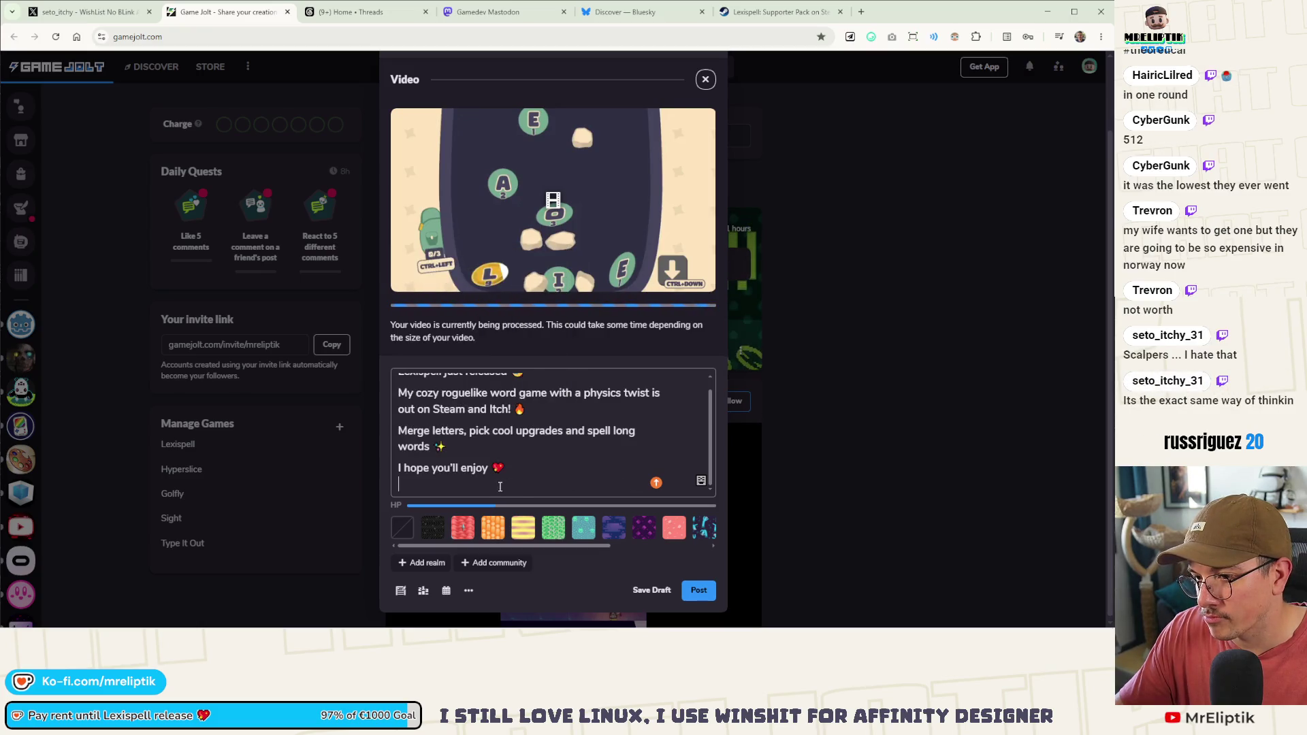
pyautogui.write('https://s.team/a/4053960/')
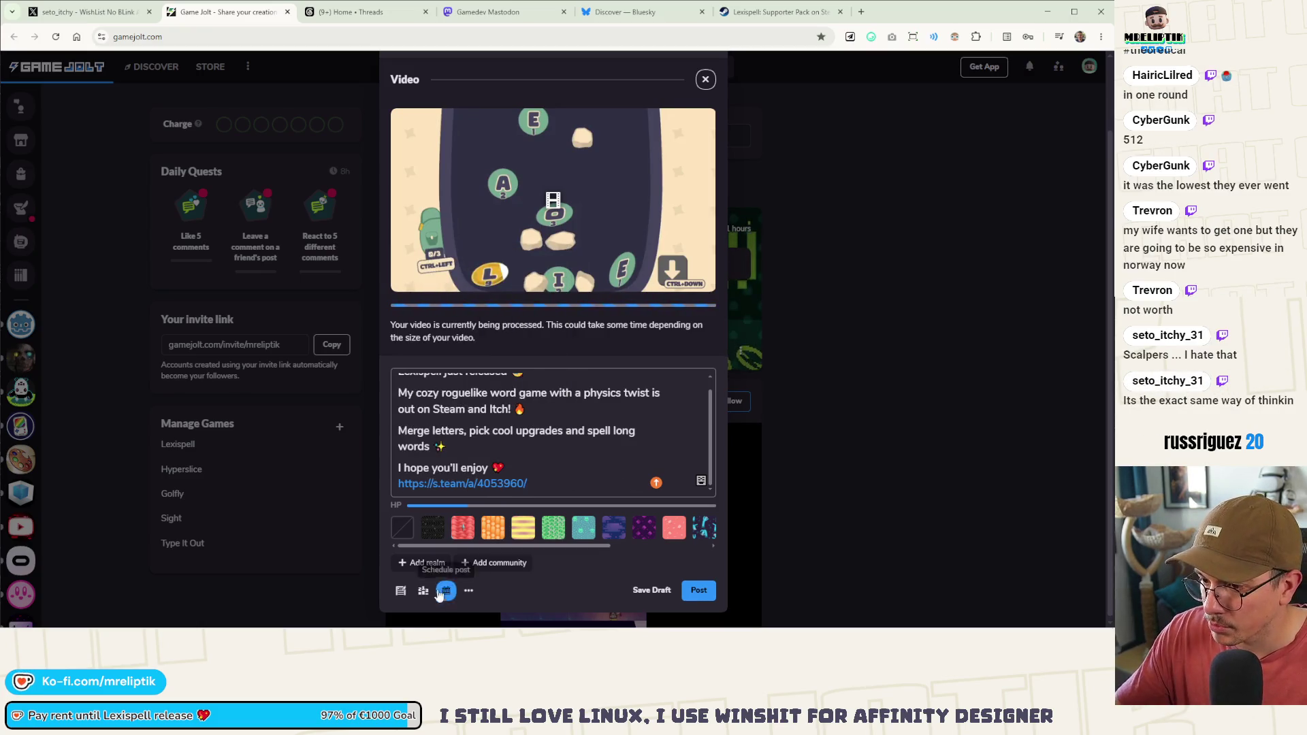
# - Tag the post with the Cozy games and Game Dev realms
pyautogui.click(423, 563)
pyautogui.click(430, 272)
pyautogui.click(512, 276)
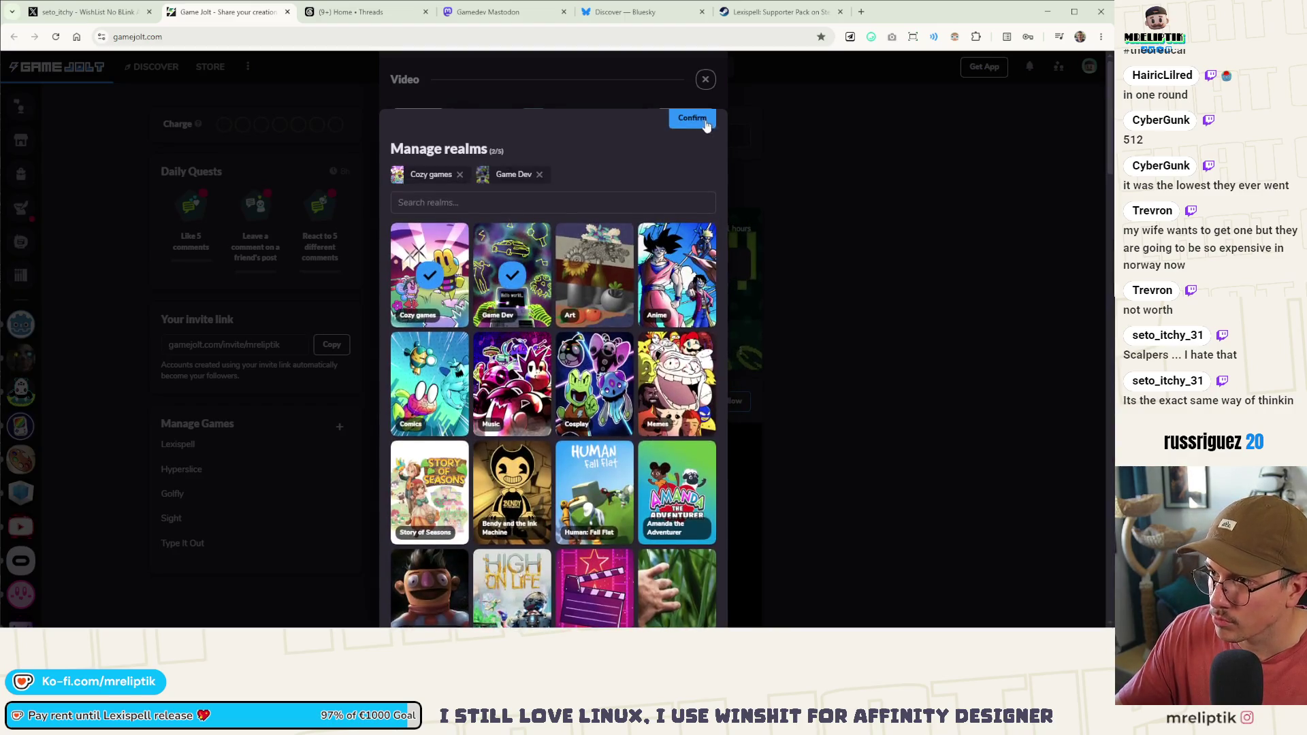
pyautogui.click(702, 119)
# - Add Godot, Game Dev and Indie Game show-and-tell channels, then publish the post
pyautogui.click(627, 565)
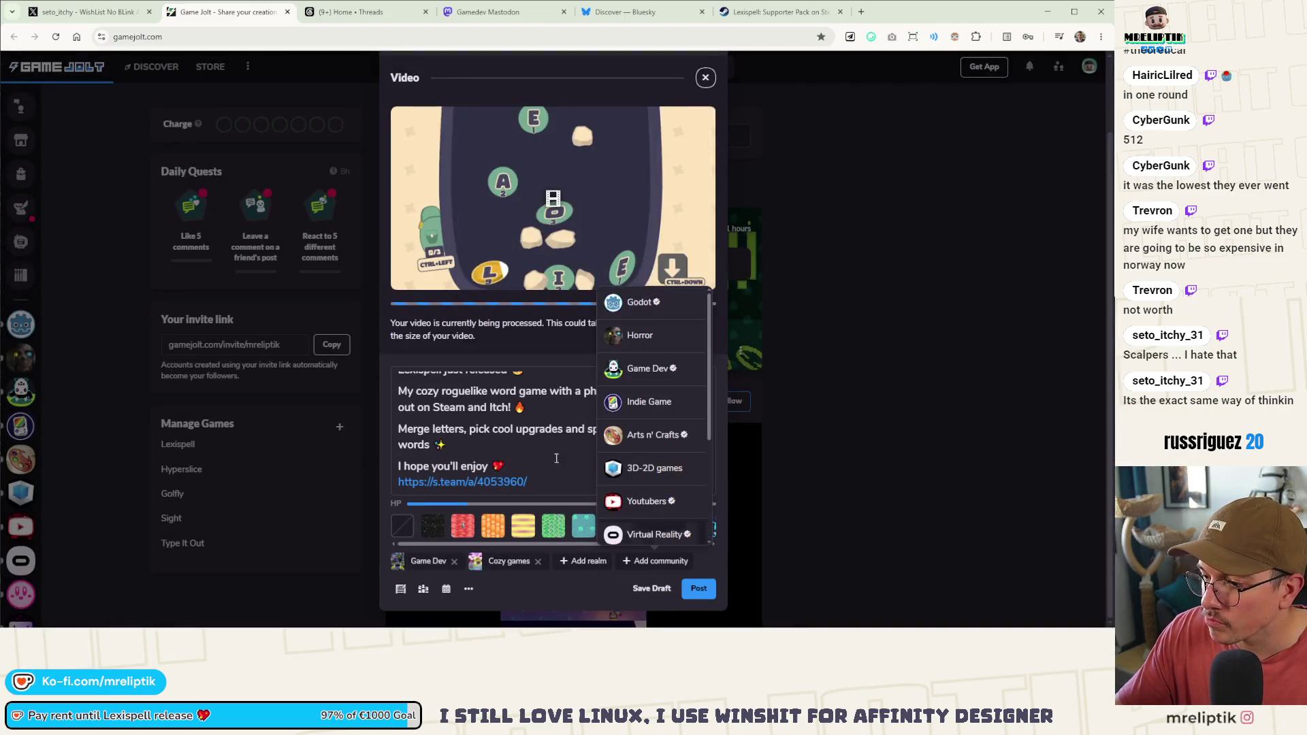
pyautogui.click(633, 461)
pyautogui.click(643, 452)
pyautogui.click(664, 553)
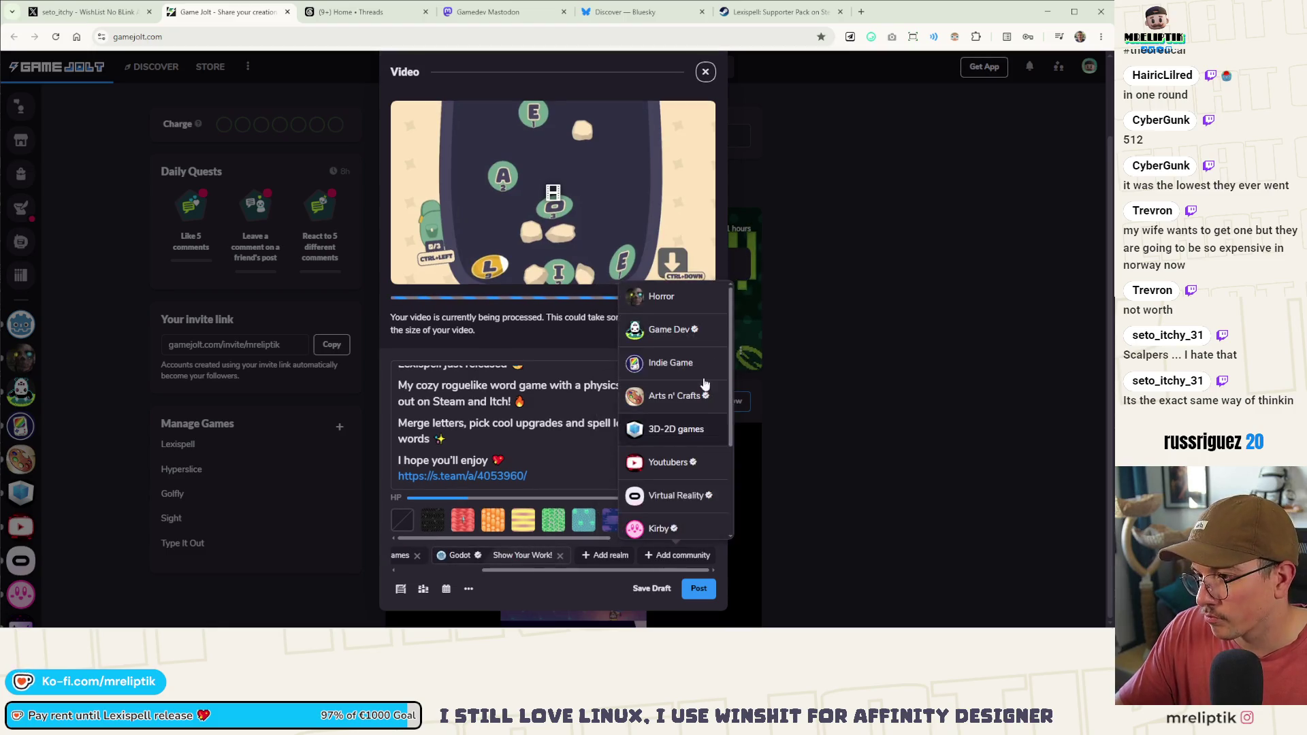
pyautogui.click(671, 330)
pyautogui.click(663, 472)
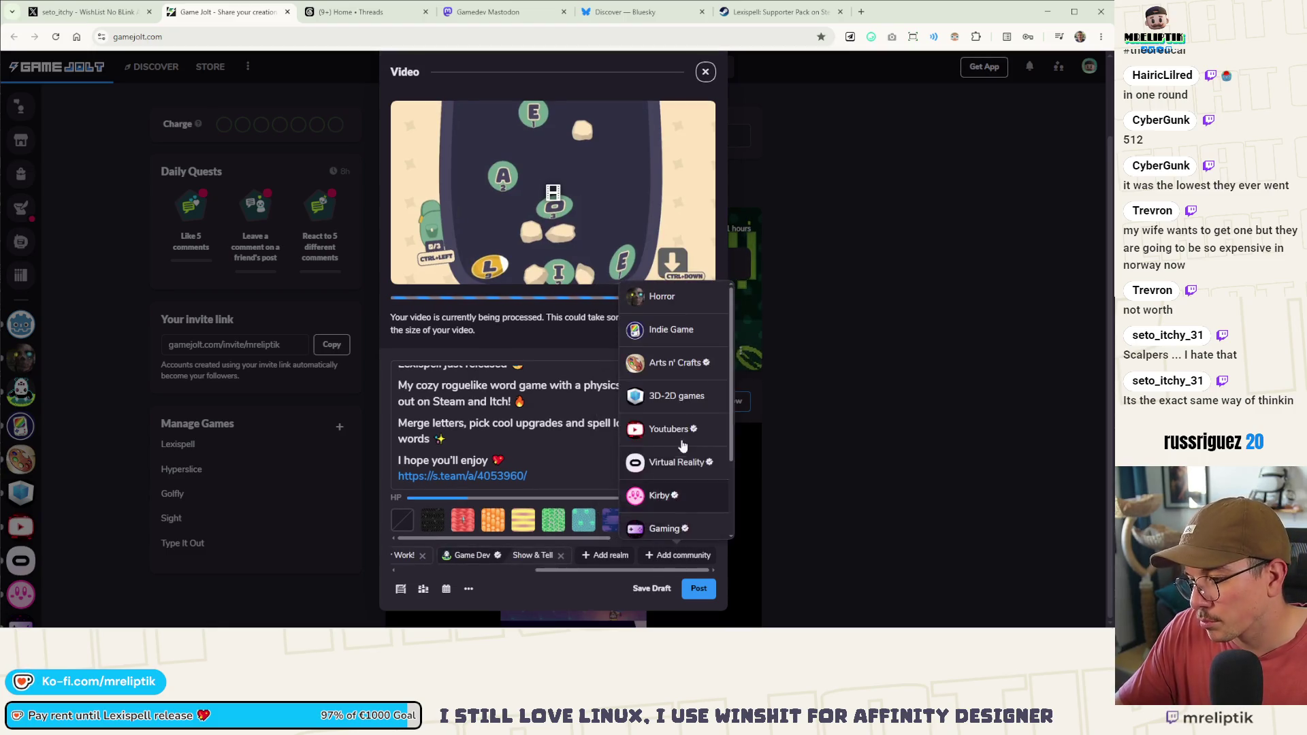
pyautogui.click(668, 330)
pyautogui.click(655, 418)
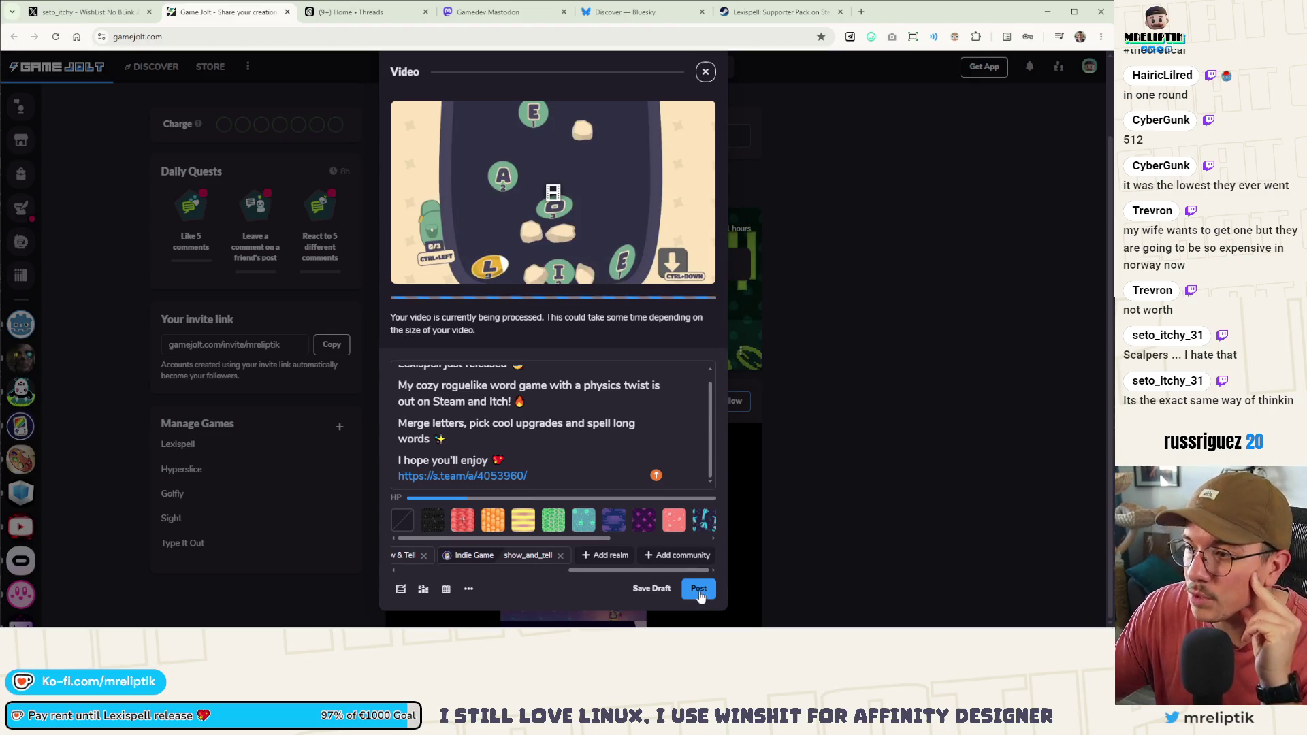
pyautogui.click(697, 590)
# - Start a new Threads thread with the Lexispell gameplay media
pyautogui.click(347, 12)
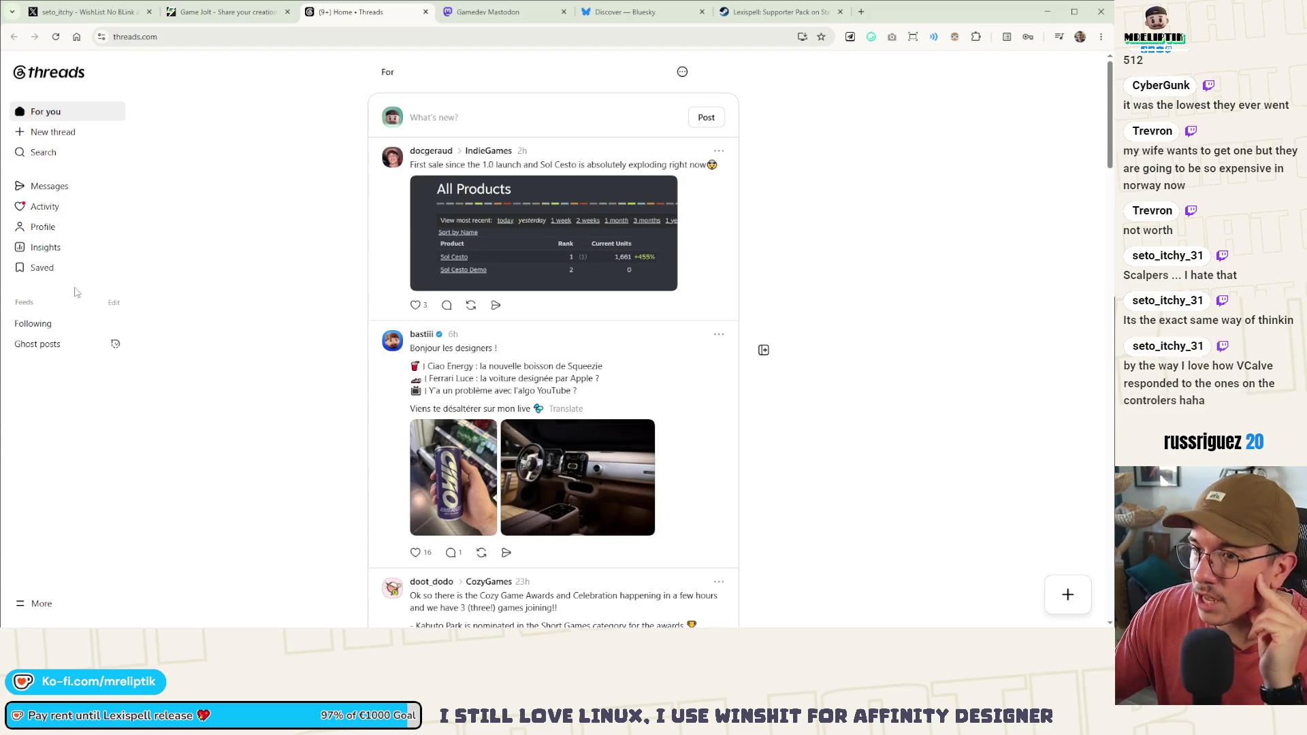
pyautogui.click(45, 207)
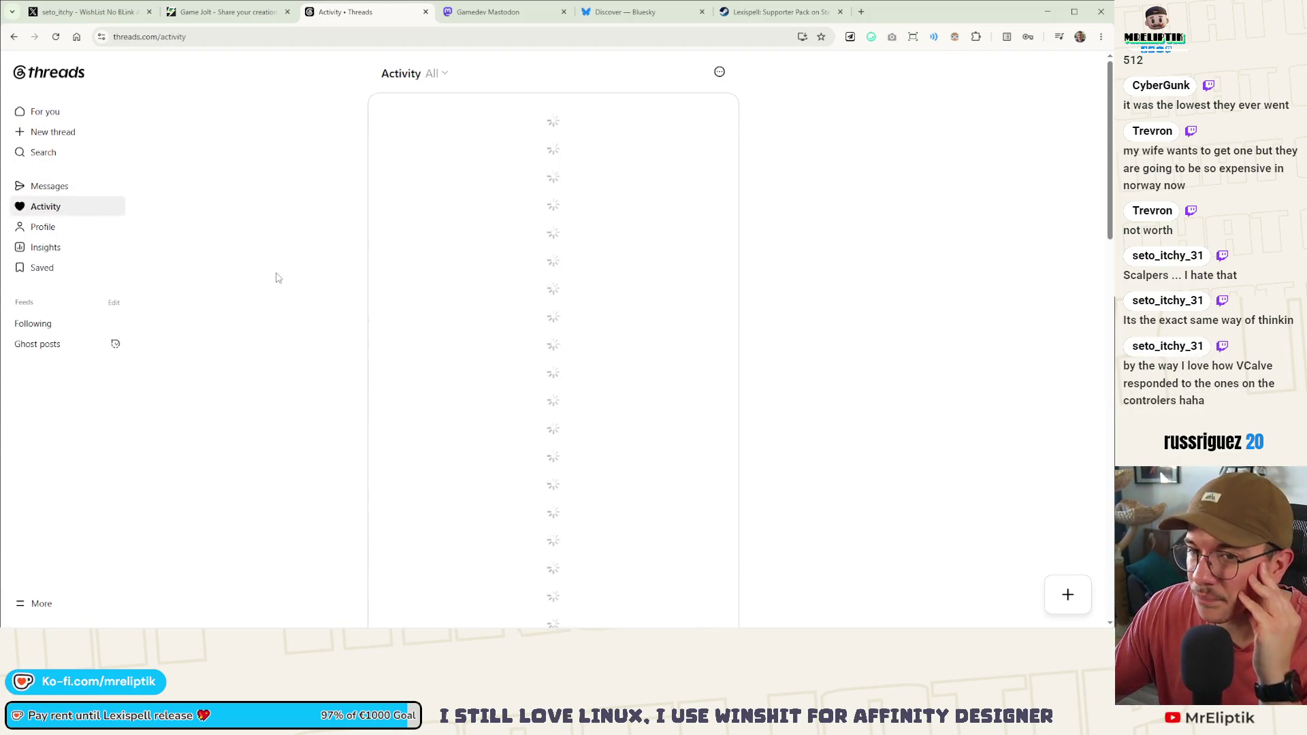
pyautogui.click(47, 113)
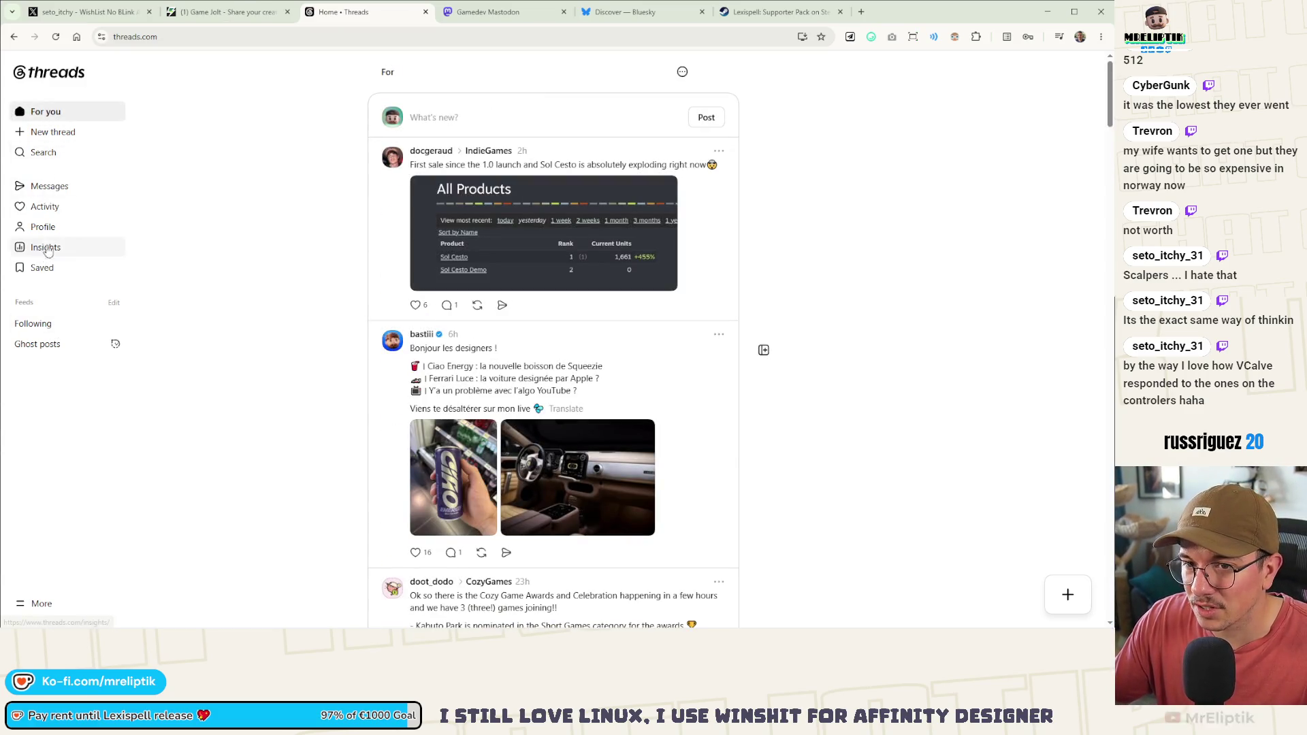
pyautogui.click(49, 132)
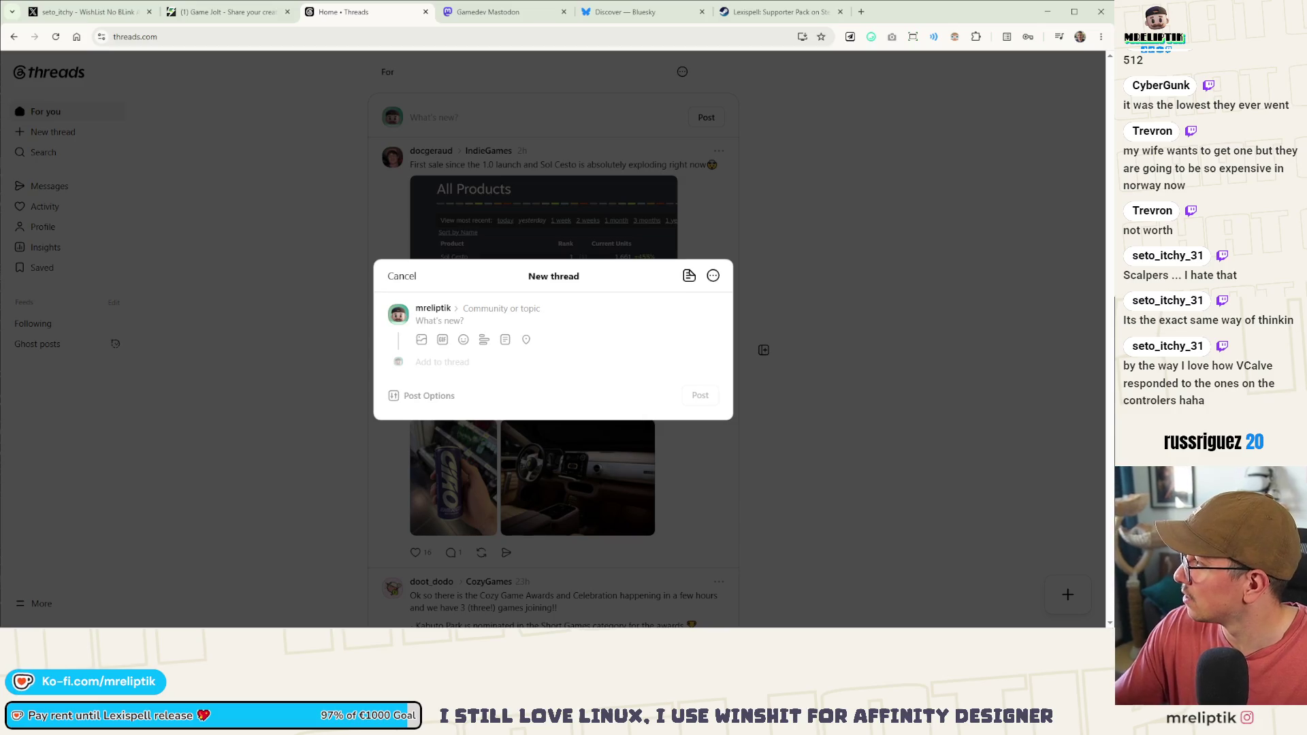
pyautogui.moveTo(438, 291); pyautogui.dragTo(441, 293)
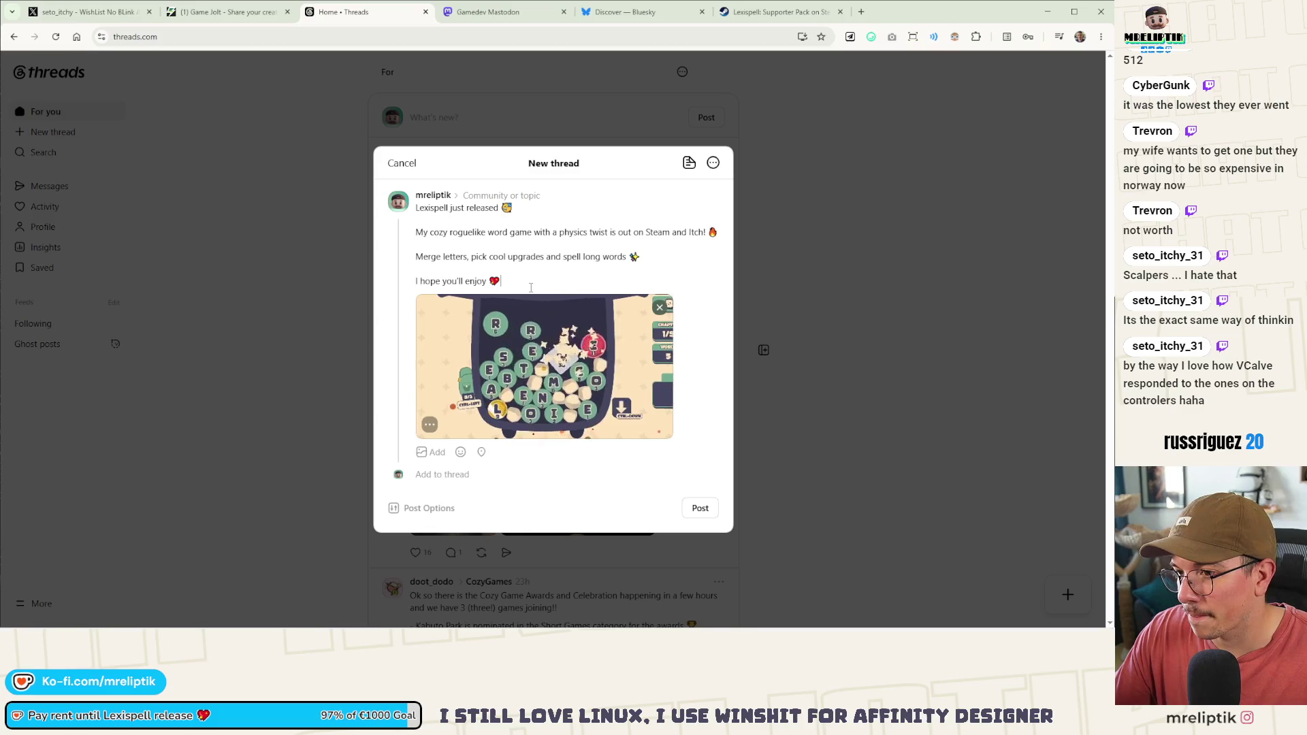
# - Add a second post reading 'Steam link 👇' with the pasted link
pyautogui.click(444, 474)
pyautogui.write('Steam lkink')
pyautogui.press('super+period')
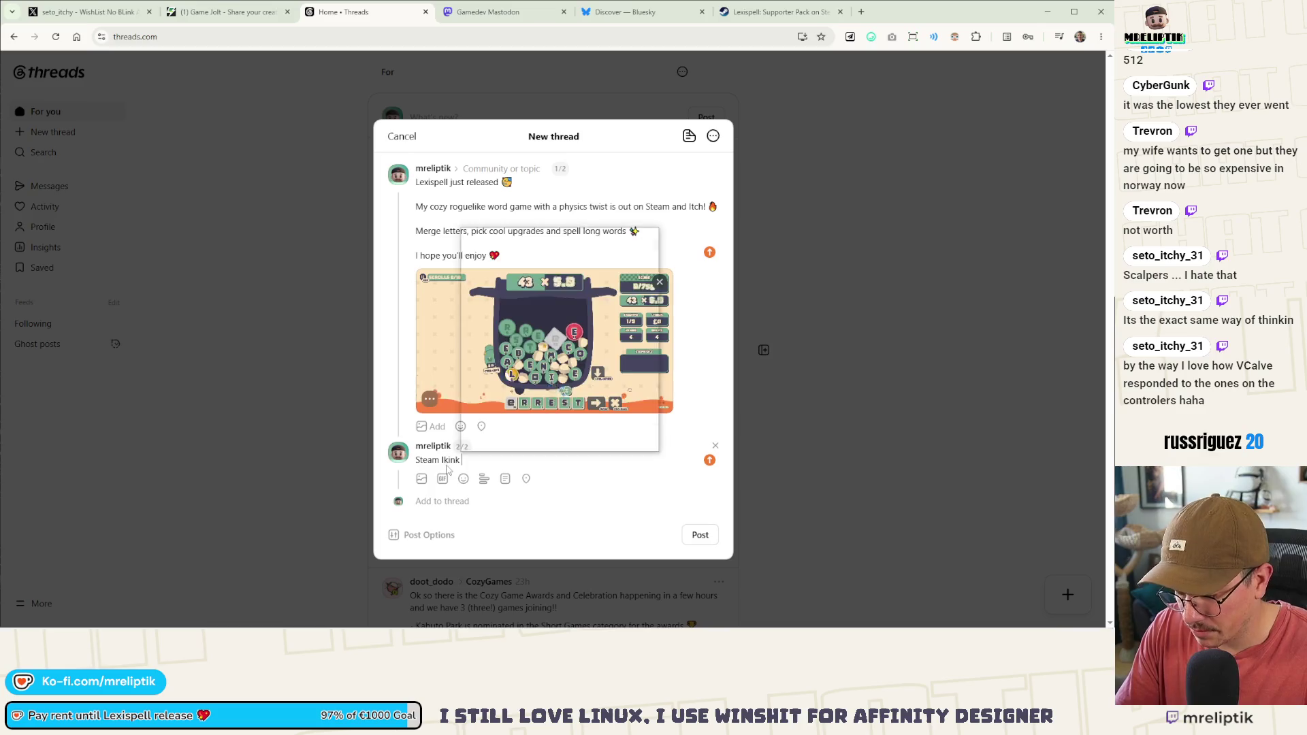
pyautogui.press('Return')
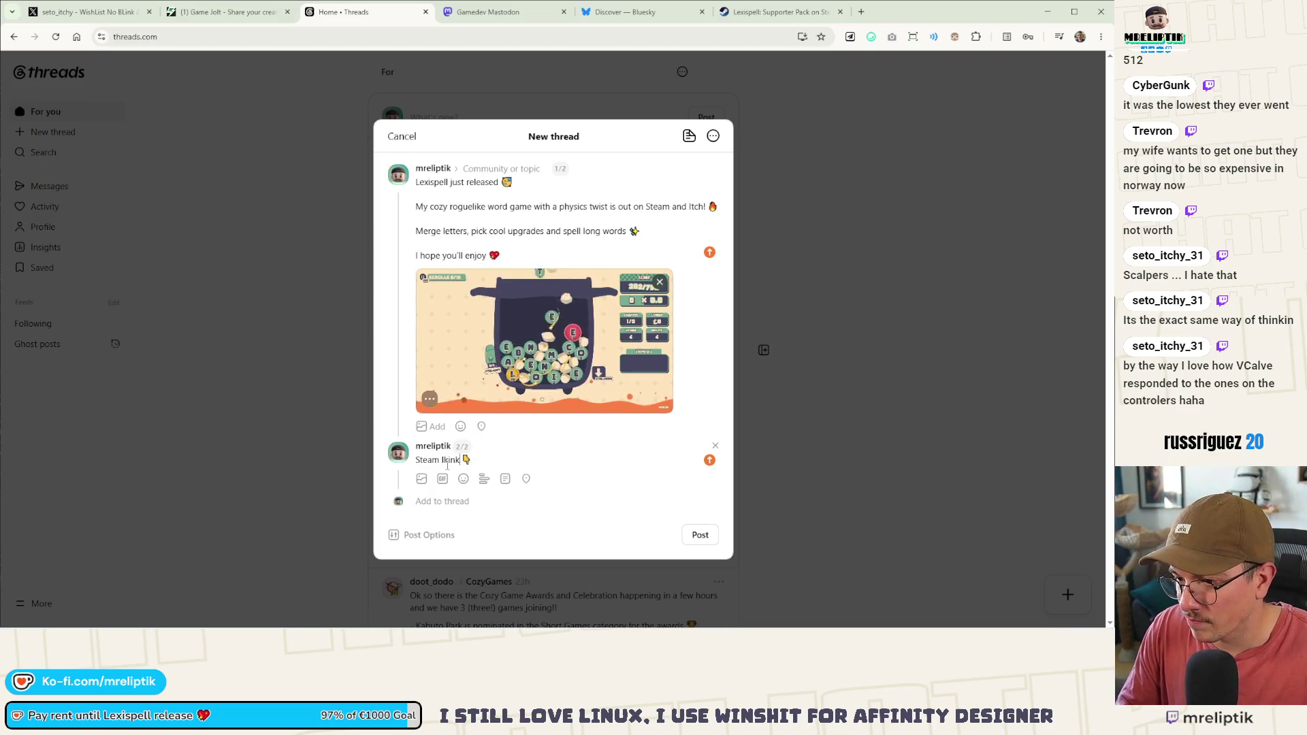
pyautogui.press('Return')
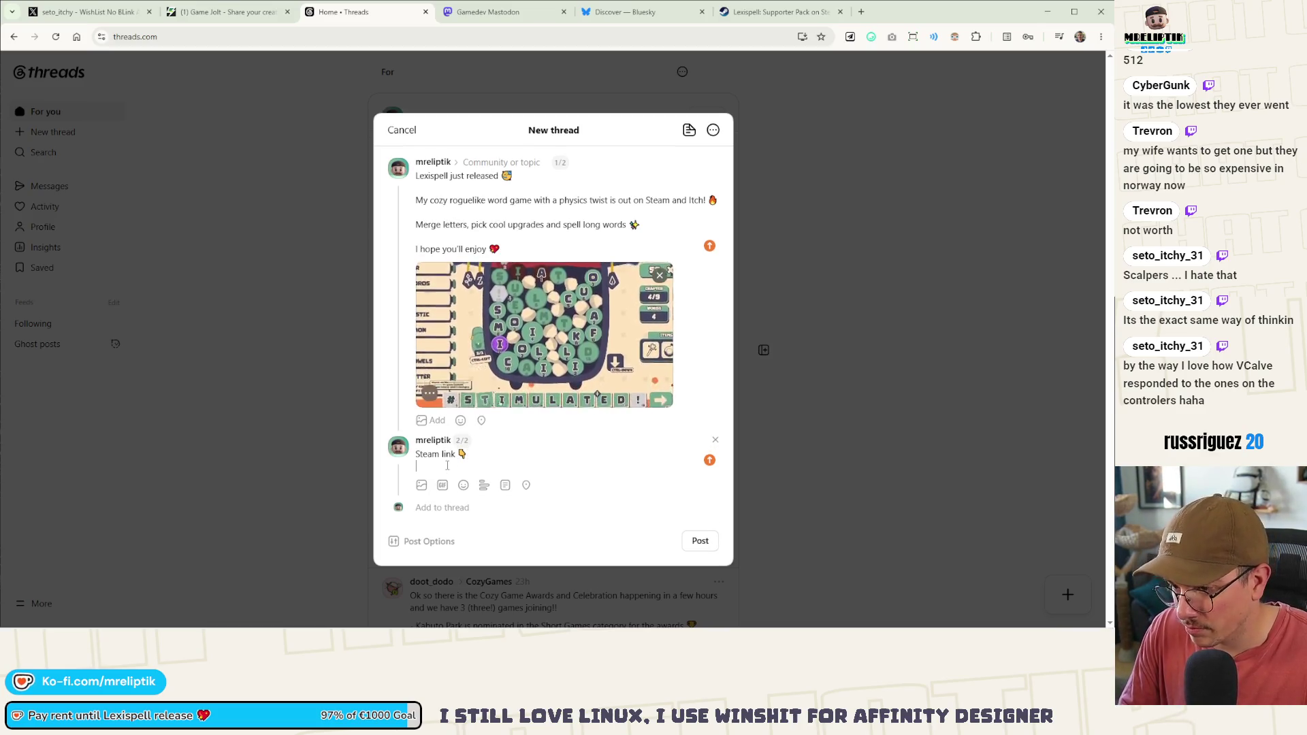
pyautogui.write('https://s.team/a/4053960/')
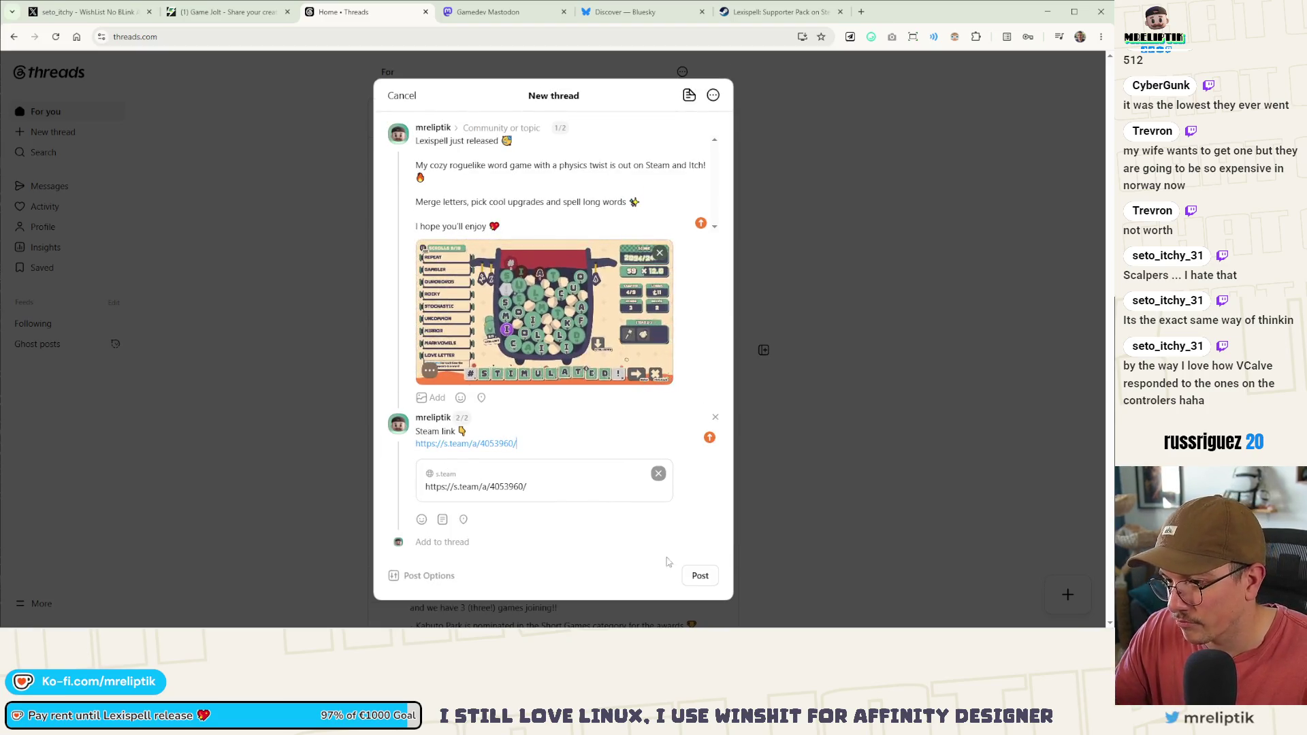
# - Replace the short link with the full Steam store URL and publish the thread
pyautogui.moveTo(516, 443); pyautogui.dragTo(416, 443)
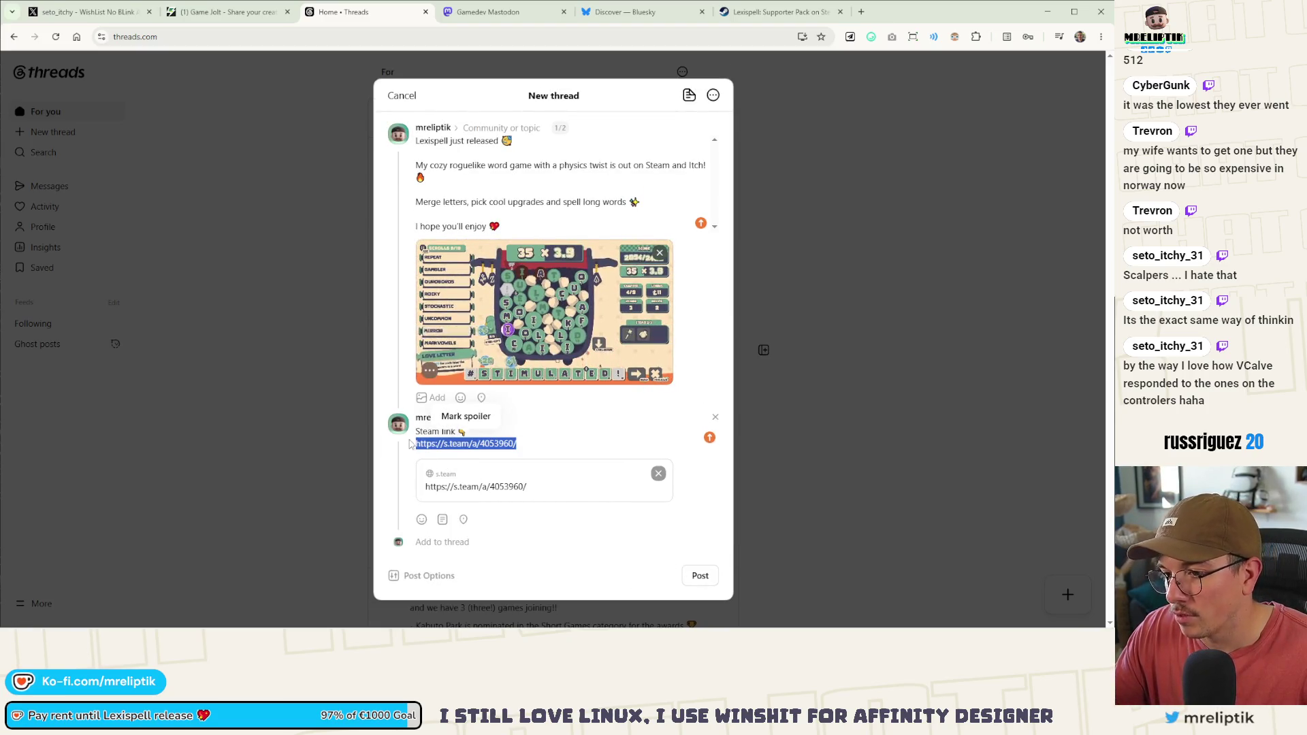
pyautogui.hotkey('alt', 'Tab')
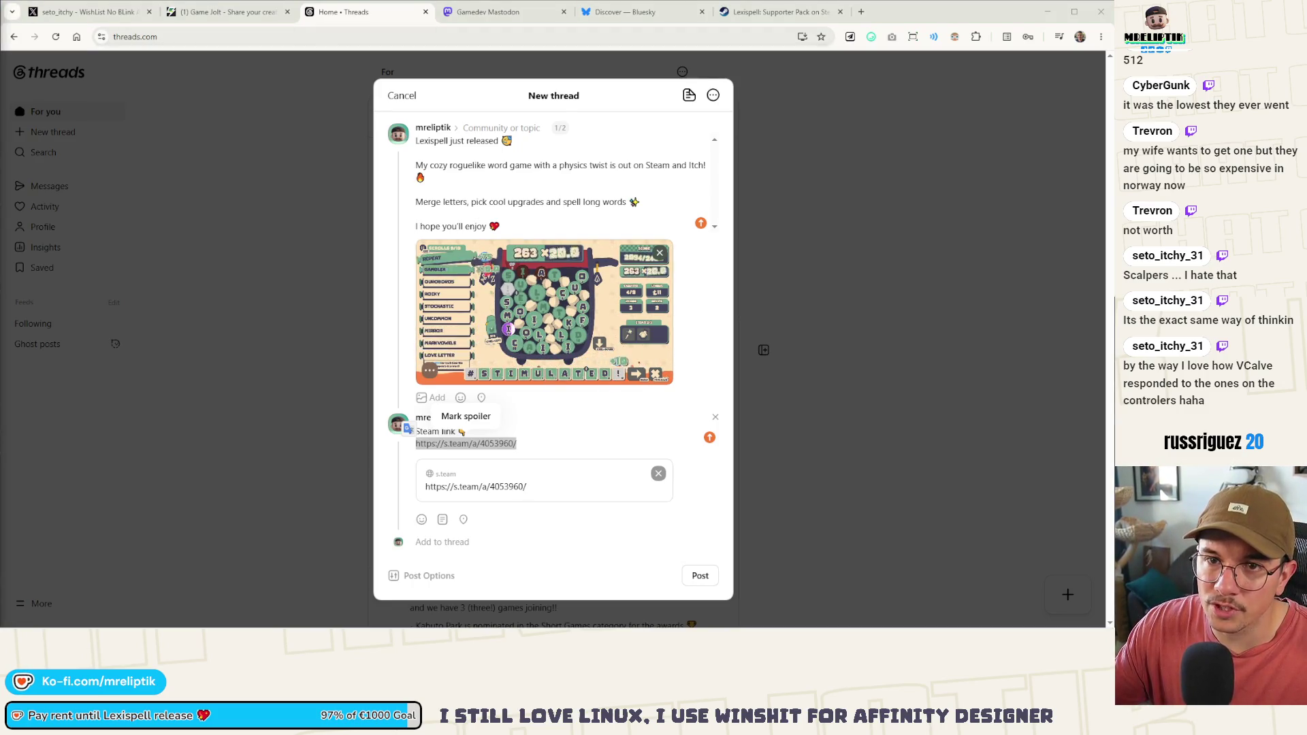
pyautogui.hotkey('alt', 'Tab')
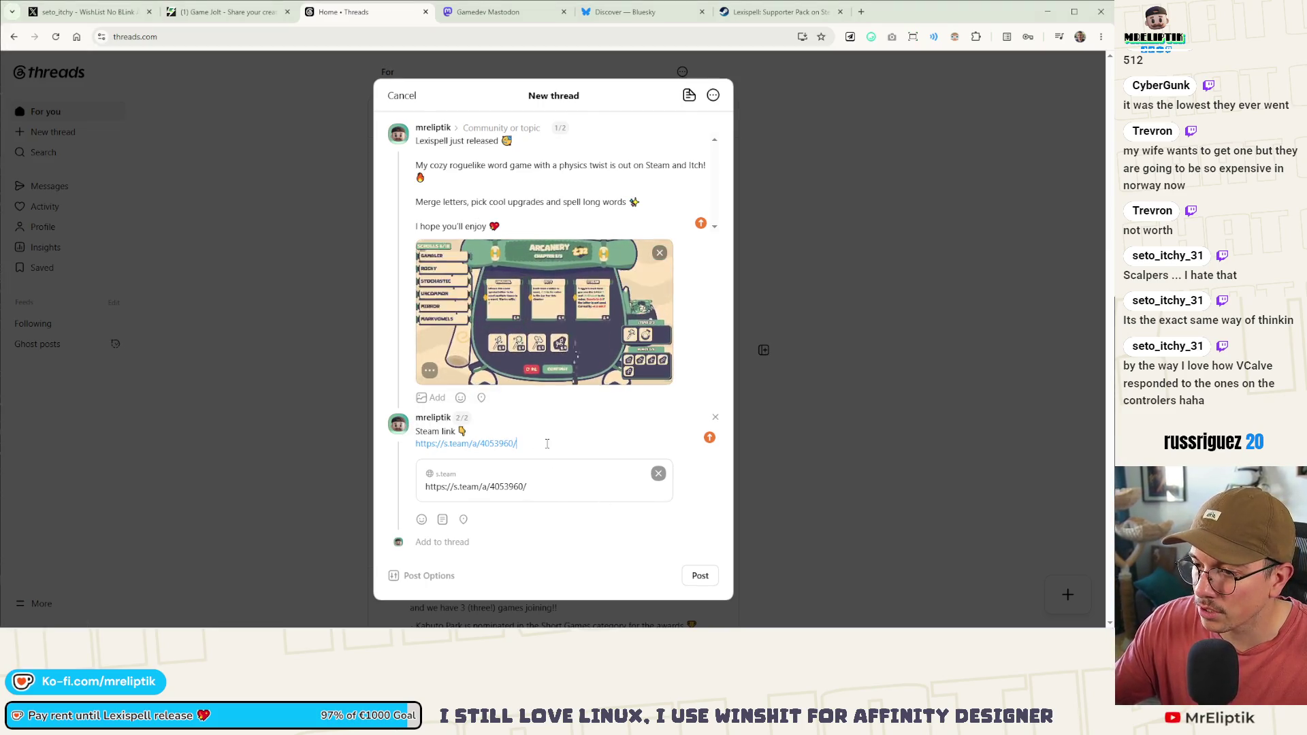
pyautogui.write('https://store.steampowered.com/app/4053960/Lexispell/')
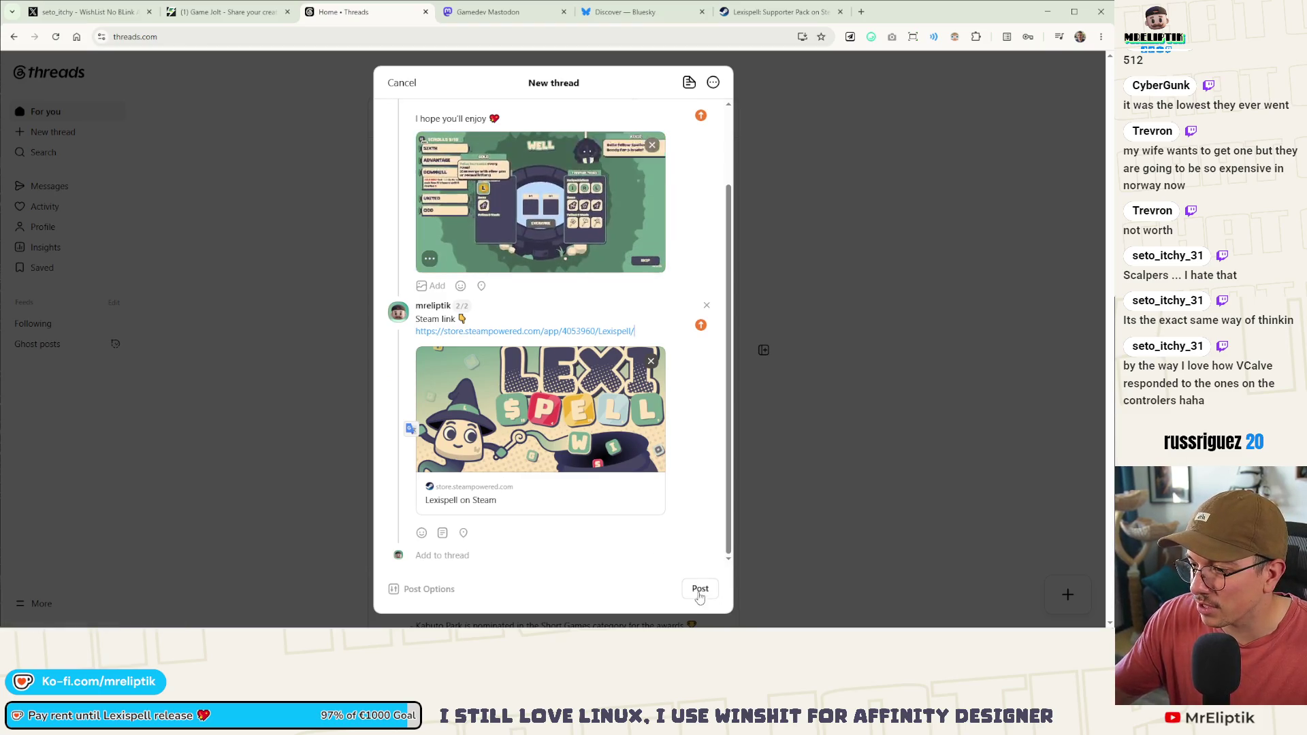
pyautogui.click(700, 589)
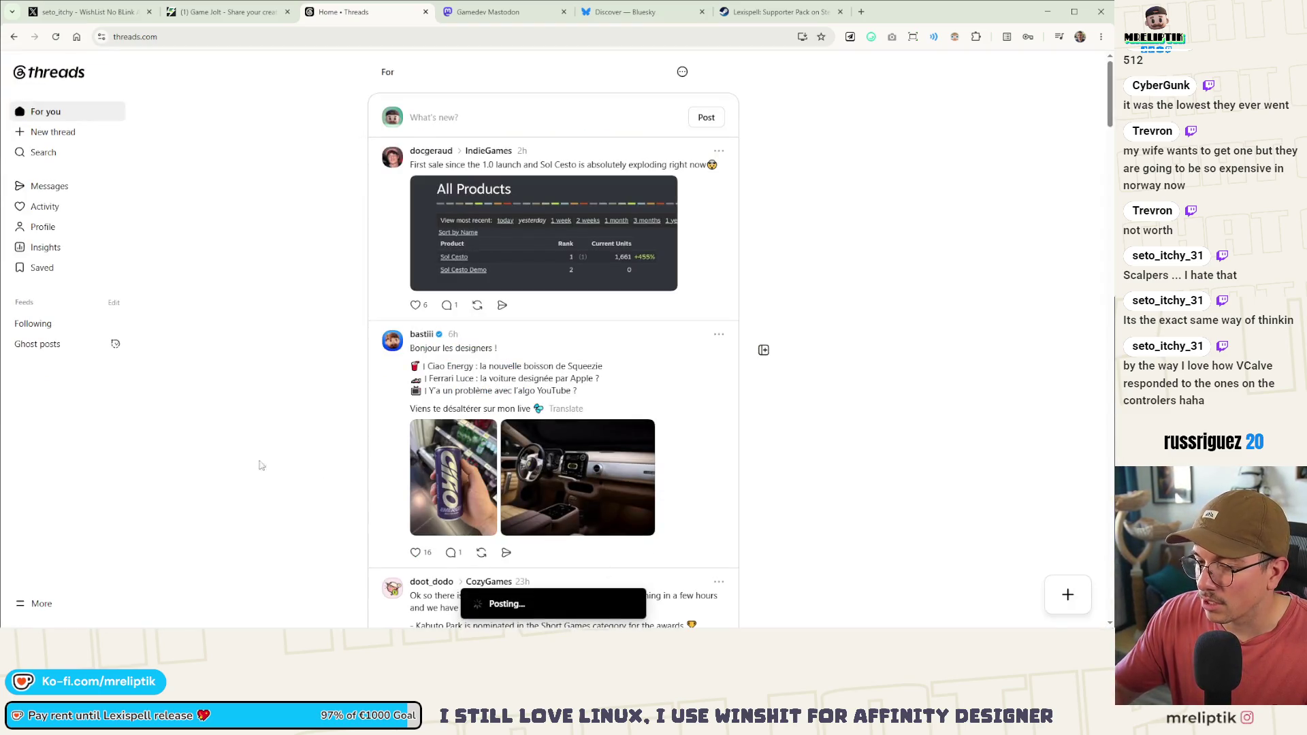
# - Attach the gameplay video to a new Mastodon post and paste the Lexispell announcement
pyautogui.click(547, 5)
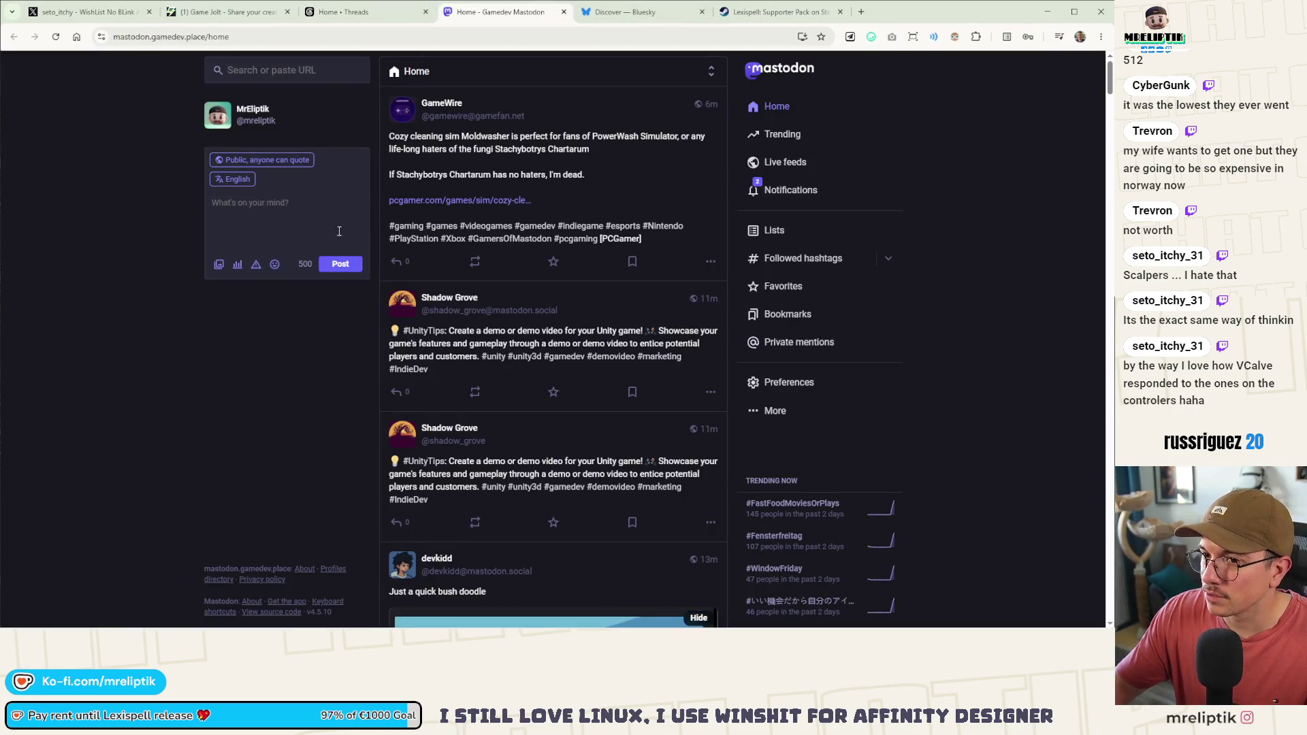
pyautogui.moveTo(749, 197)
pyautogui.mouseDown()
pyautogui.moveTo(278, 233)
pyautogui.moveTo(249, 219)
pyautogui.mouseUp()
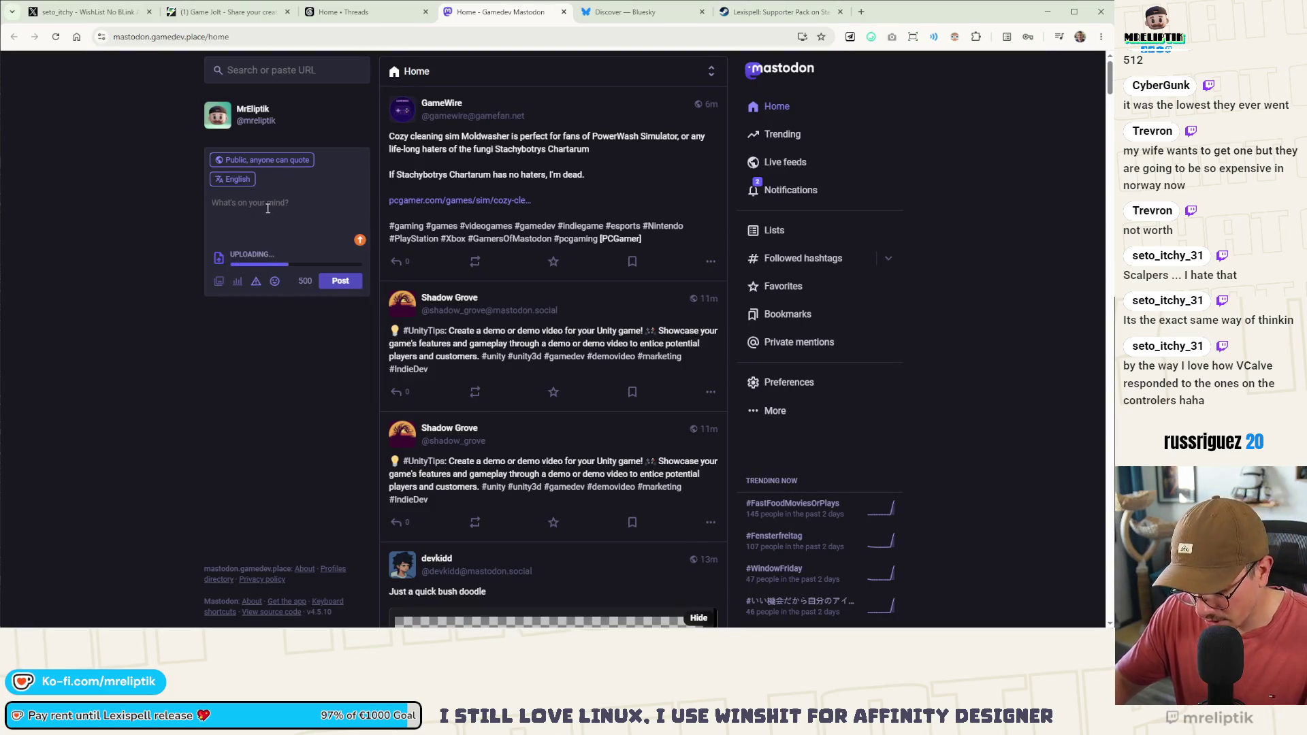
pyautogui.press('super+v')
pyautogui.click(286, 385)
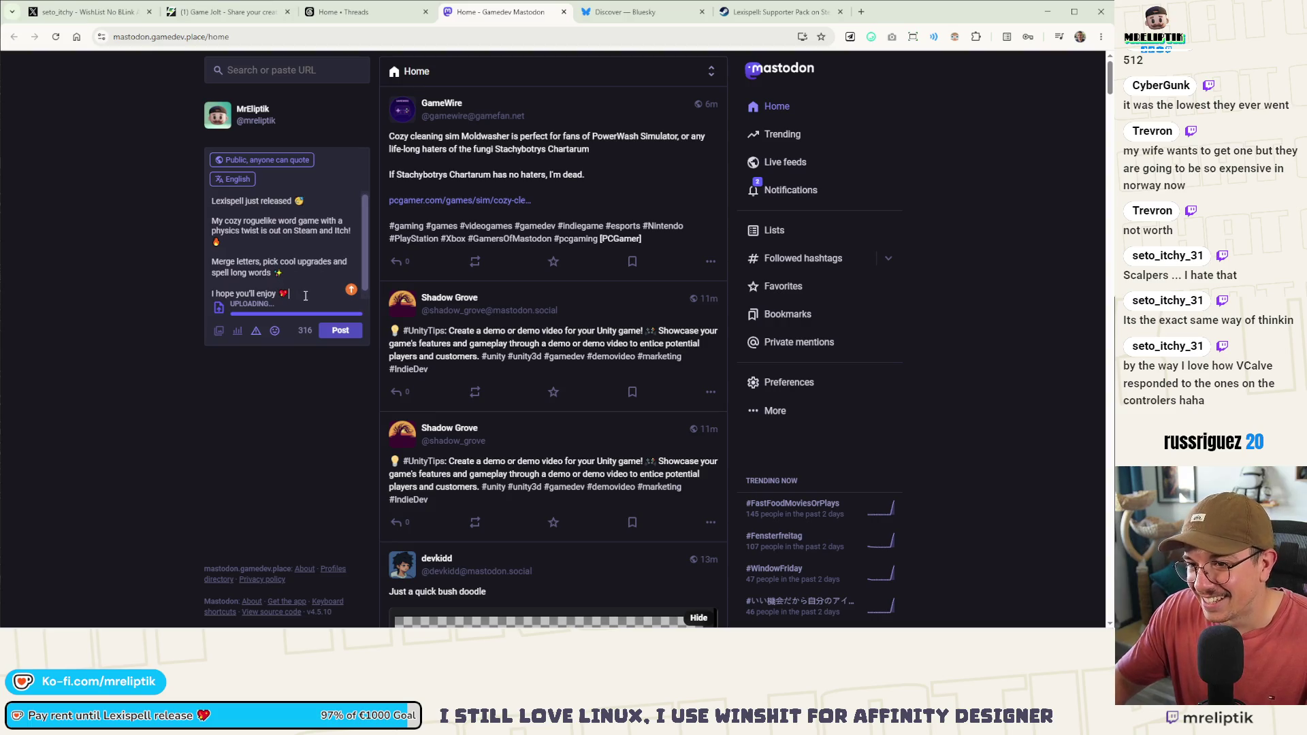
# - Add the #godot #indiegame hashtags below the announcement
pyautogui.press('Return')
pyautogui.write('#godot #')
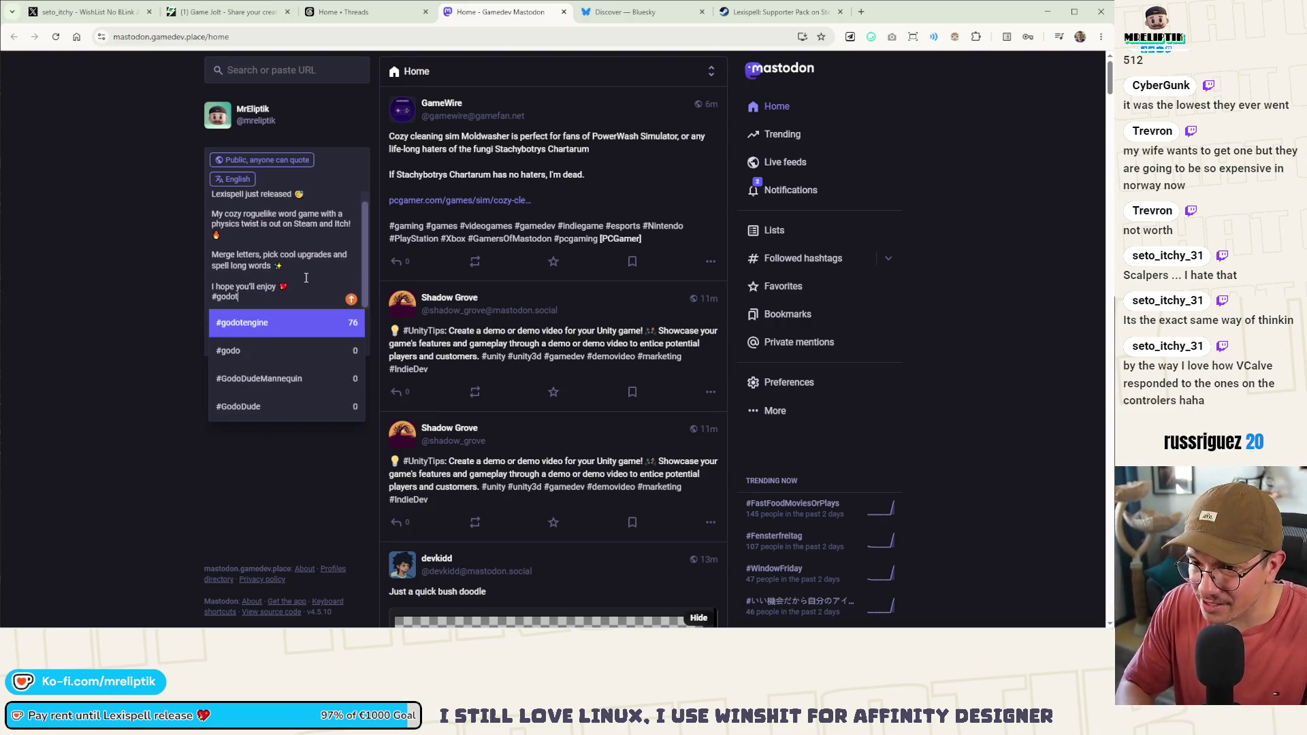
pyautogui.write('indie')
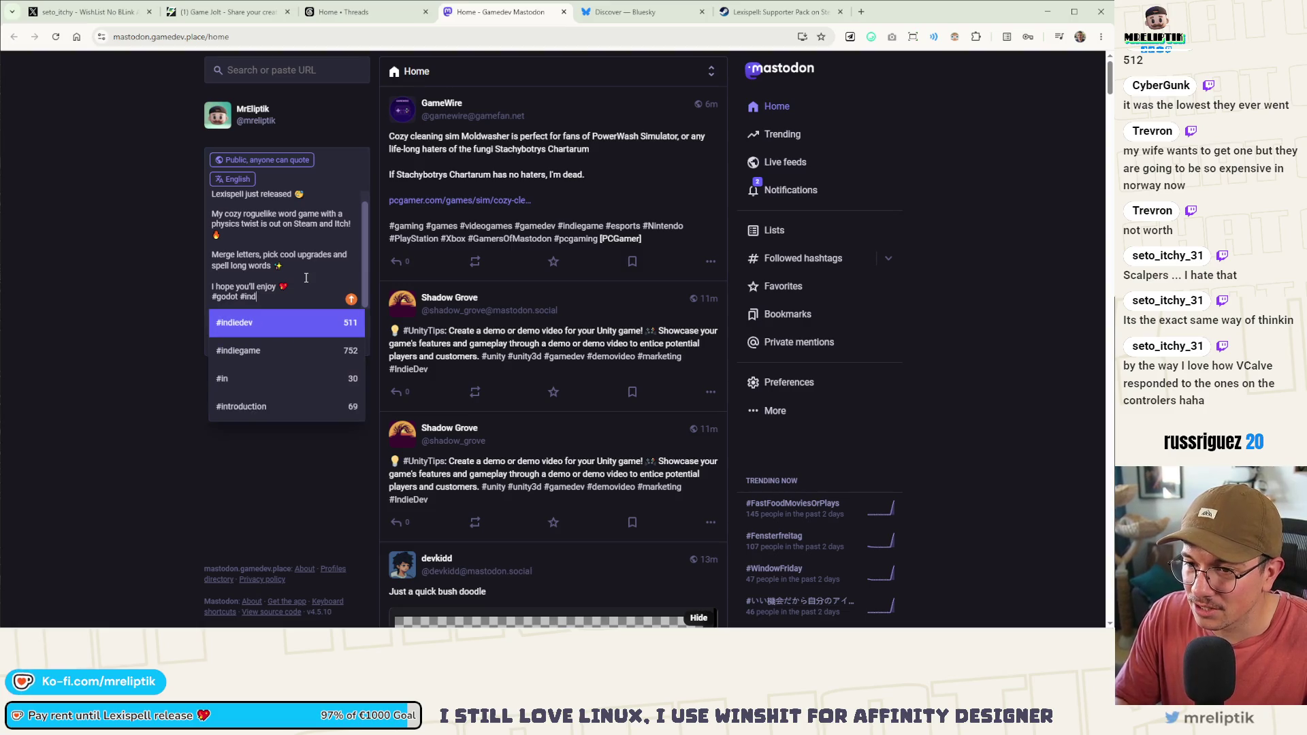
pyautogui.press('Down')
pyautogui.press('Return')
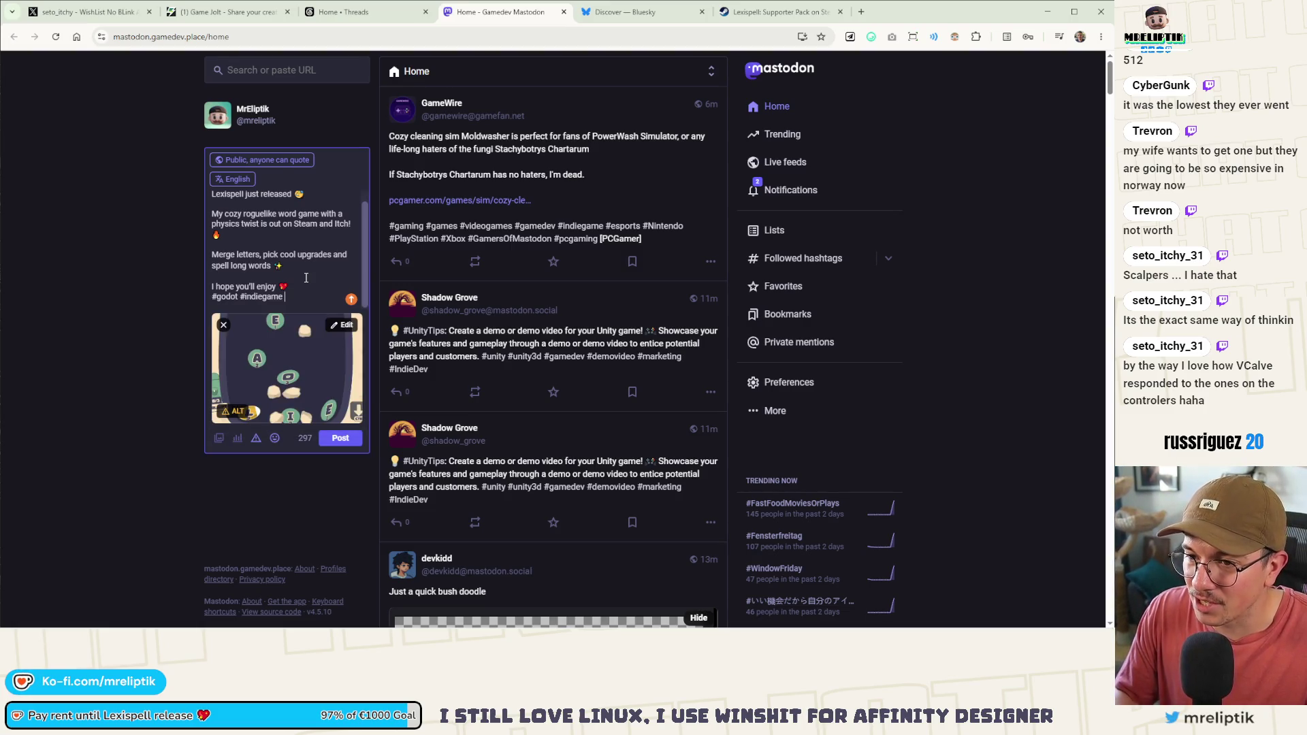
pyautogui.press('Return')
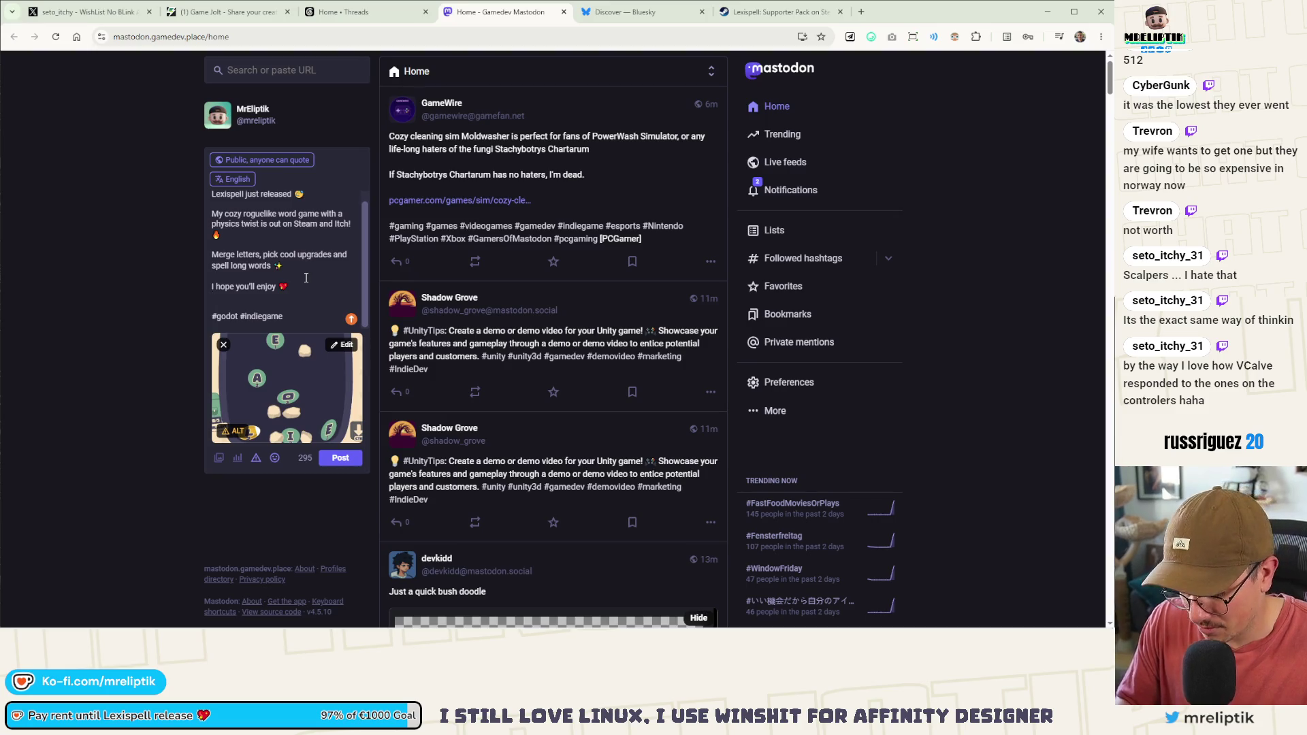
# - Insert the Steam store URL and publish the Mastodon post
pyautogui.write('https://store.steampowered.com/app/4053960/Lexispell/')
pyautogui.click(217, 403)
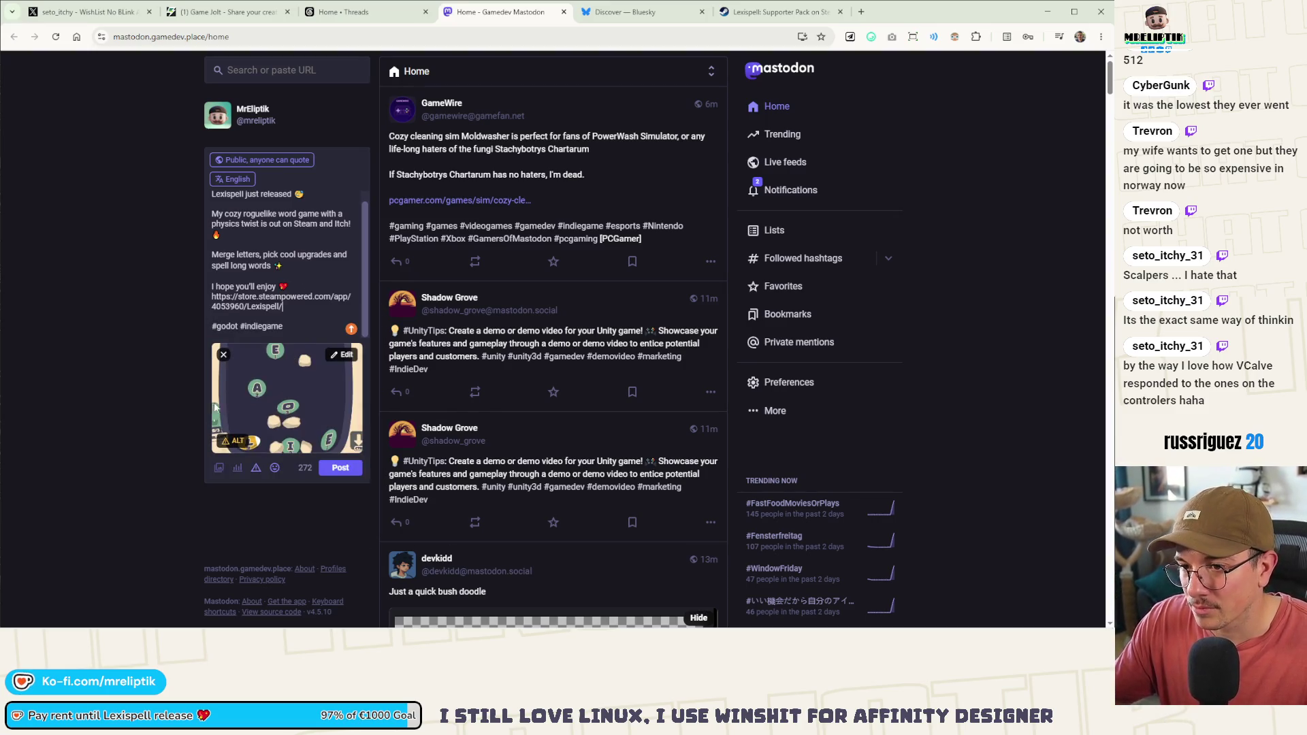
pyautogui.click(338, 468)
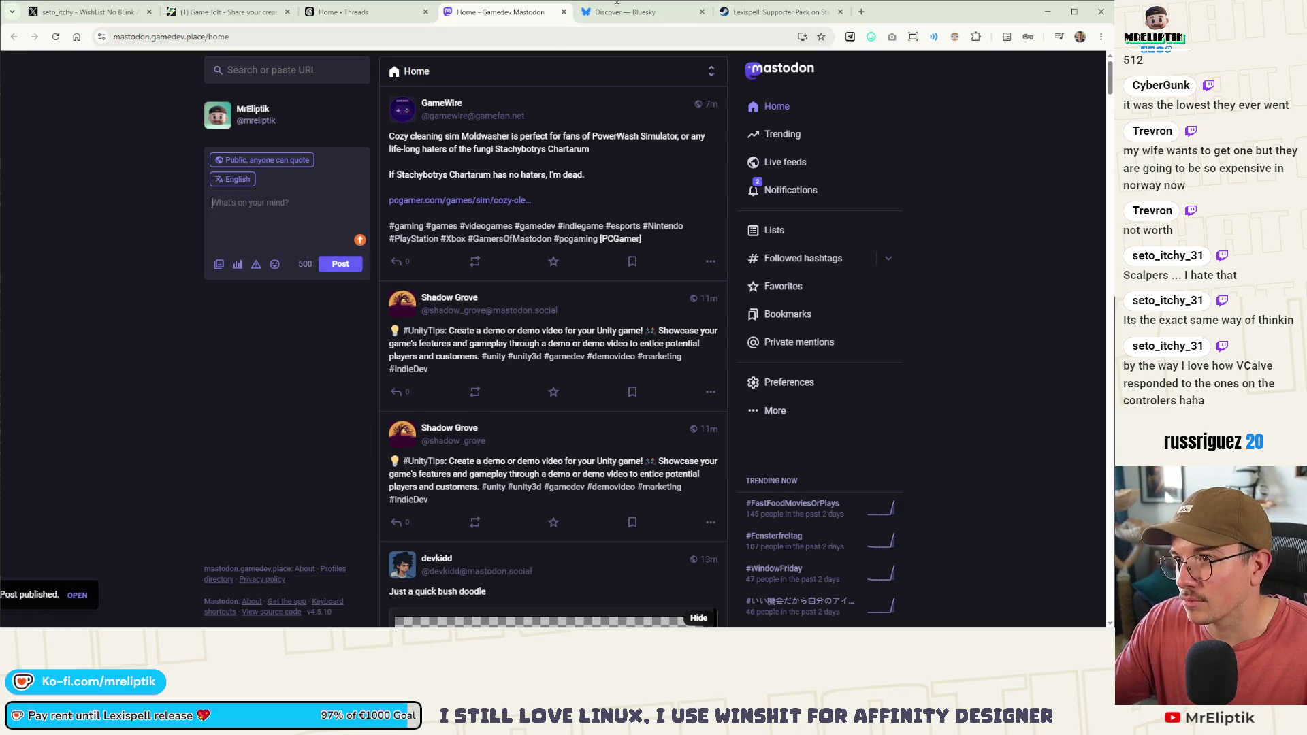
pyautogui.hotkey('ctrl', 'Tab')
pyautogui.click(289, 369)
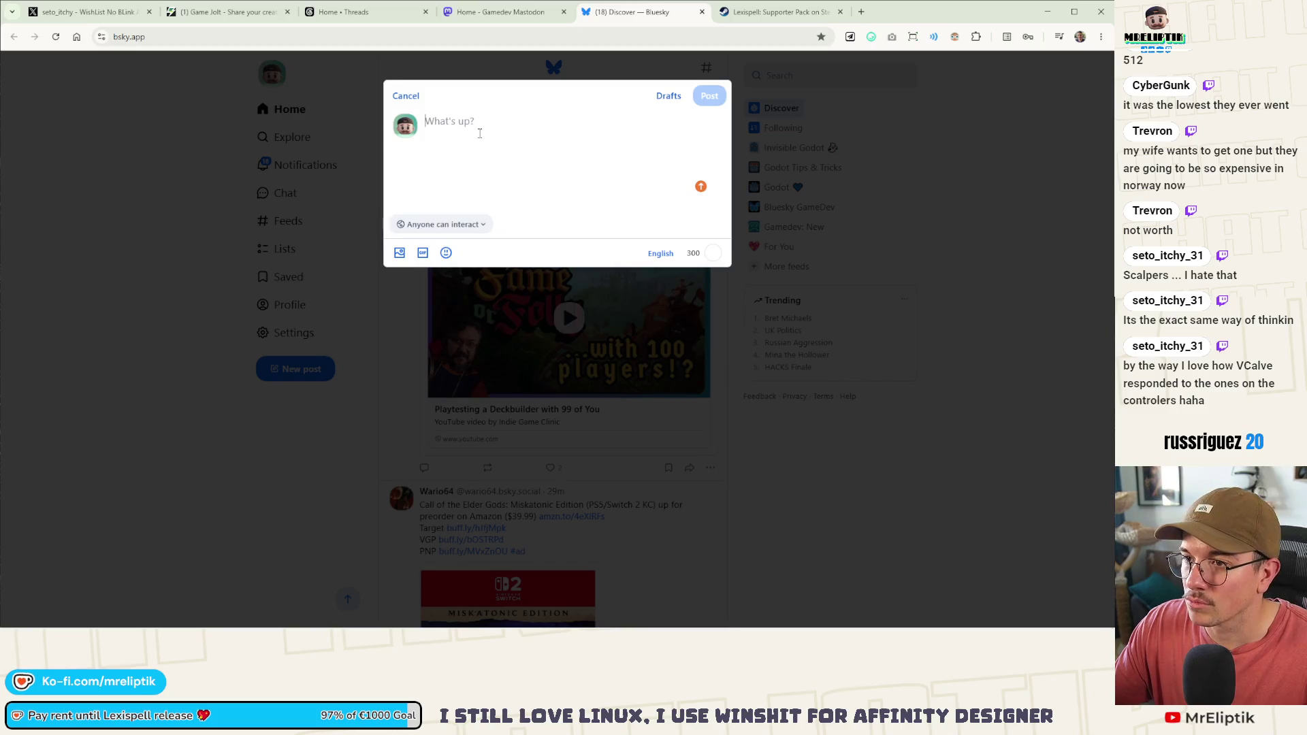
# - Attach the gameplay video to the first Bluesky post
pyautogui.moveTo(1110, 205); pyautogui.dragTo(553, 204)
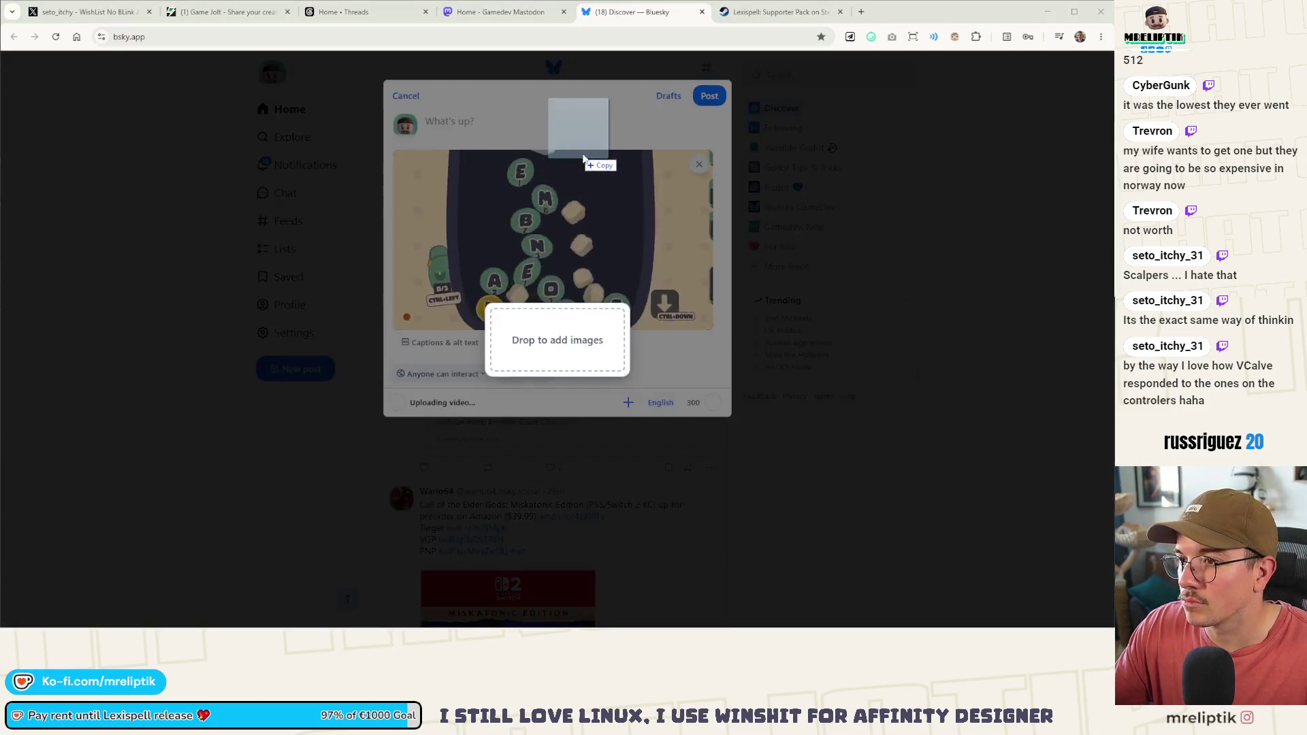
pyautogui.write('https://store.steampowered.com/app/4053960/Lexispell/')
pyautogui.hotkey('ctrl', 'z')
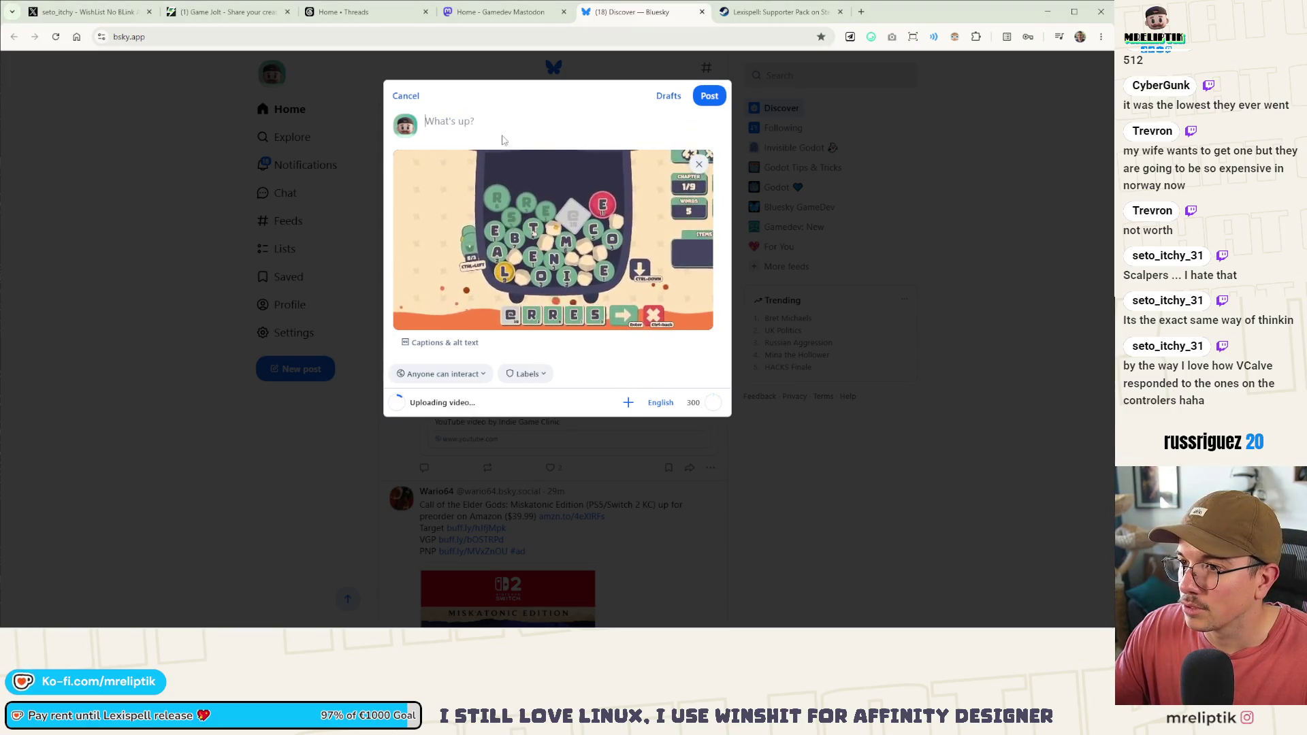
pyautogui.click(660, 402)
pyautogui.click(640, 406)
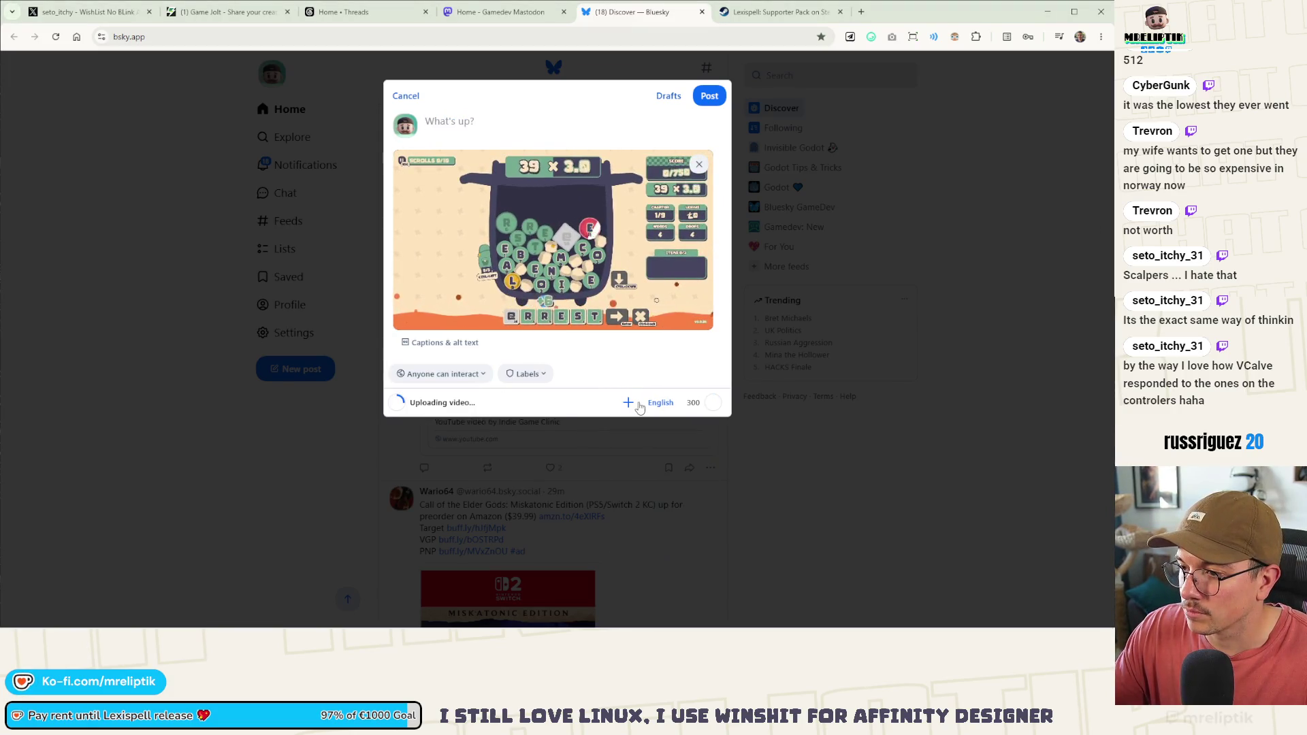
# - Add a second post with 'Steam link 👇' and the Steam store URL
pyautogui.click(628, 402)
pyautogui.write('Steam link down')
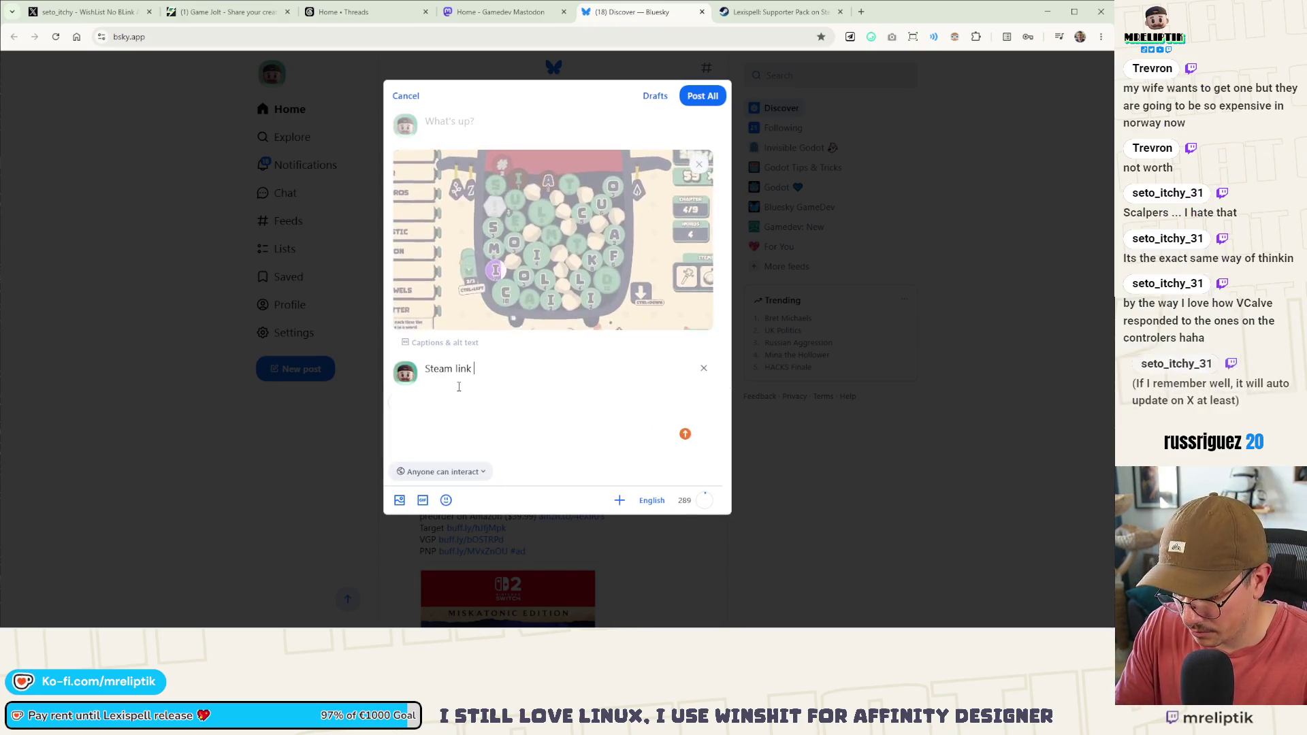
pyautogui.press('super+period')
pyautogui.write('down')
pyautogui.press('Return')
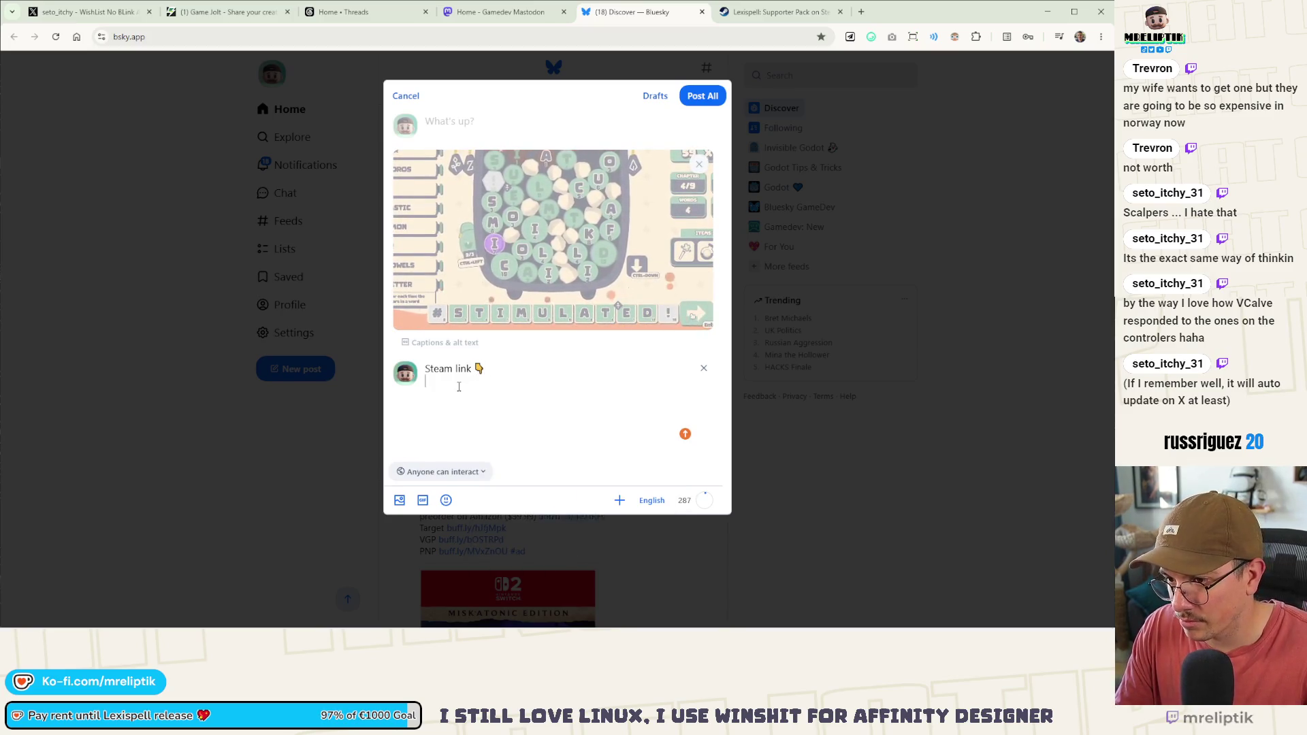
pyautogui.write('https://store.steampowered.com/app/4053960/Lexispell/')
# - Paste the Lexispell announcement into the first post and post the whole thread
pyautogui.click(468, 121)
pyautogui.press('super+v')
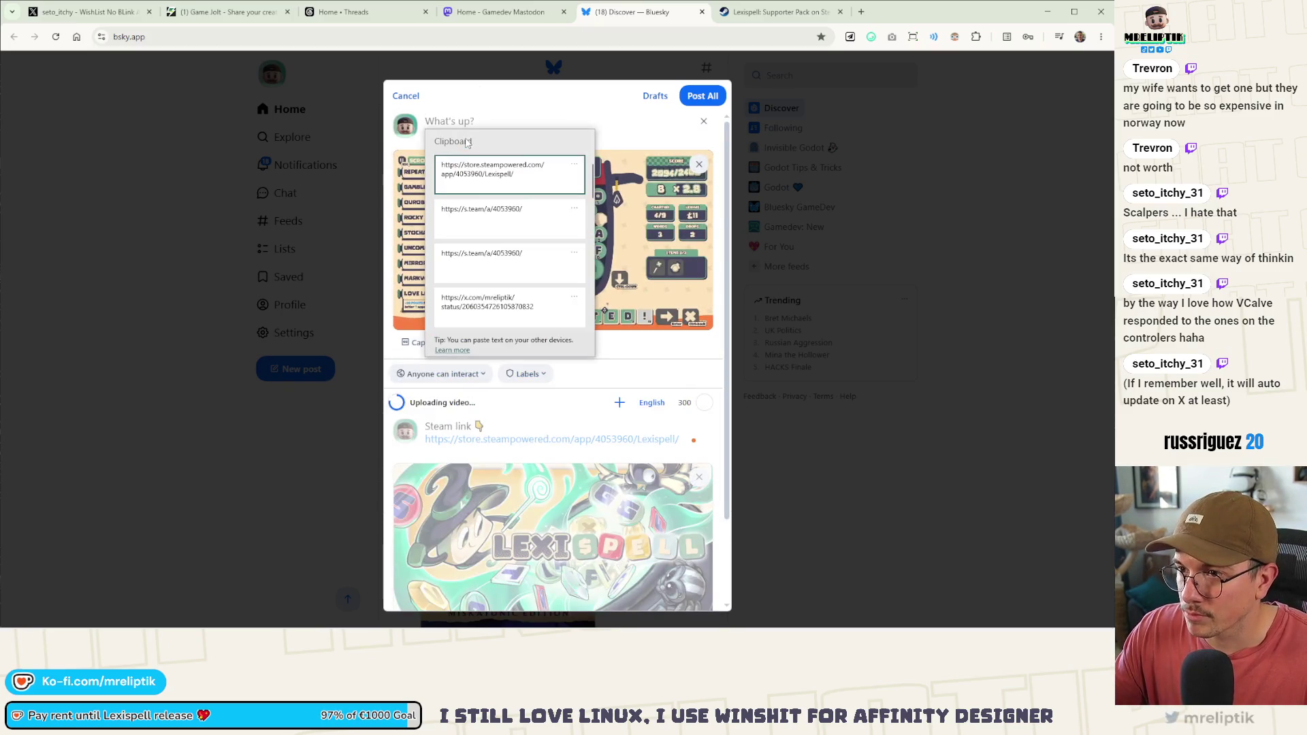
pyautogui.click(530, 293)
pyautogui.scroll(-3, 529, 465)
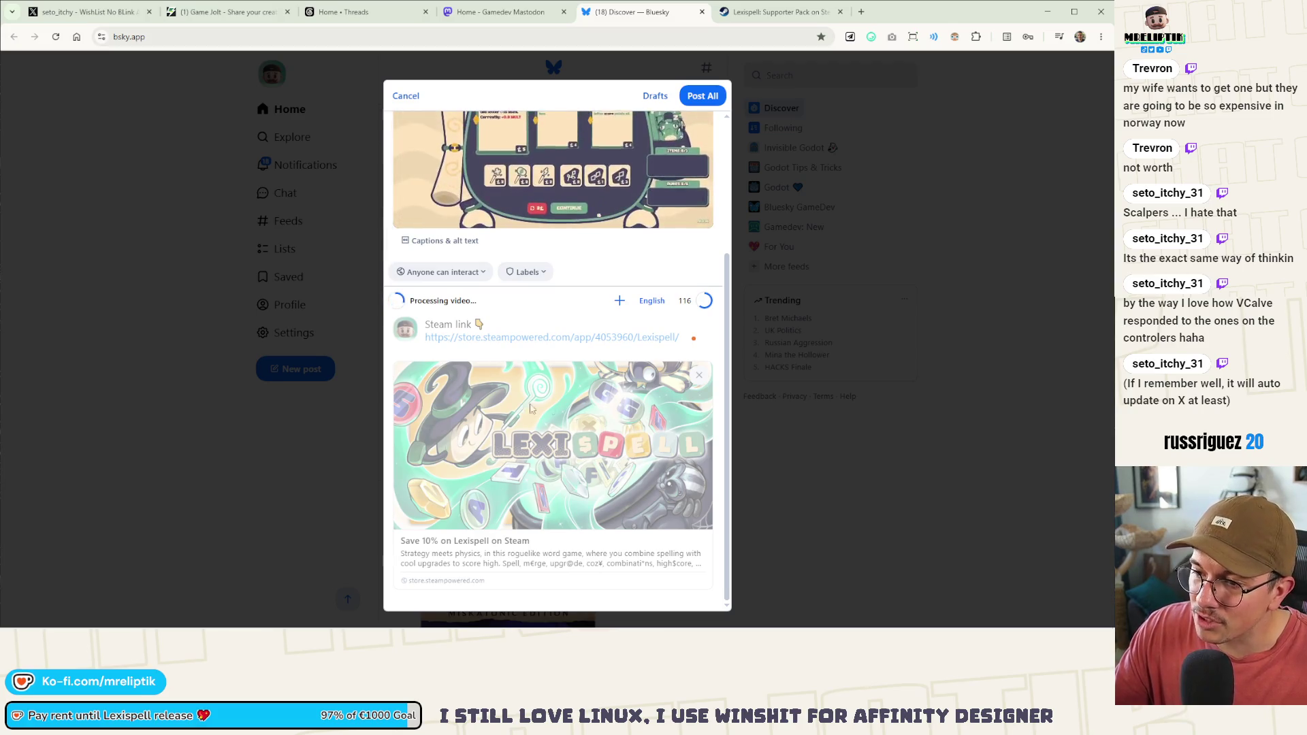
pyautogui.scroll(3, 525, 444)
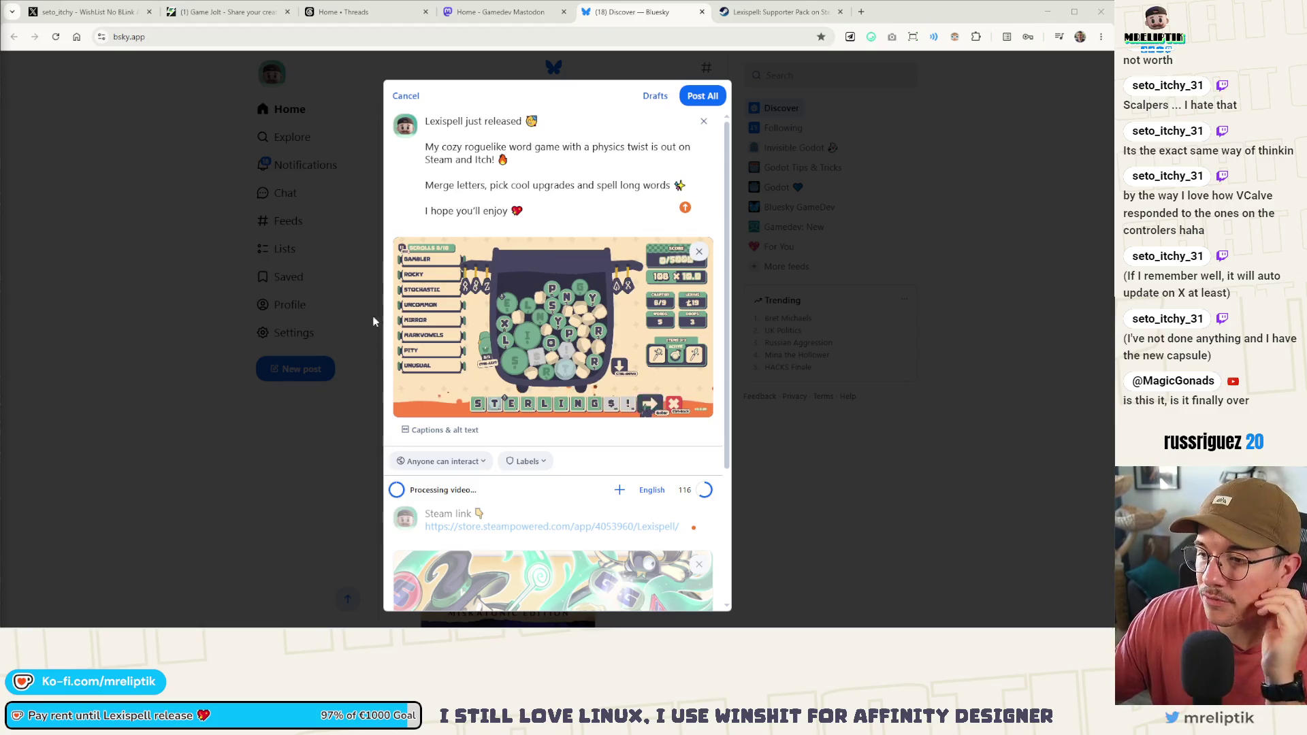
pyautogui.click(708, 102)
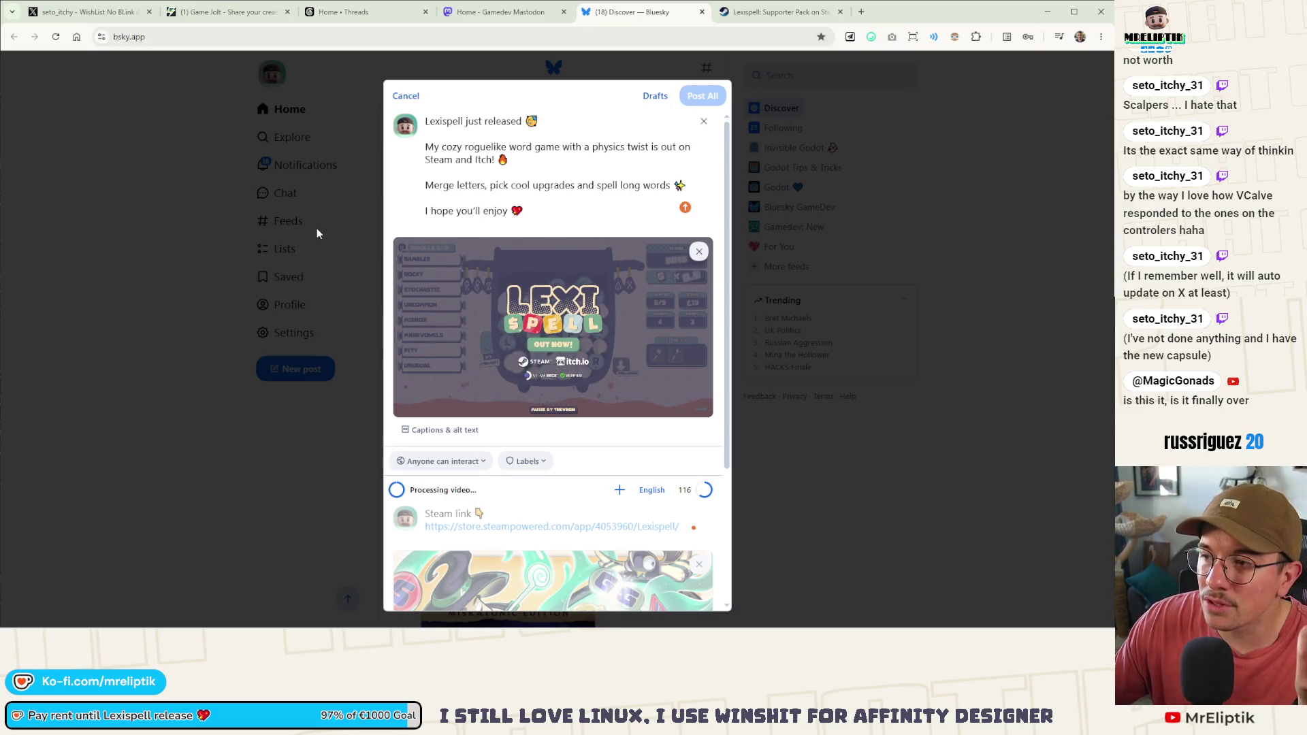
# - Reload and check the Lexispell: Supporter Pack Steam page, then close that tab
pyautogui.click(774, 14)
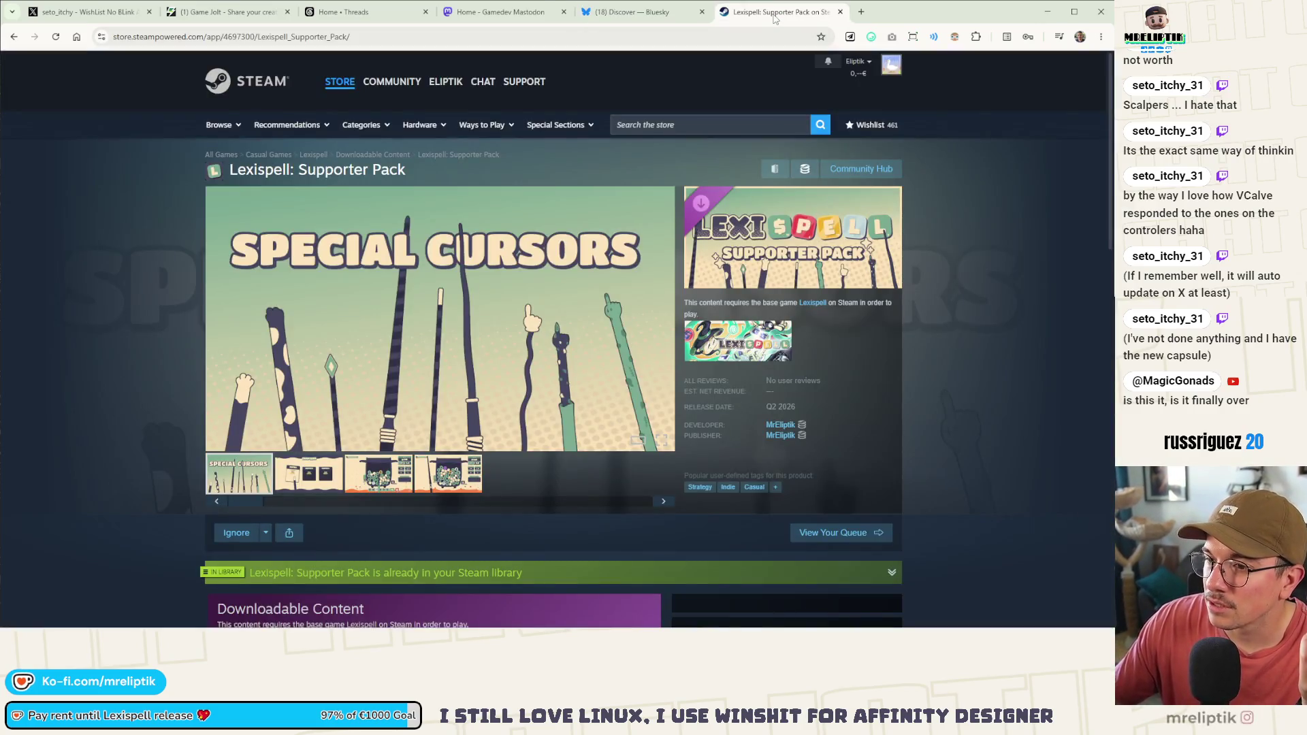
pyautogui.click(55, 37)
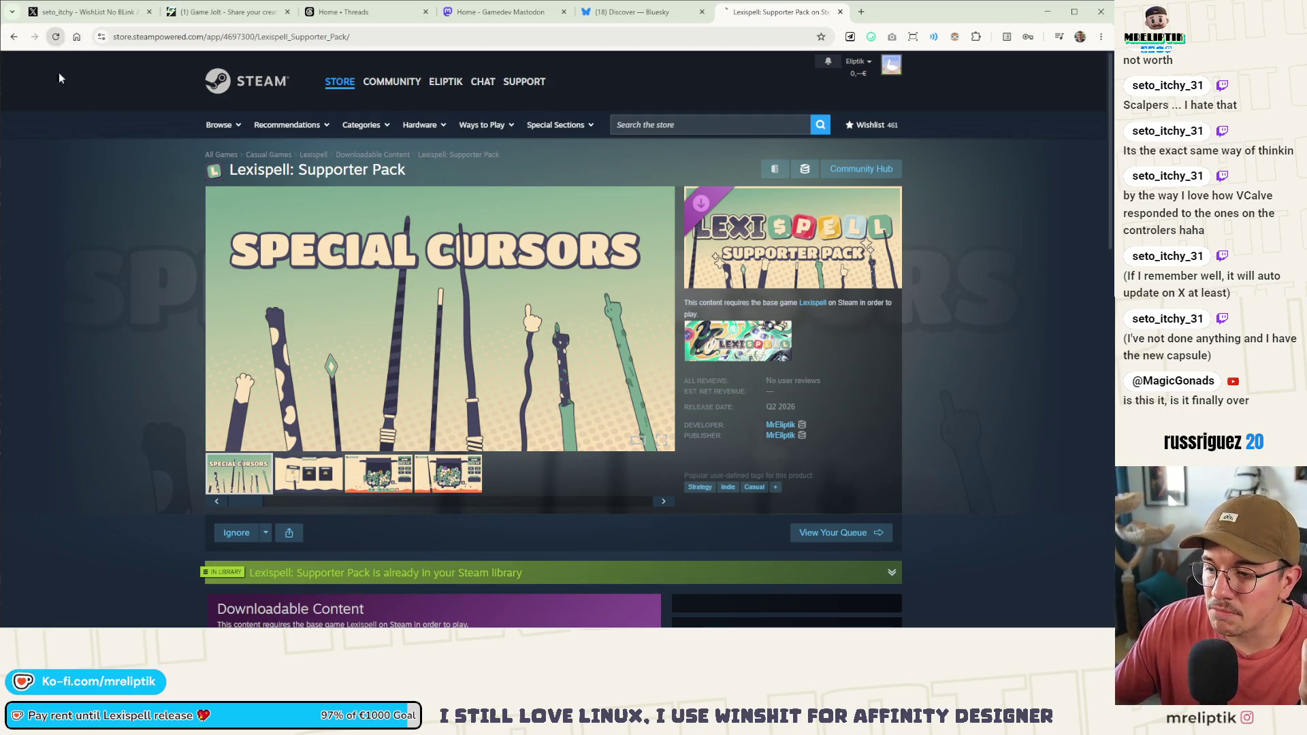
pyautogui.scroll(-3, 125, 277)
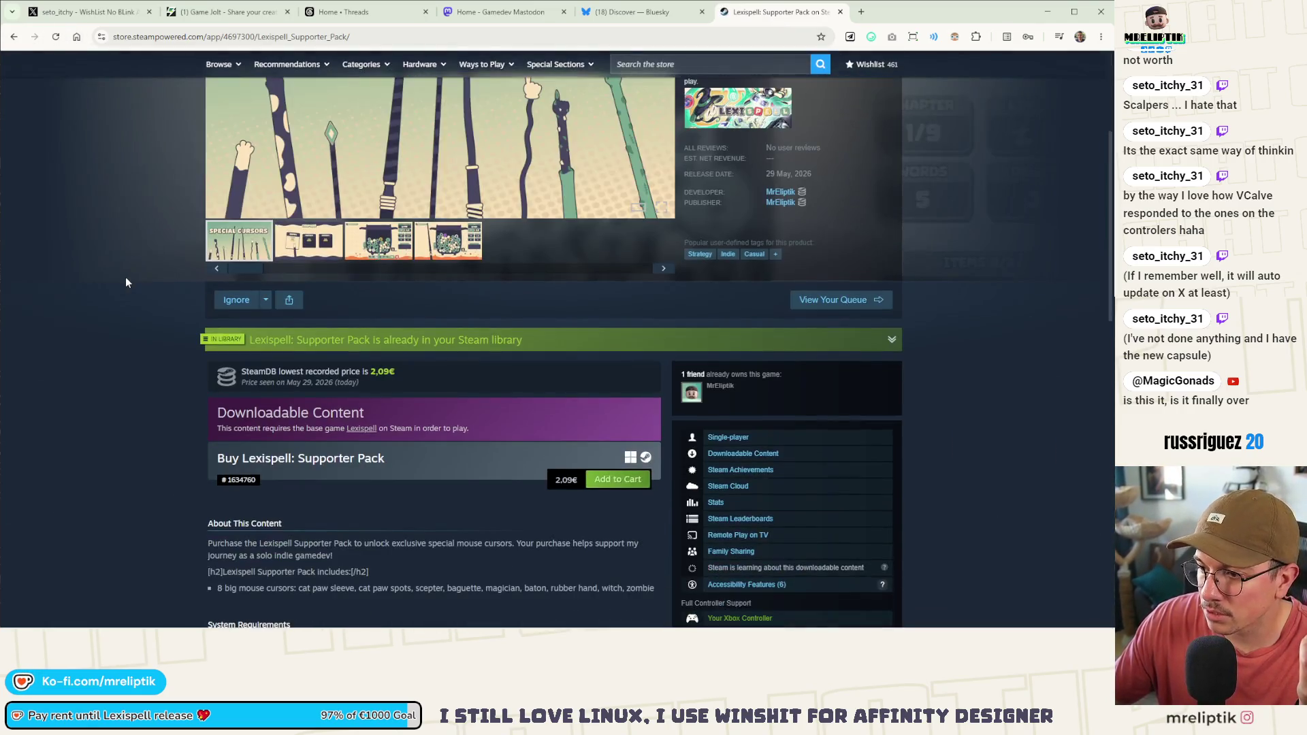
pyautogui.scroll(5, 156, 277)
pyautogui.hotkey('ctrl', 'w')
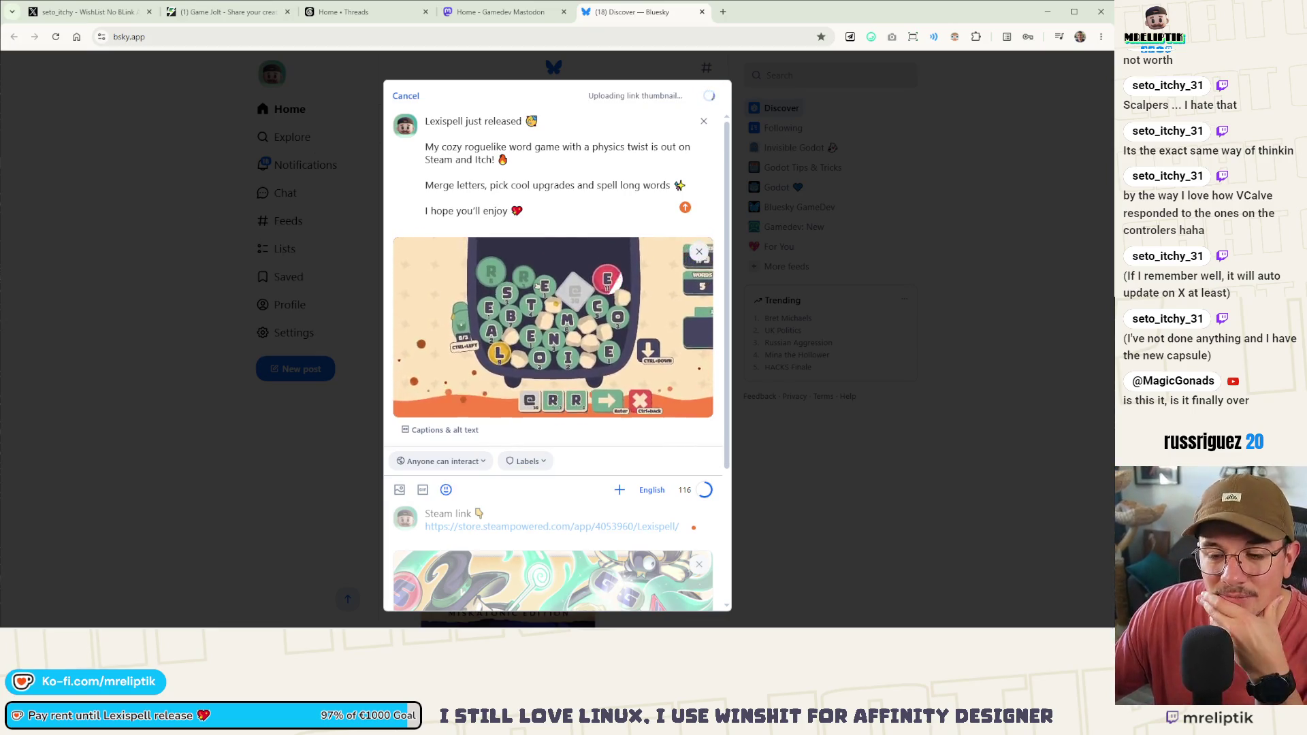
# - Return to Bluesky and scroll through the Notifications list
pyautogui.hotkey('alt', 'Tab')
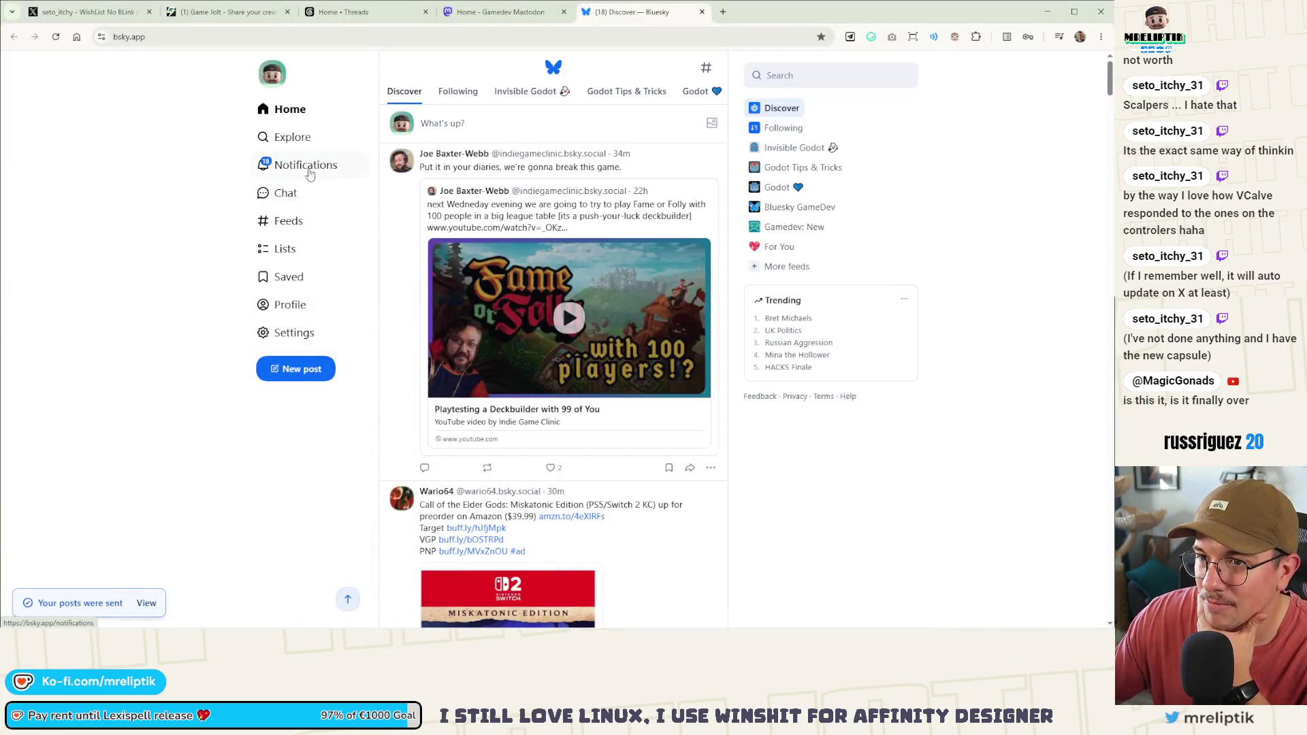
pyautogui.click(306, 167)
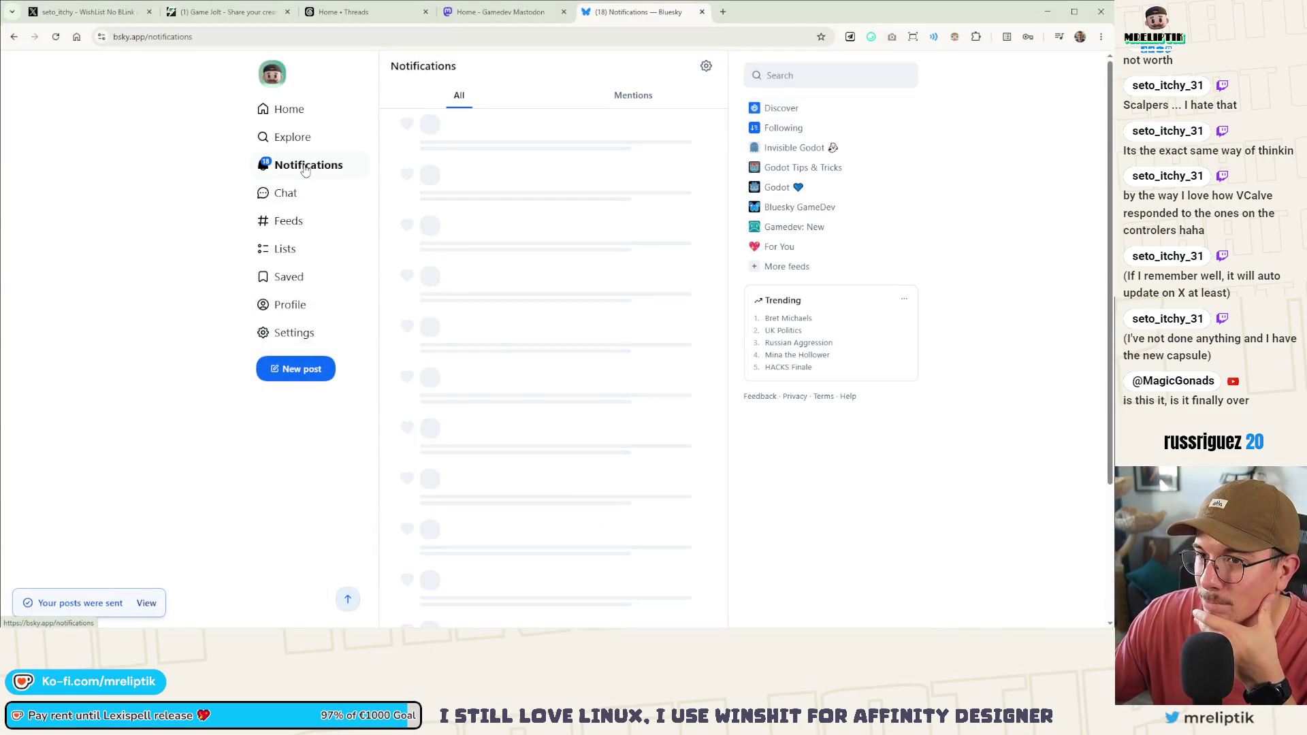
pyautogui.scroll(-10, 504, 346)
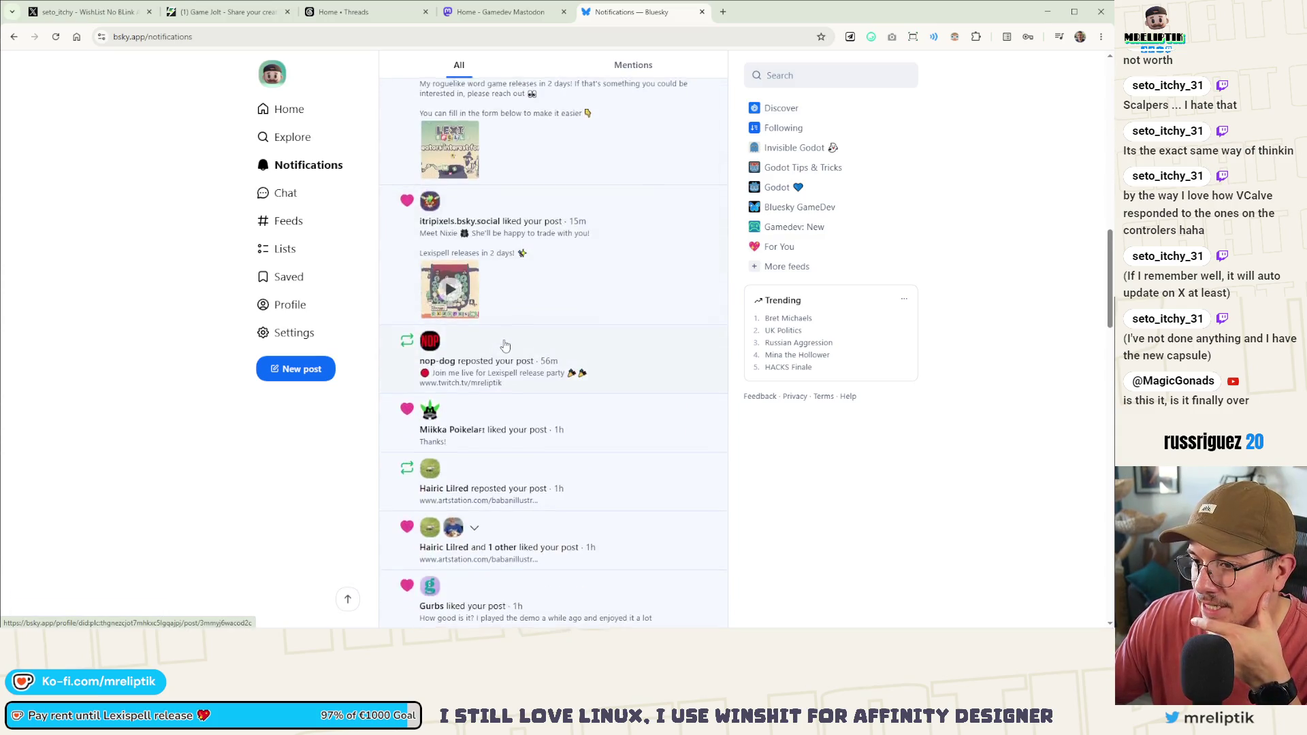